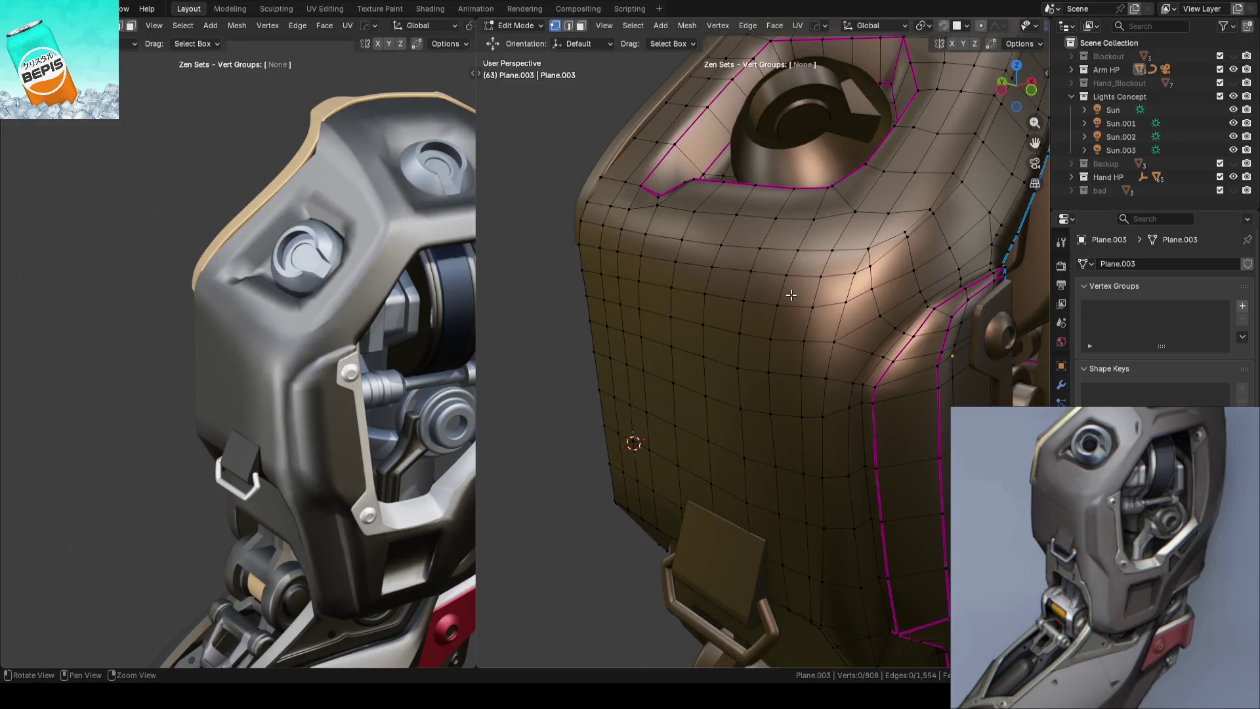
scroll(545, 336, "up", 2)
Deselect the panel faces, inspect the panel from other sides and dismiss a stray context menu
left_click(546, 335)
mouse_move(546, 336)
middle_mouse_down()
mouse_move(915, 301)
mouse_move(699, 351)
middle_mouse_up()
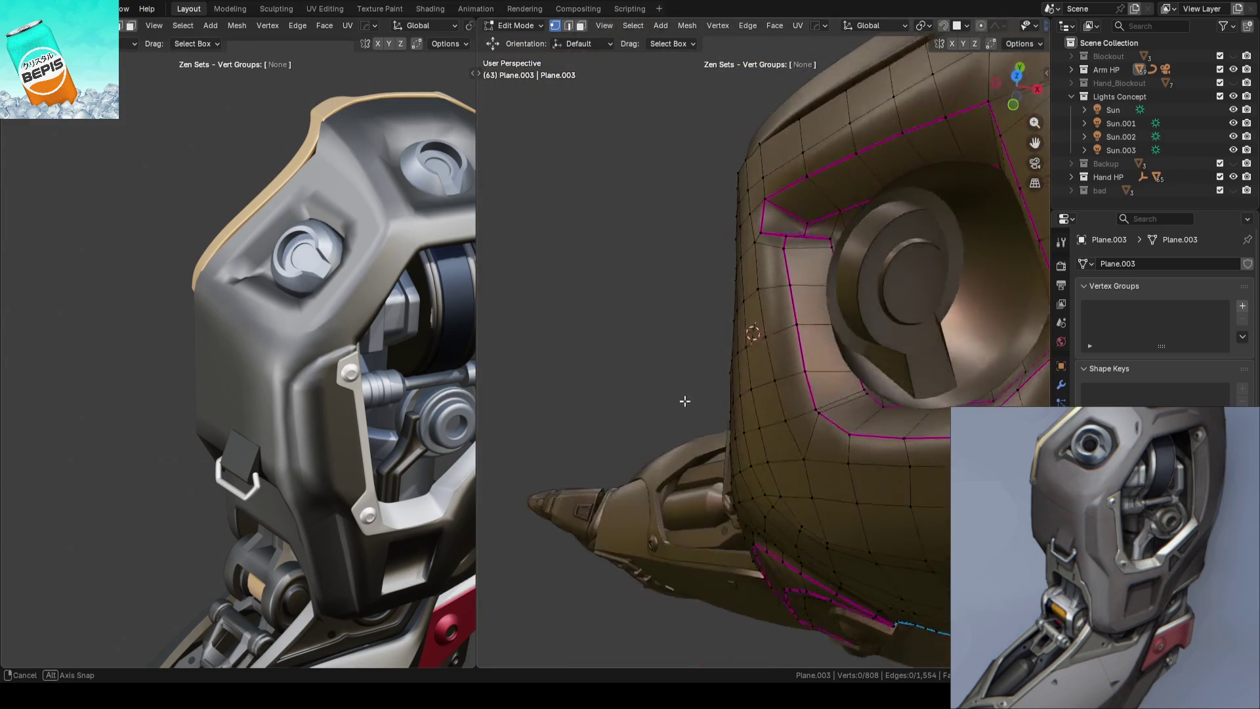
middle_click_drag(699, 351, 758, 327)
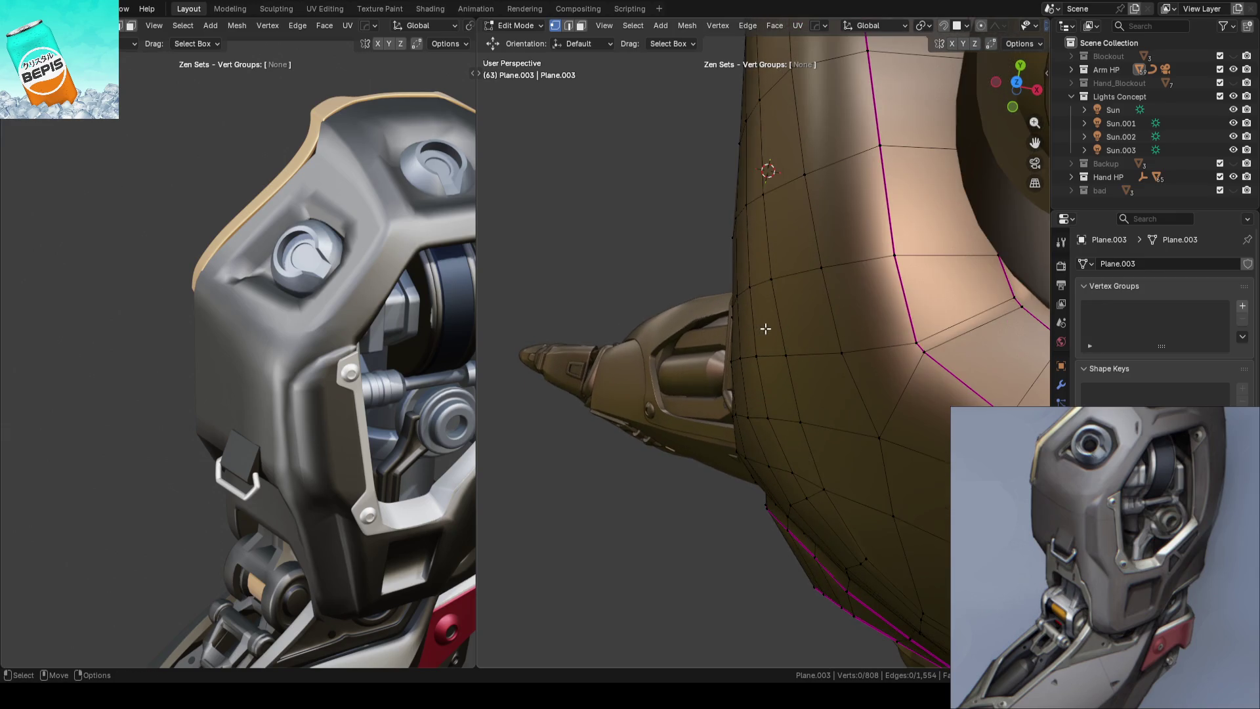
right_click(832, 364)
key("Escape")
Move one panel vertex along X to refine the contour and return to Object Mode
left_click(826, 365)
key("g")
key("x")
left_click(817, 385)
mouse_move(817, 384)
middle_mouse_down()
mouse_move(807, 399)
mouse_move(777, 267)
middle_mouse_up()
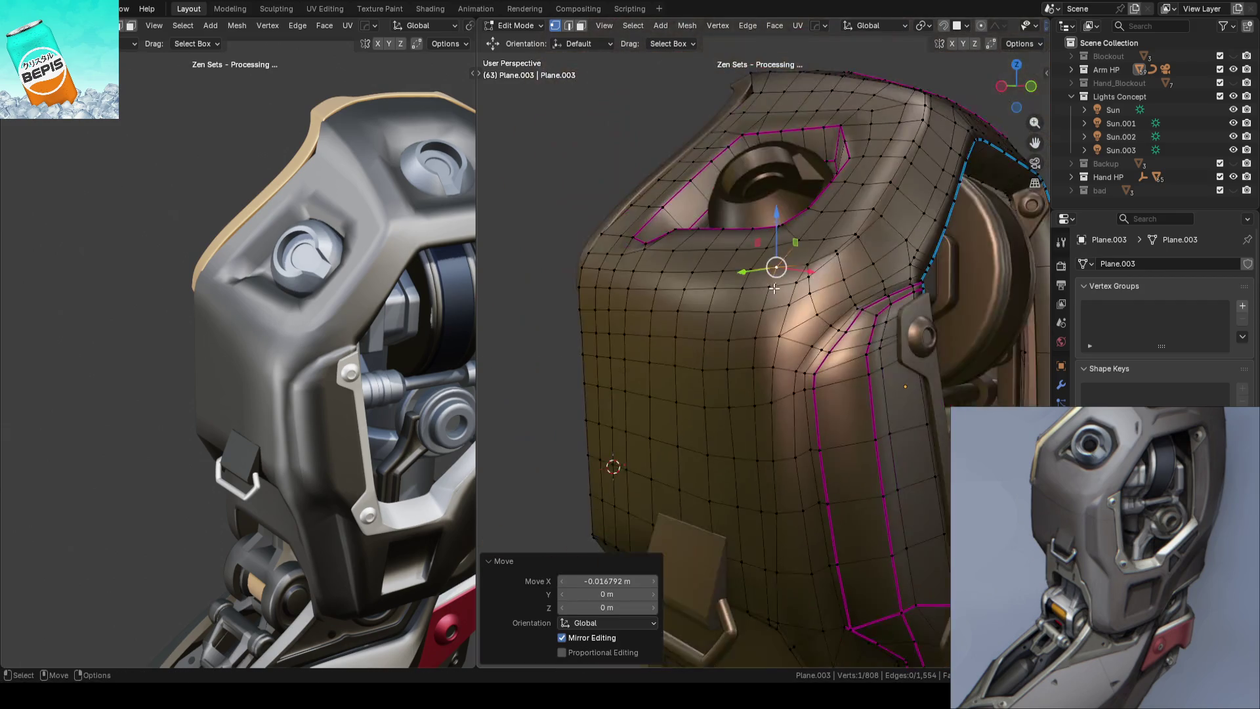
key("Tab")
middle_click_drag(721, 304, 771, 212)
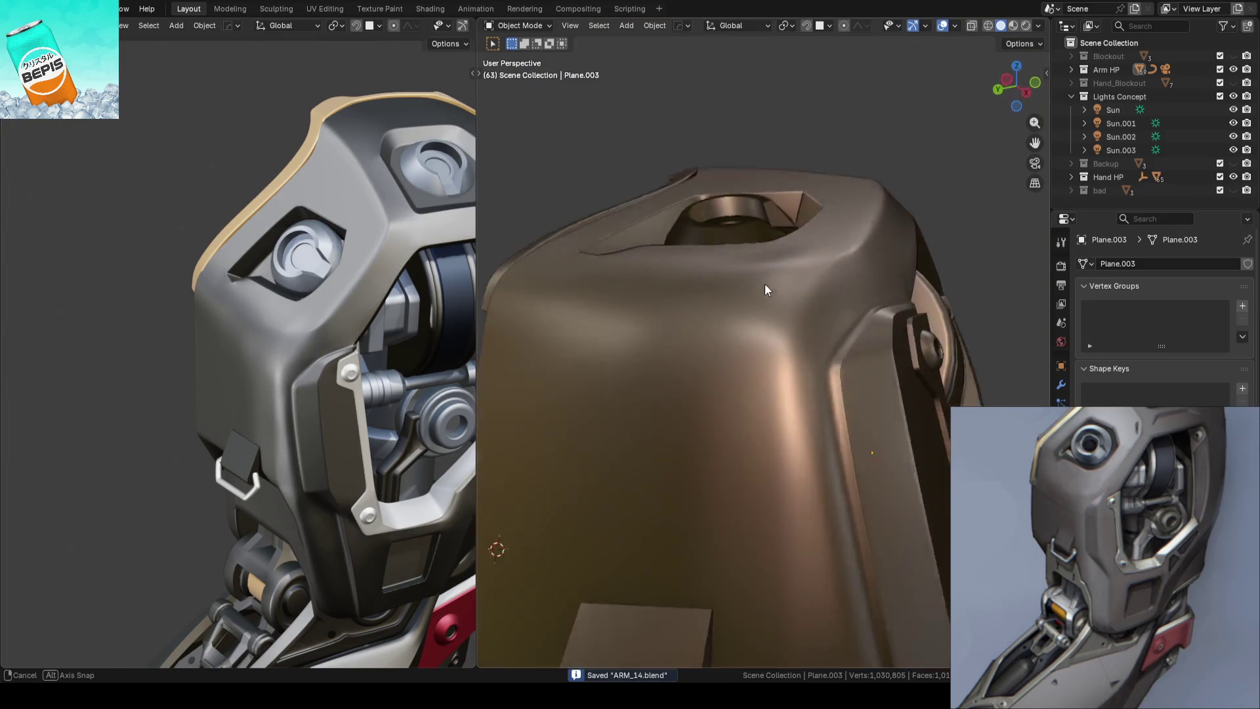
Select the shoulder panel and briefly inspect its mesh in Edit Mode from a lower angle
middle_click_drag(771, 212, 734, 367)
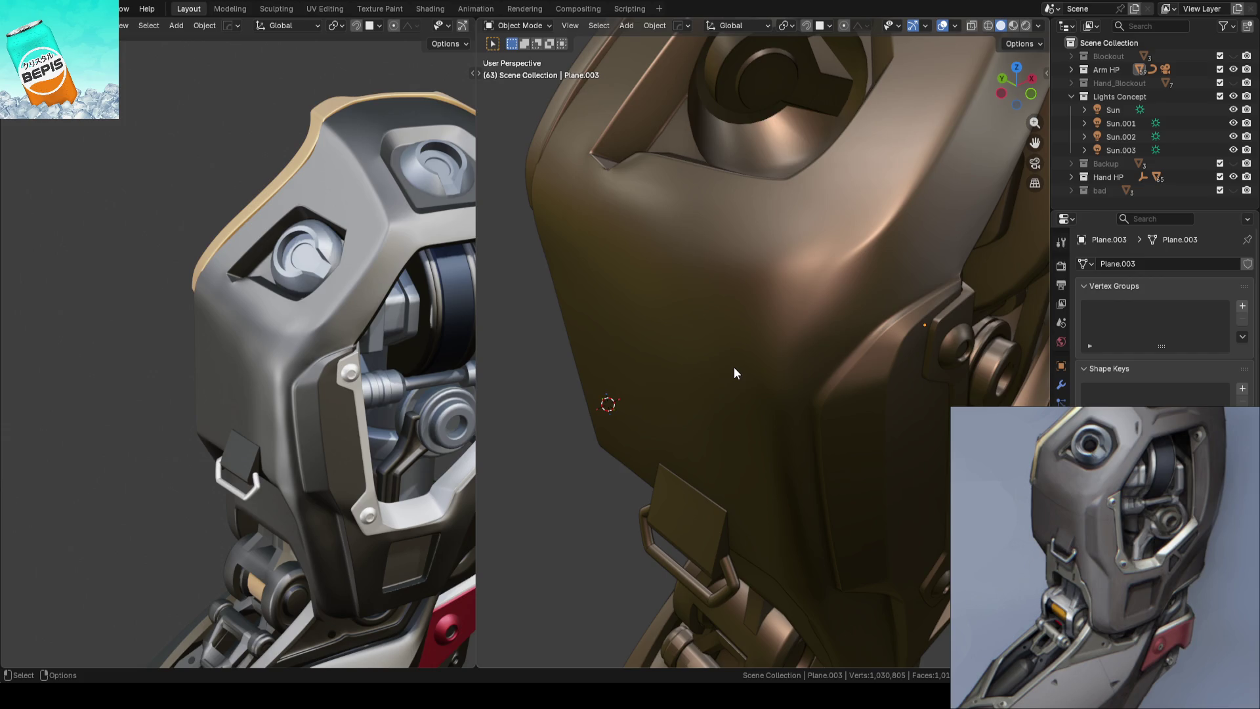
left_click(734, 372)
key("Tab")
mouse_move(805, 338)
middle_mouse_down()
mouse_move(749, 368)
mouse_move(773, 400)
middle_mouse_up()
key("Tab")
mouse_move(695, 398)
middle_mouse_down()
mouse_move(627, 233)
mouse_move(703, 332)
mouse_move(823, 239)
middle_mouse_up()
Switch the viewport to Material Preview shading and hide the Sun.003 light in the Outliner
left_click(1013, 26)
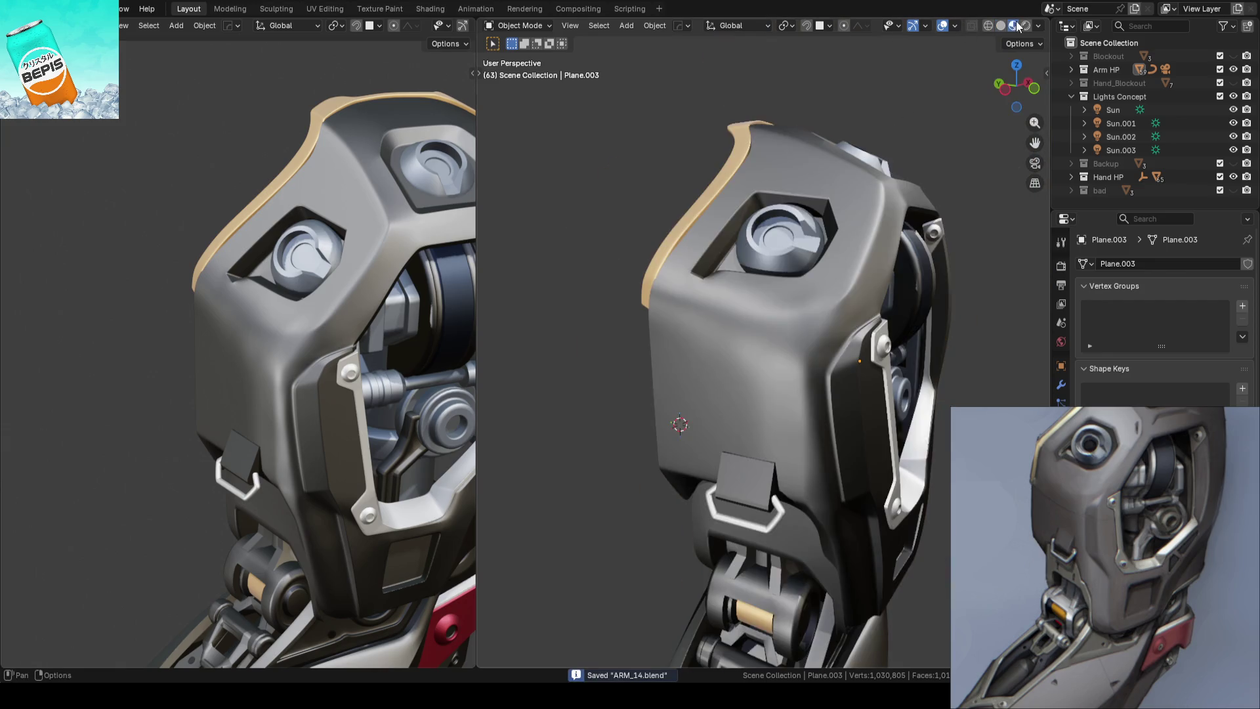
mouse_move(817, 368)
middle_mouse_down()
mouse_move(845, 333)
mouse_move(810, 333)
mouse_move(817, 411)
mouse_move(786, 386)
mouse_move(808, 330)
mouse_move(882, 306)
mouse_move(849, 271)
mouse_move(777, 239)
mouse_move(682, 287)
mouse_move(656, 317)
mouse_move(714, 310)
mouse_move(735, 365)
mouse_move(732, 284)
mouse_move(713, 322)
mouse_move(688, 312)
mouse_move(797, 304)
mouse_move(704, 304)
mouse_move(718, 293)
mouse_move(718, 260)
mouse_move(718, 315)
mouse_move(712, 305)
mouse_move(789, 279)
mouse_move(689, 302)
mouse_move(750, 314)
middle_mouse_up()
left_click(1123, 151)
left_click(1234, 150)
scroll(722, 309, "up", 2)
scroll(710, 272, "up", 2)
Move a Plane.003 vertex along Y with the gizmo, return to Object Mode and save
left_click(734, 309)
key("Tab")
scroll(750, 314, "up", 2)
scroll(751, 314, "up", 2)
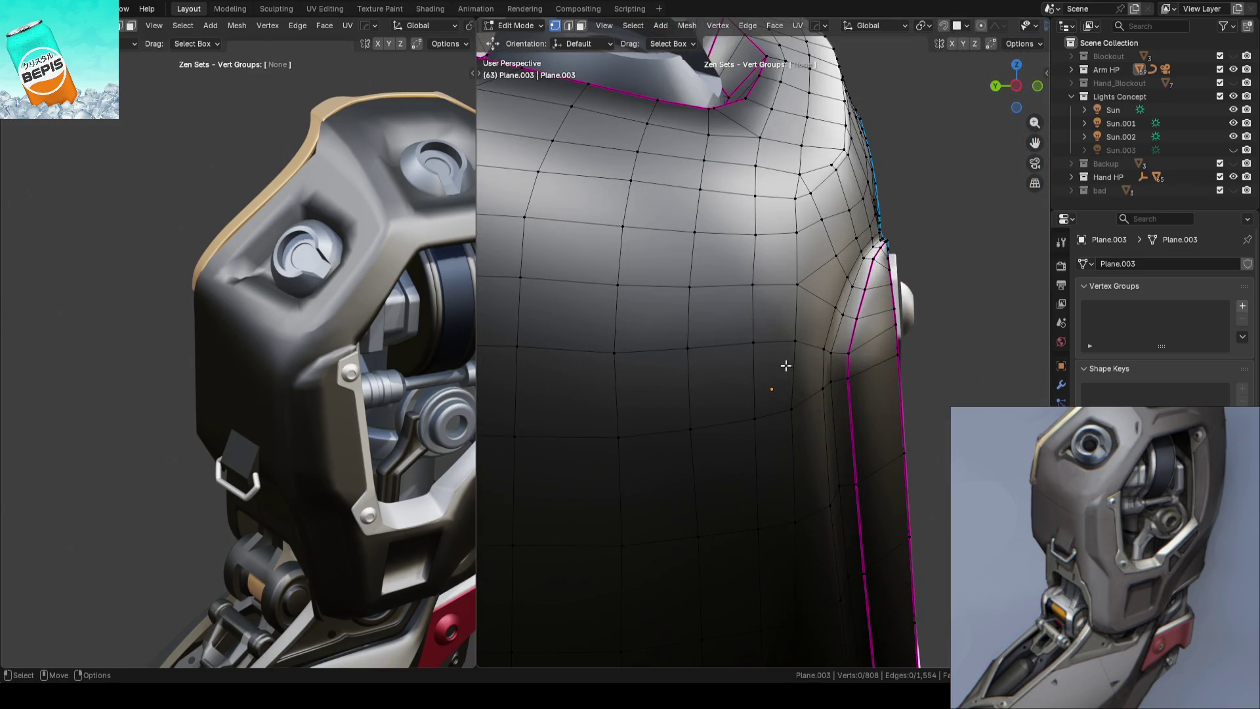
left_click_drag(755, 405, 748, 407)
left_click_drag(758, 337, 769, 309)
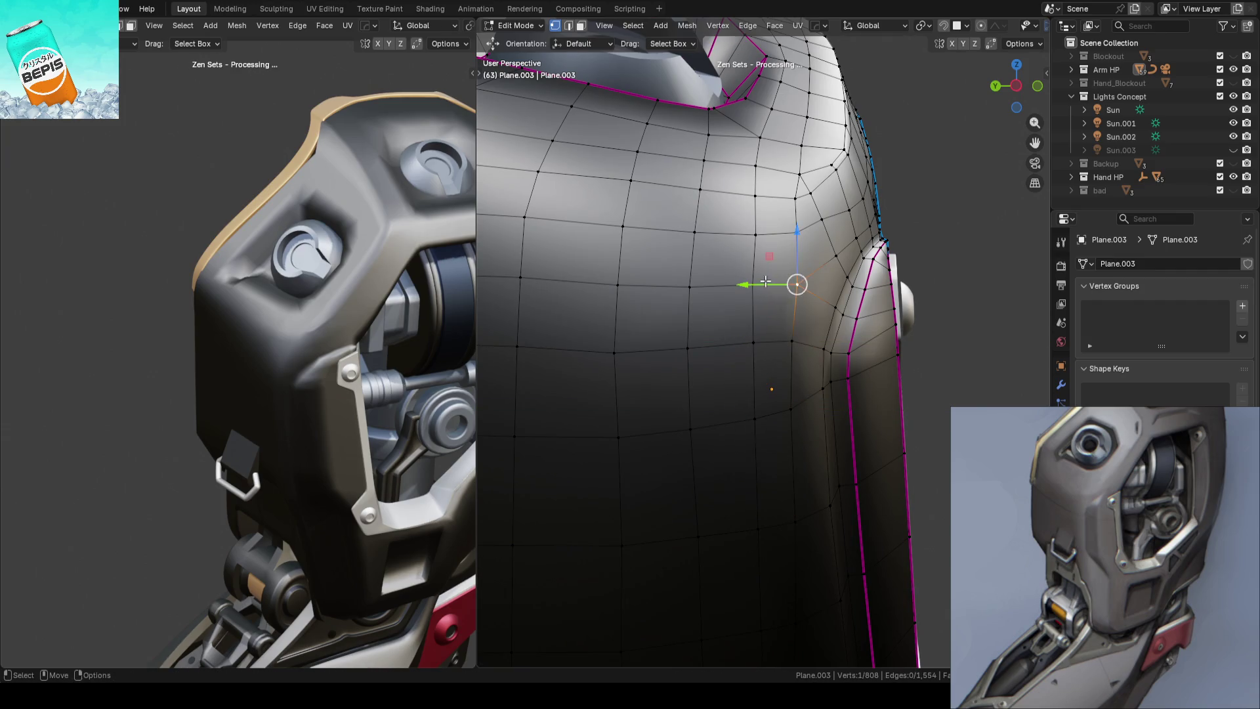
left_click(757, 281)
key("Tab")
key("ctrl+s")
scroll(780, 275, "down", 5)
Vertex-slide another panel vertex along its edge and check the smoothed shape in Object Mode
mouse_move(781, 276)
middle_mouse_down()
mouse_move(695, 348)
mouse_move(711, 318)
mouse_move(736, 313)
middle_mouse_up()
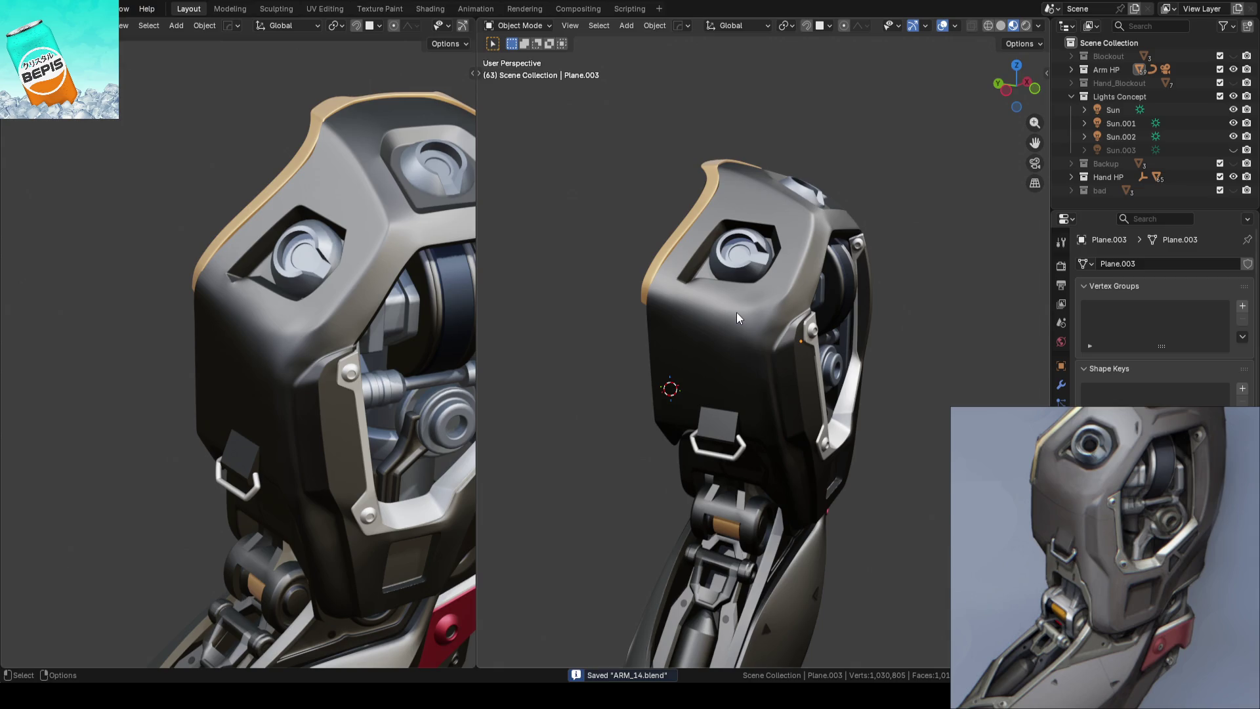
scroll(736, 313, "up", 2)
scroll(736, 313, "up", 3)
left_click(736, 312)
key("Tab")
mouse_move(737, 312)
middle_mouse_down()
mouse_move(722, 321)
mouse_move(768, 238)
middle_mouse_up()
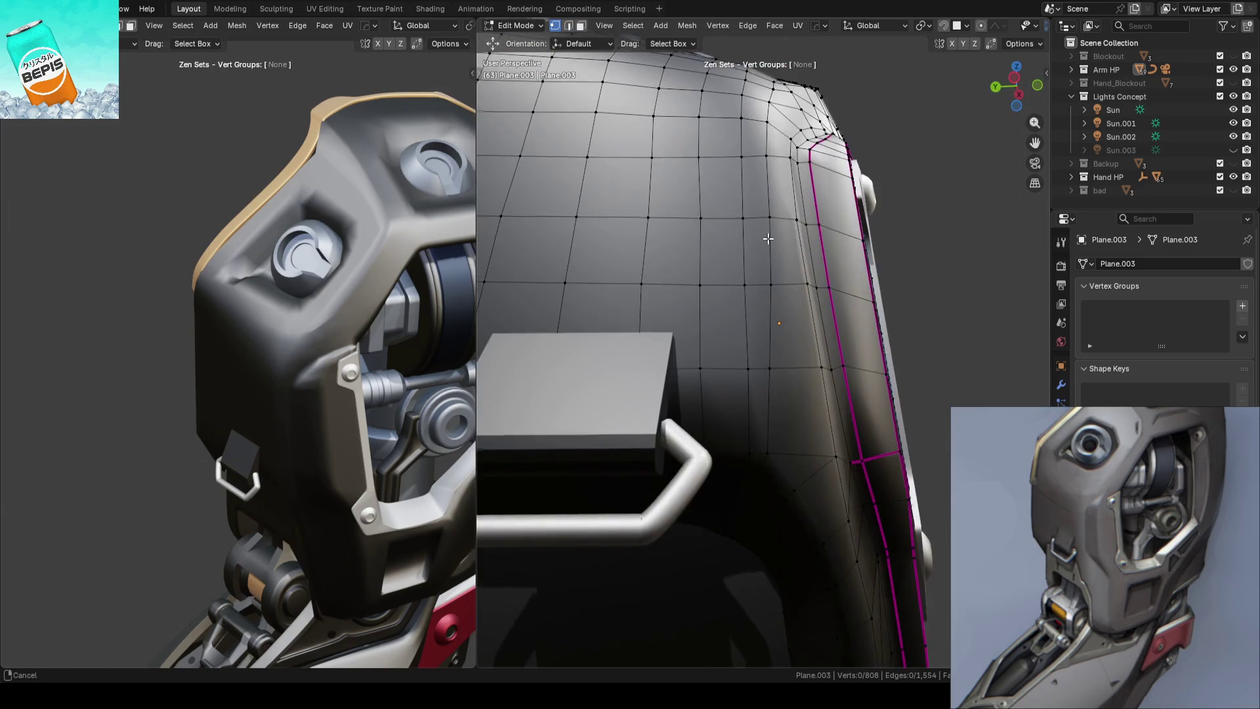
mouse_move(768, 239)
middle_mouse_down()
mouse_move(756, 324)
mouse_move(812, 371)
mouse_move(781, 353)
middle_mouse_up()
scroll(759, 318, "down", 3)
left_click(776, 353)
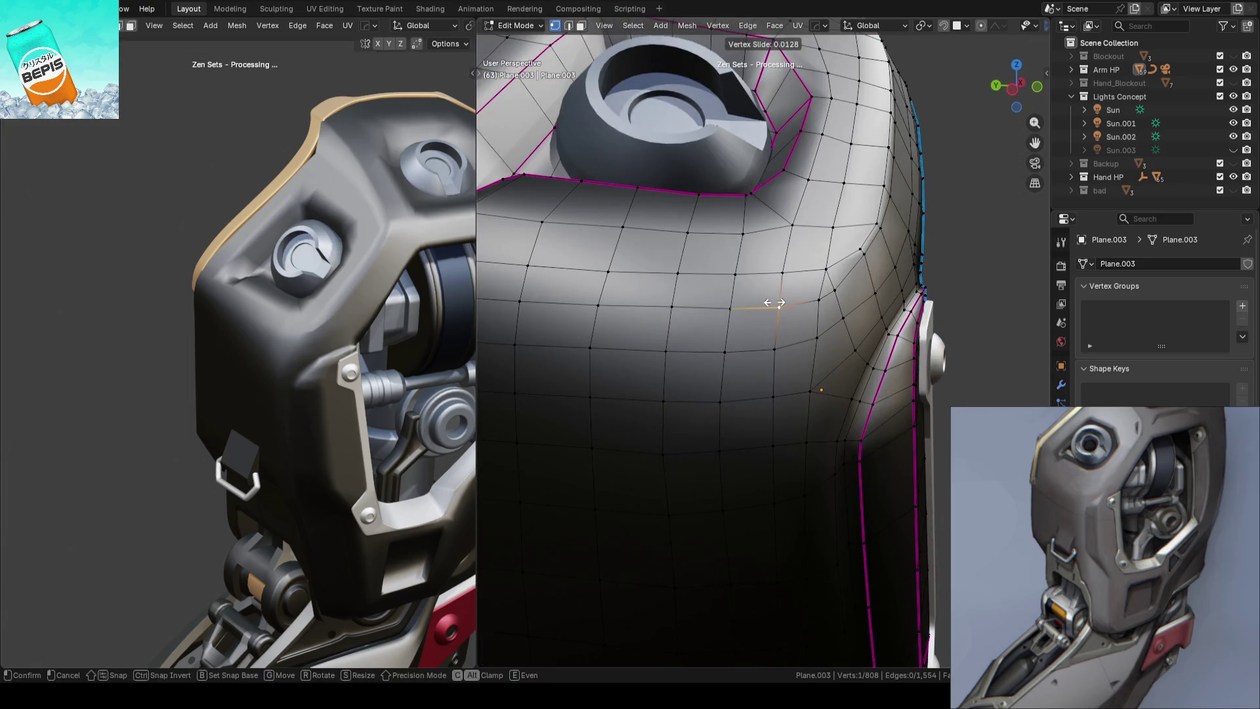
scroll(774, 302, "down", 3)
mouse_move(774, 301)
middle_mouse_down()
mouse_move(897, 349)
mouse_move(923, 320)
middle_mouse_up()
key("Tab")
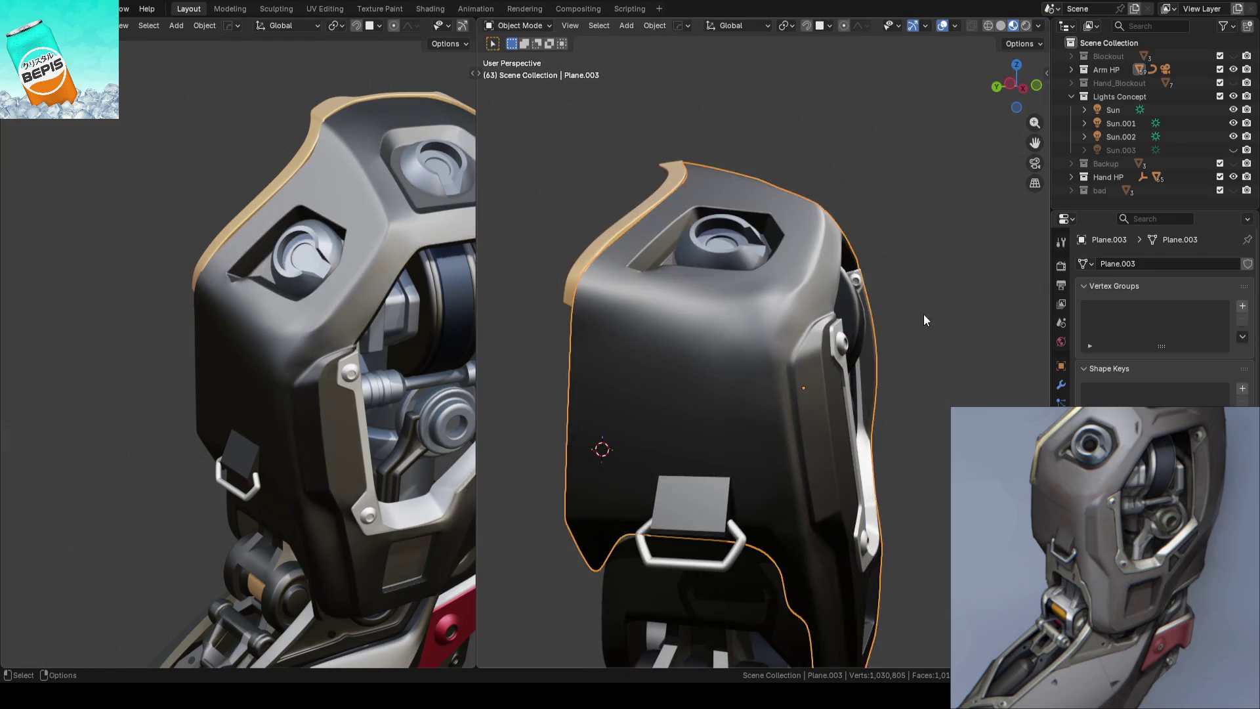
Nudge vertices on the panel's lower side next to the forearm
middle_click_drag(804, 316, 742, 362)
scroll(824, 386, "up", 3)
scroll(817, 362, "up", 2)
mouse_move(818, 369)
middle_mouse_down()
mouse_move(784, 407)
mouse_move(751, 369)
mouse_move(688, 382)
mouse_move(741, 382)
middle_mouse_up()
key("Tab")
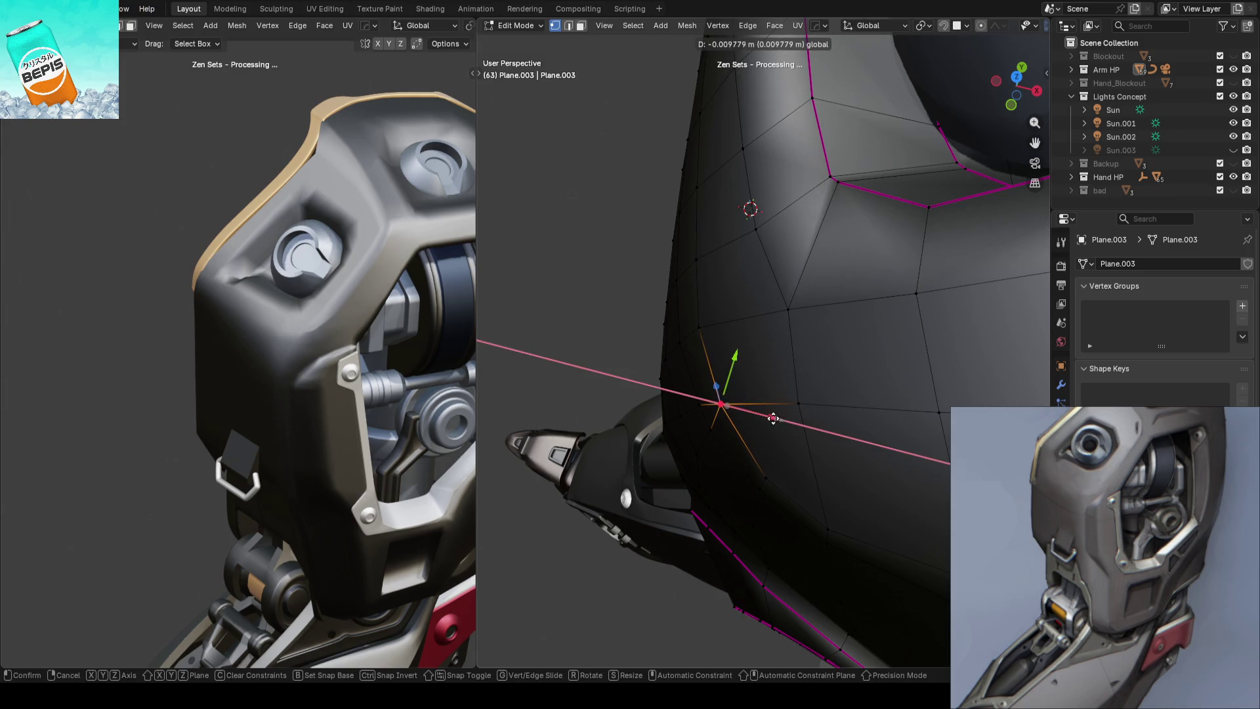
left_click(773, 419)
left_click(617, 351)
mouse_move(616, 352)
middle_mouse_down()
mouse_move(585, 459)
mouse_move(771, 225)
mouse_move(876, 403)
mouse_move(754, 282)
mouse_move(770, 321)
middle_mouse_up()
left_click(786, 317)
scroll(770, 322, "up", 1)
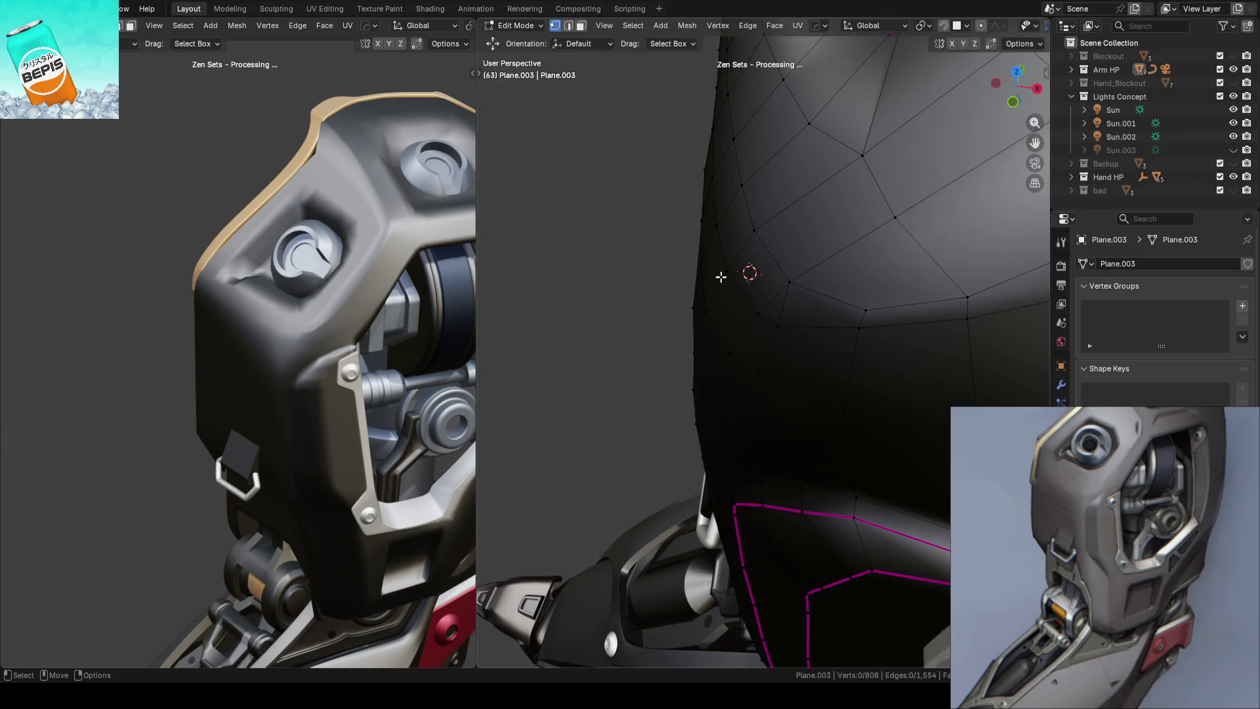
Shift a second vertex along X, leave Edit Mode, save and frame the whole scene
left_click(767, 273)
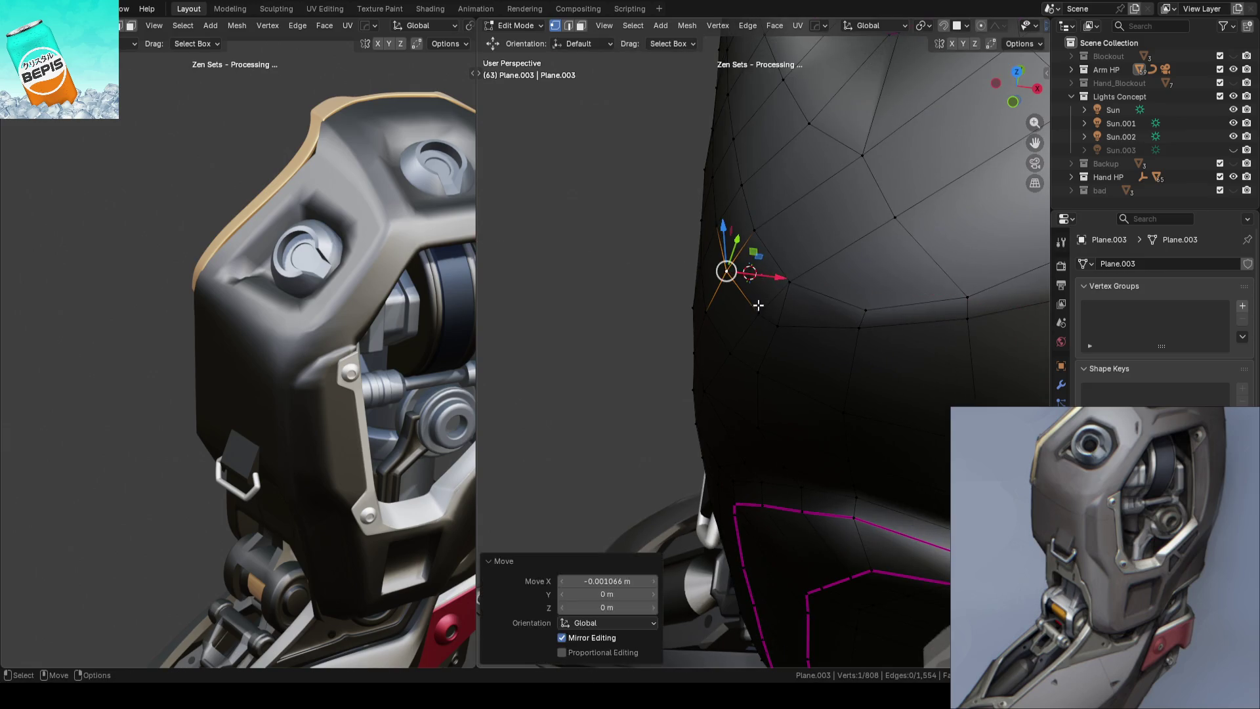
key("g")
key("x")
left_click(609, 347)
key("Tab")
left_click(603, 345)
key("ctrl+s")
key("KP_Divide")
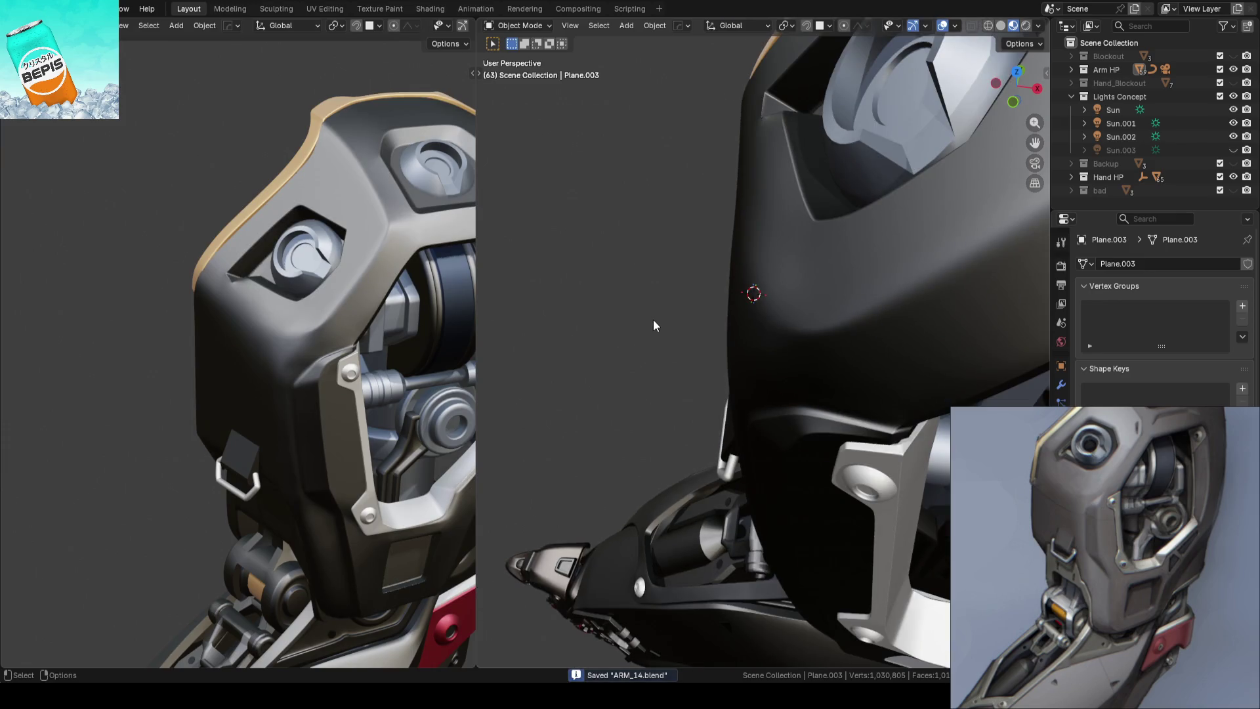
Check the panel mesh in Edit Mode, save, then unhide and select the Sun.003 light
middle_click_drag(653, 320, 797, 240)
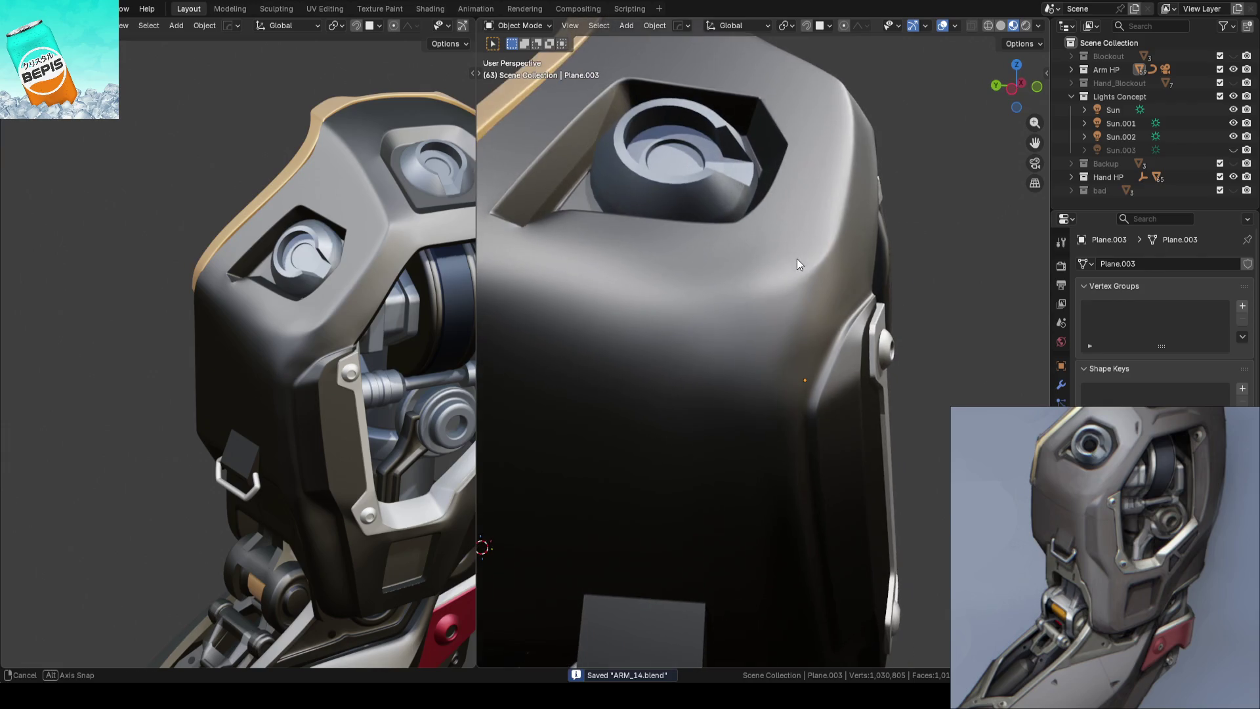
key("Tab")
mouse_move(892, 320)
middle_mouse_down()
mouse_move(852, 295)
mouse_move(912, 418)
mouse_move(863, 280)
mouse_move(850, 329)
middle_mouse_up()
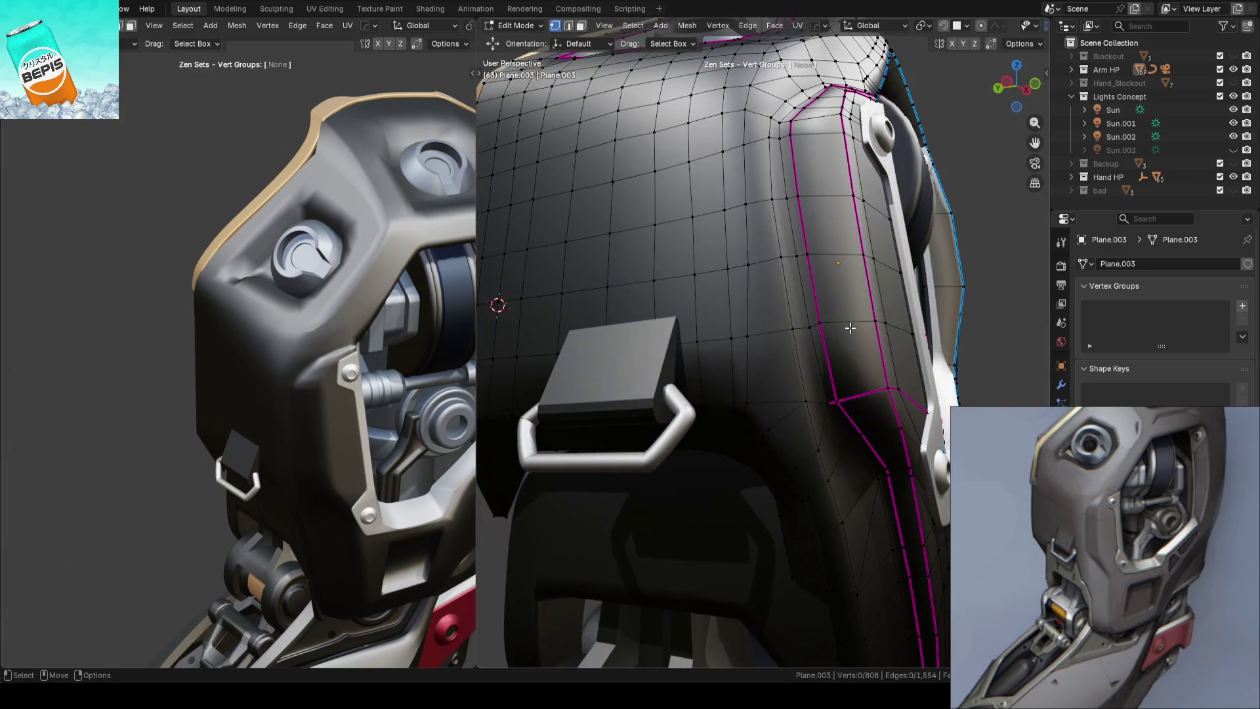
key("Tab")
scroll(946, 293, "down", 4)
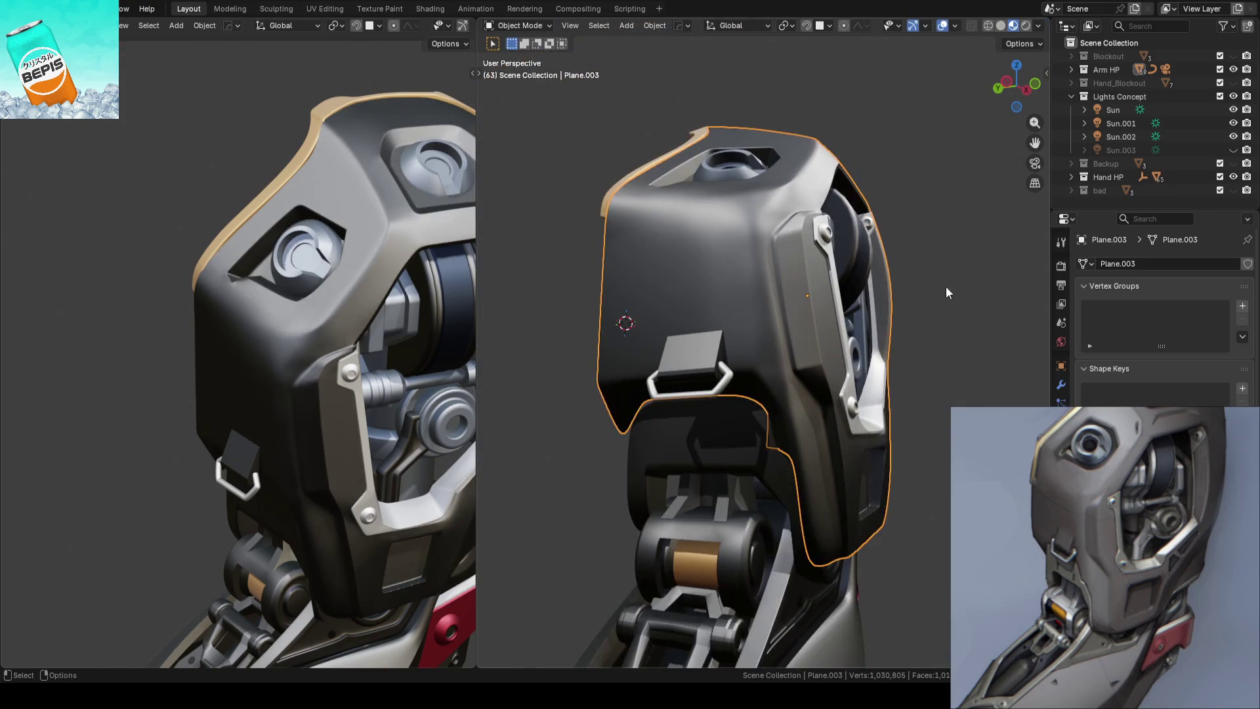
key("ctrl+s")
middle_click_drag(899, 273, 781, 341)
scroll(775, 327, "down", 3)
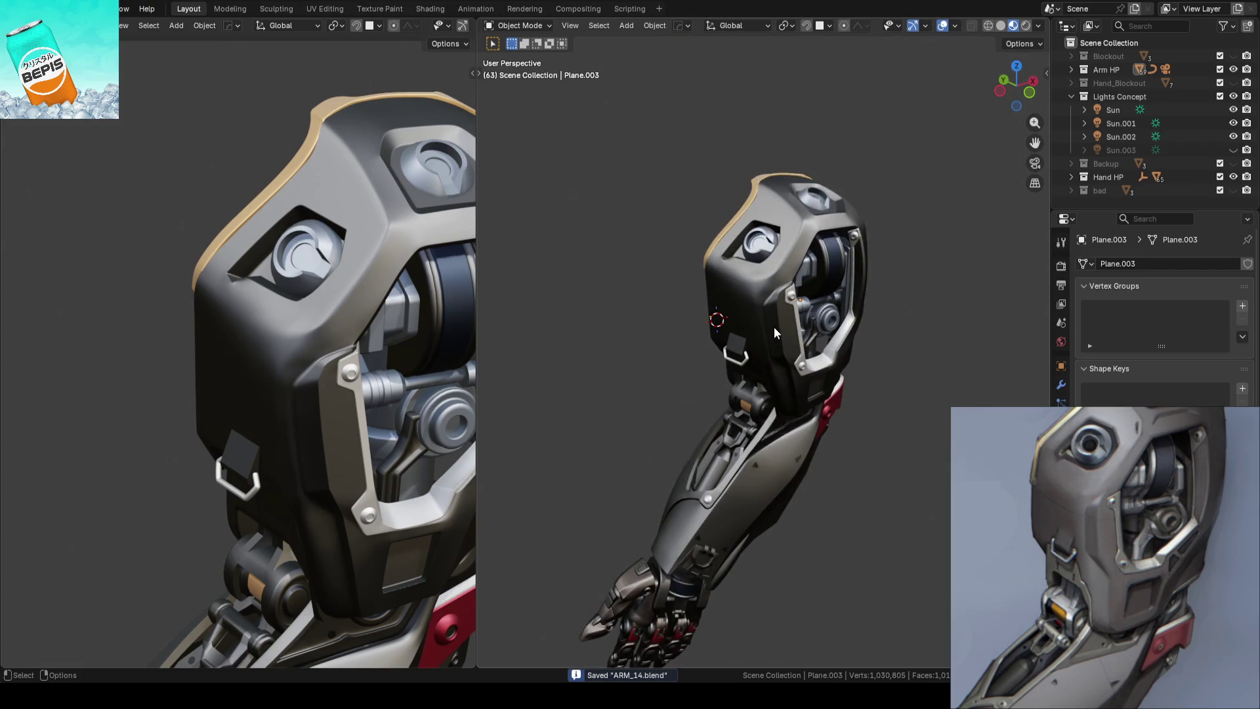
scroll(774, 327, "up", 4)
left_click(1231, 150)
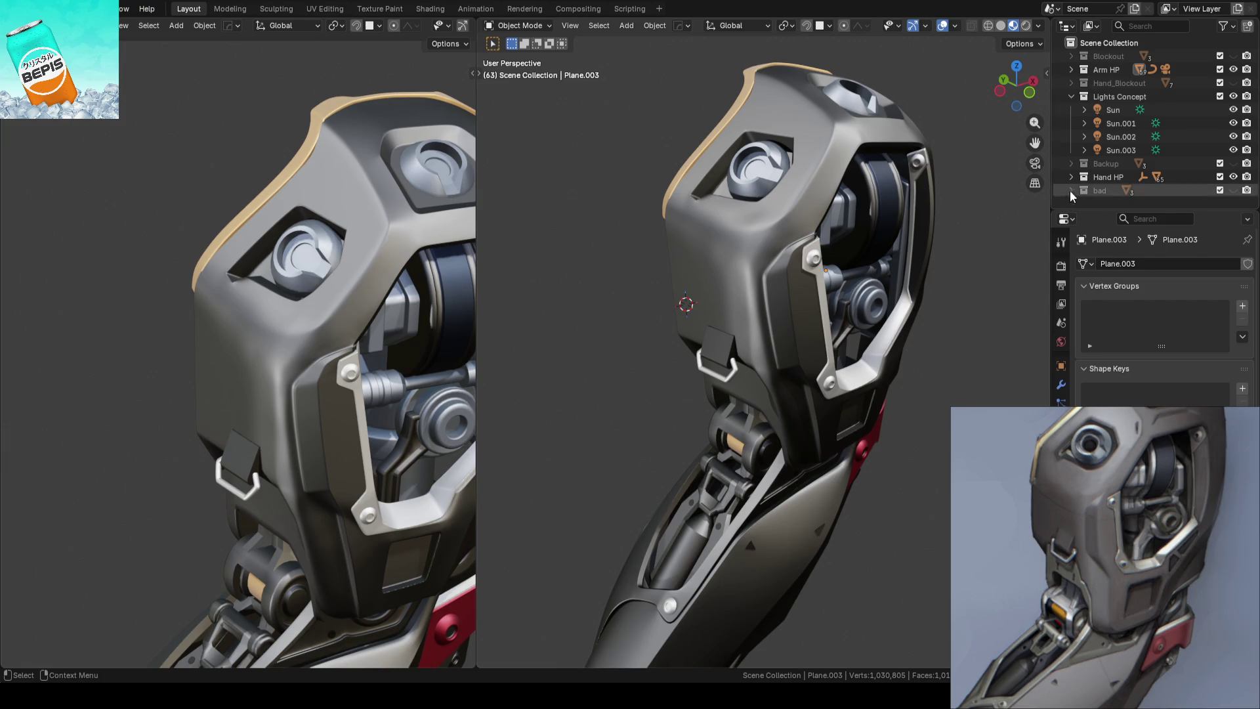
left_click(1119, 150)
scroll(748, 325, "down", 3)
scroll(271, 380, "down", 3)
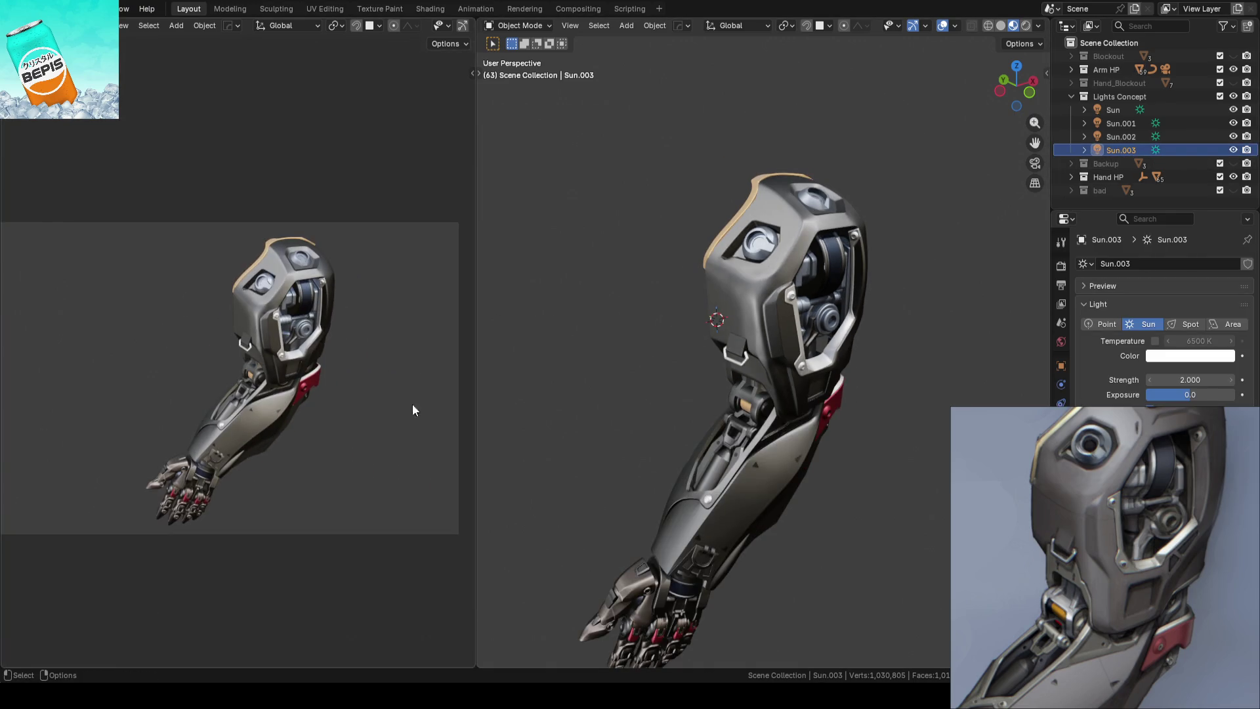
scroll(677, 287, "up", 3)
scroll(678, 305, "down", 3)
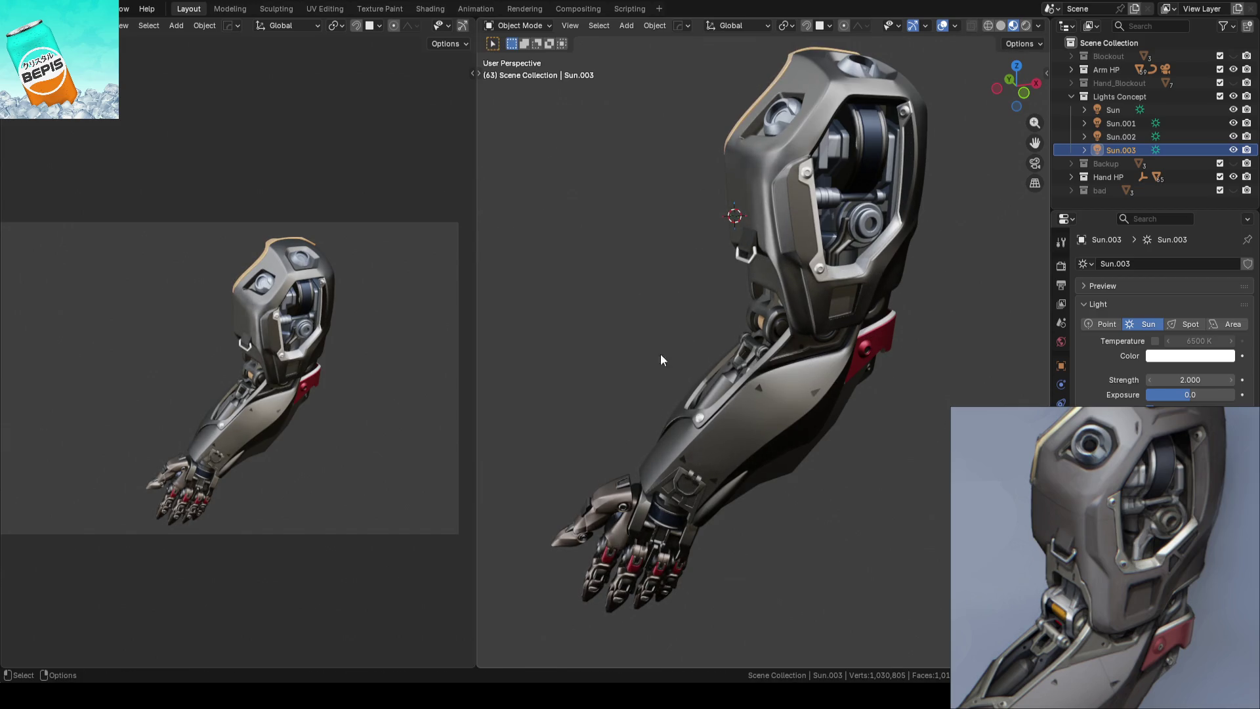
mouse_move(710, 256)
middle_mouse_down("shift")
mouse_move(666, 418)
mouse_move(771, 370)
mouse_move(724, 388)
middle_mouse_up("shift")
scroll(678, 383, "up", 2)
left_click(770, 369)
key("Tab")
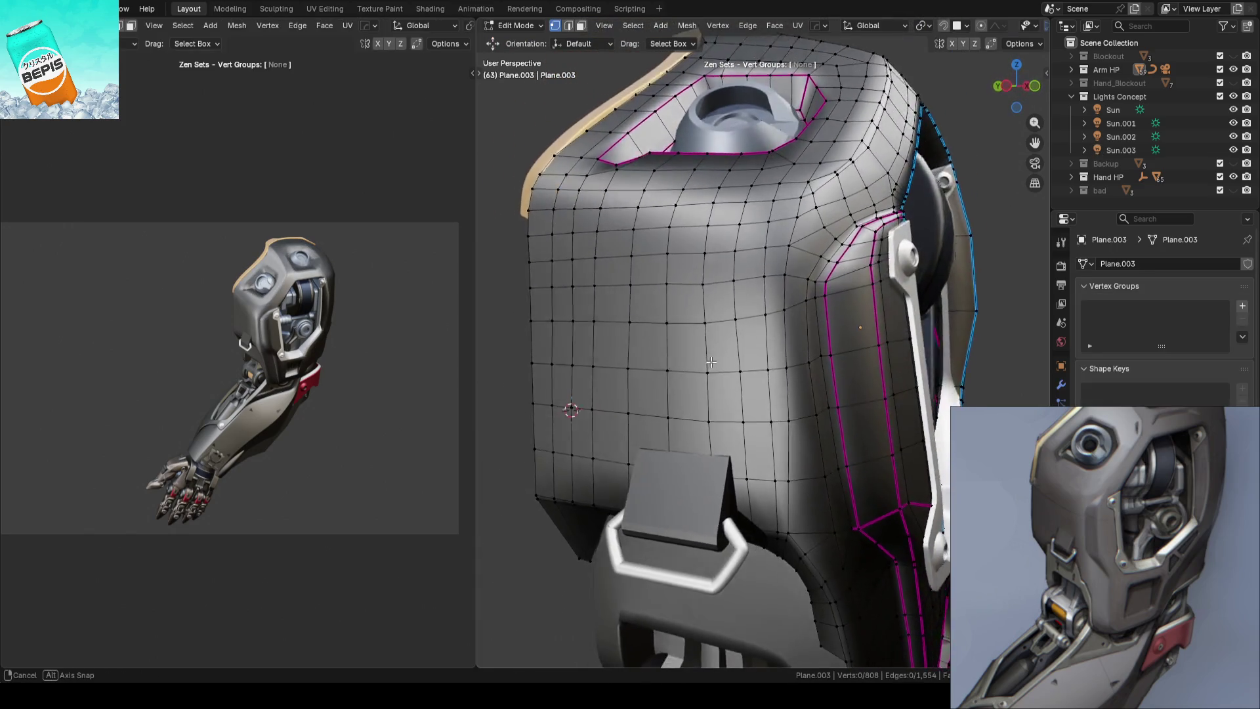
middle_click_drag(723, 388, 734, 446)
key("Tab")
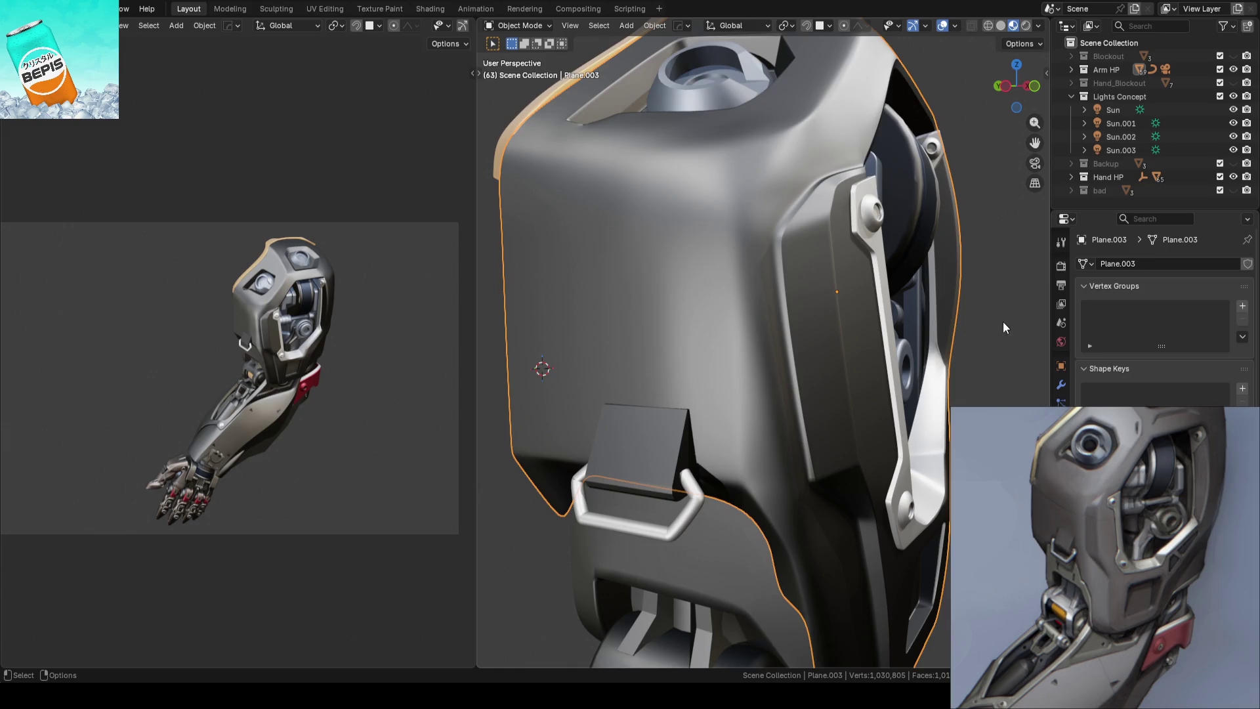
scroll(1004, 322, "down", 3)
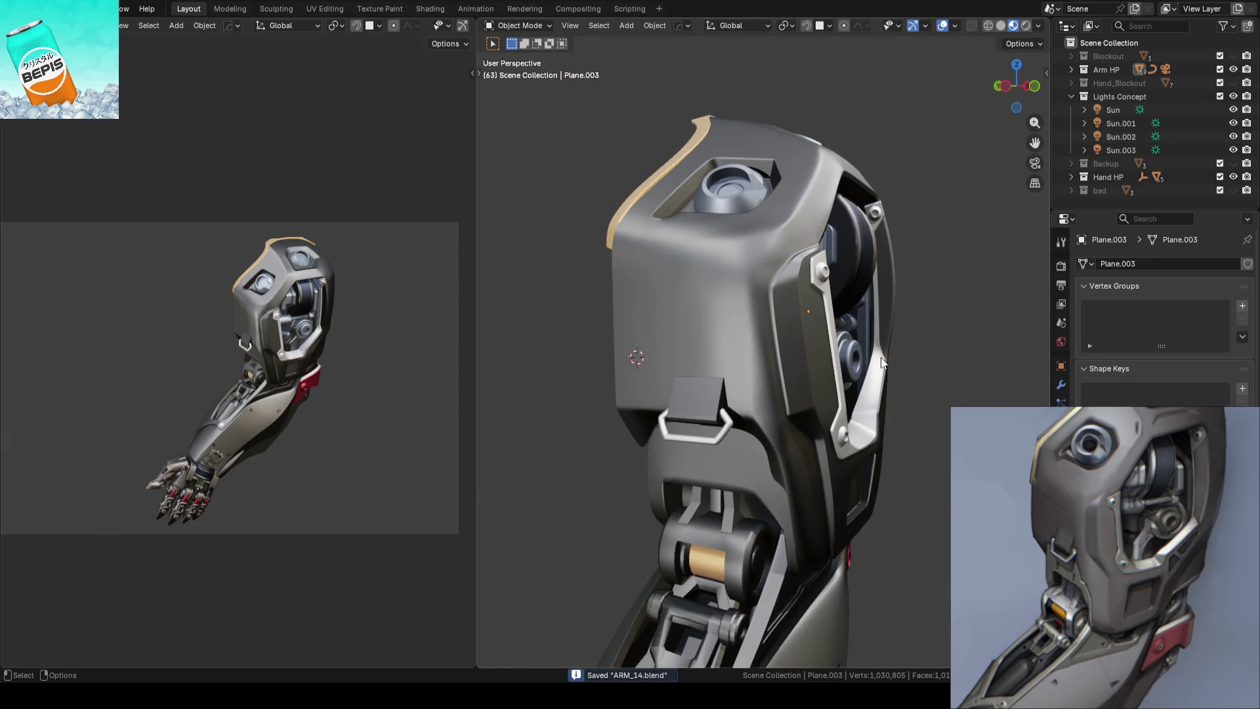
scroll(842, 335, "up", 2)
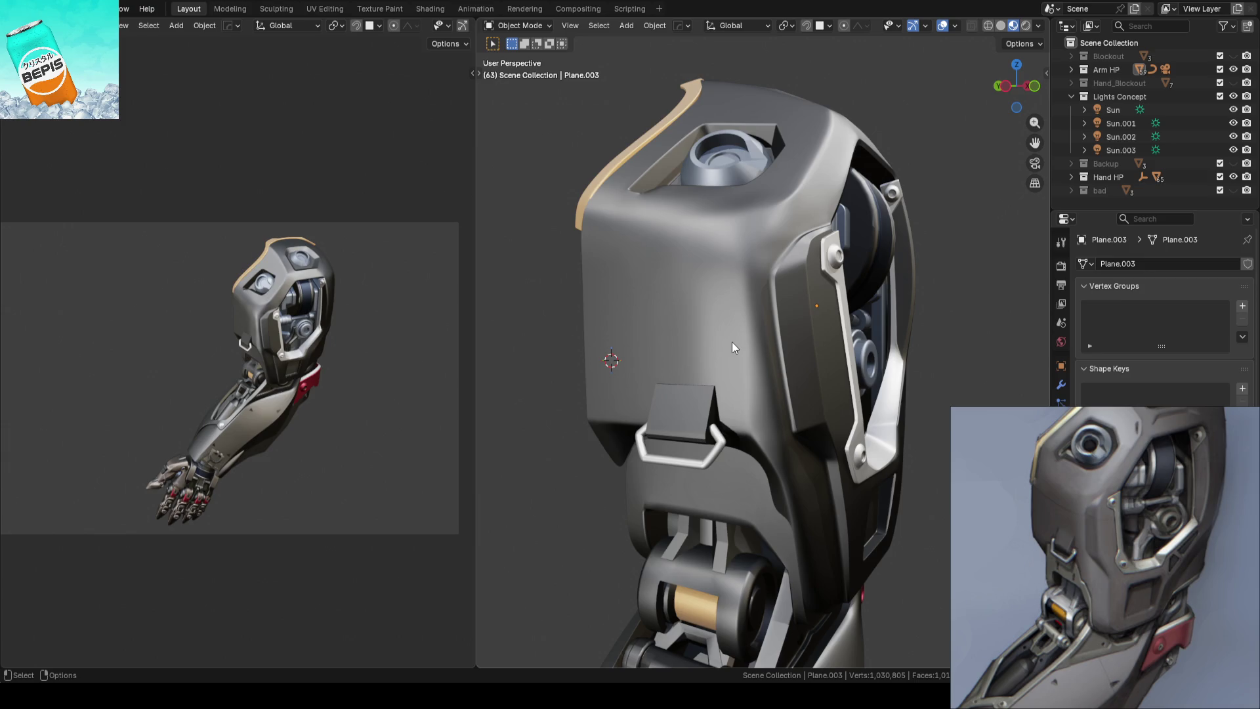
key("Tab")
Inspect Plane.003's topology from several angles, toggling Edit Mode, and save ARM_14.blend
mouse_move(731, 346)
middle_mouse_down()
mouse_move(874, 361)
mouse_move(728, 368)
middle_mouse_up()
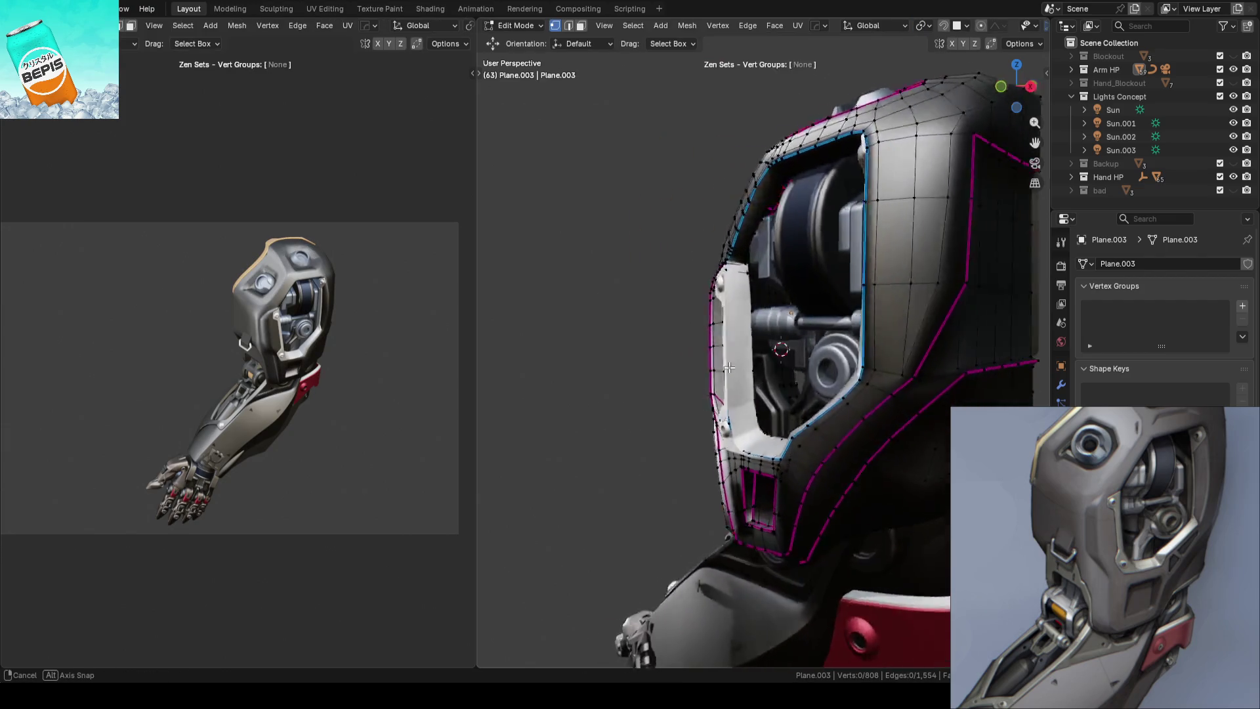
mouse_move(729, 368)
middle_mouse_down()
mouse_move(940, 329)
mouse_move(827, 329)
mouse_move(746, 346)
mouse_move(798, 361)
mouse_move(784, 359)
mouse_move(802, 394)
mouse_move(953, 389)
middle_mouse_up()
scroll(941, 330, "up", 3)
key("Tab")
key("ctrl+s")
key("Tab")
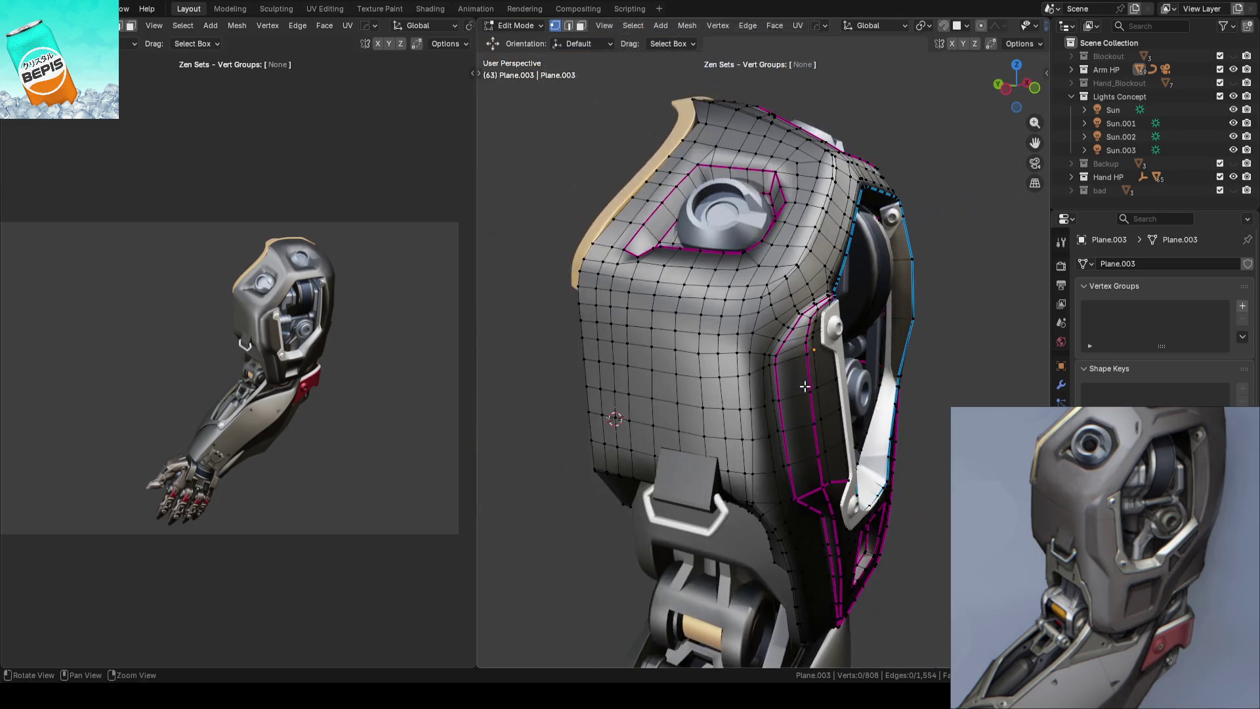
key("Tab")
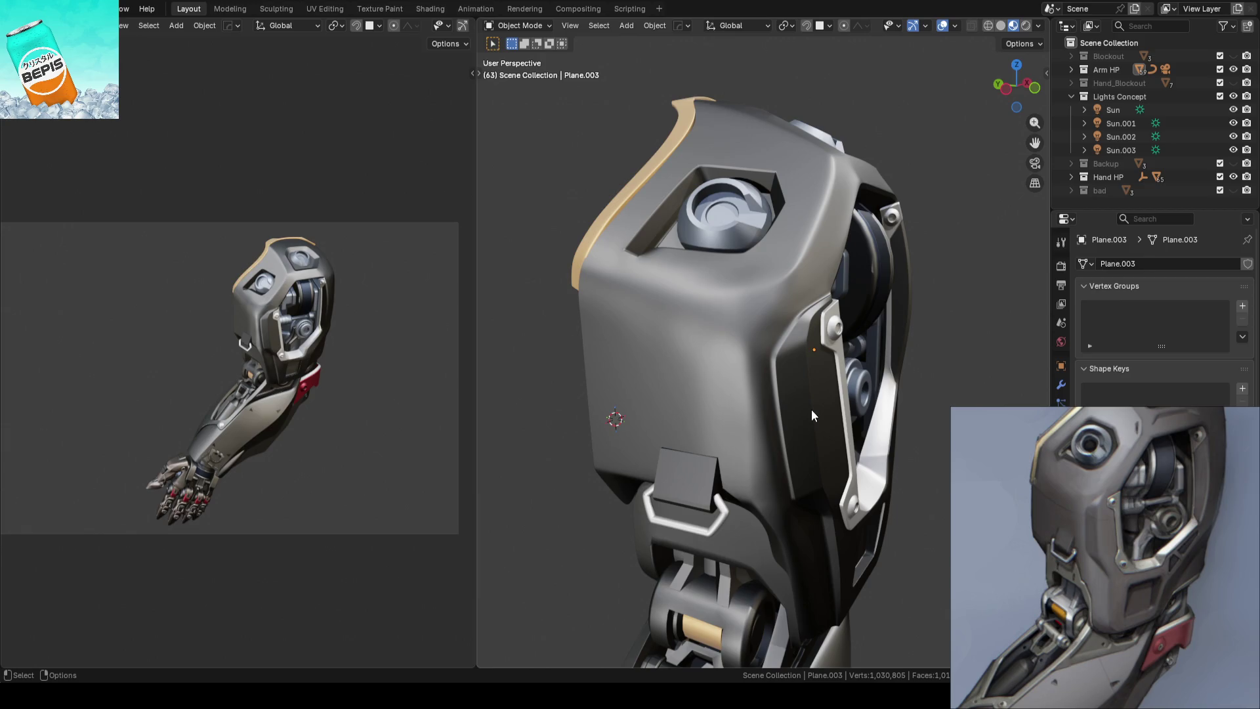
scroll(812, 409, "up", 3)
Look down on the panel mesh in Edit Mode, return to Object Mode and save
key("Tab")
mouse_move(819, 411)
middle_mouse_down()
mouse_move(829, 367)
mouse_move(848, 399)
mouse_move(812, 364)
mouse_move(833, 346)
mouse_move(827, 367)
mouse_move(780, 366)
middle_mouse_up()
scroll(825, 376, "down", 3)
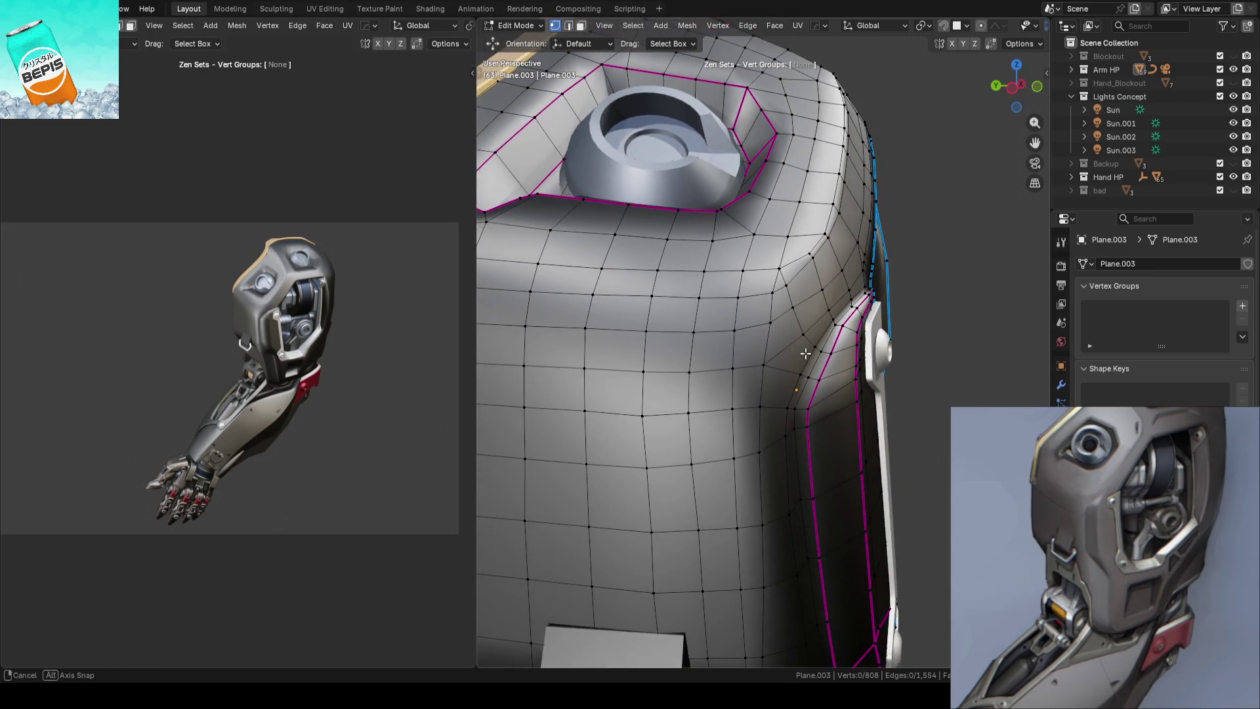
key("Tab")
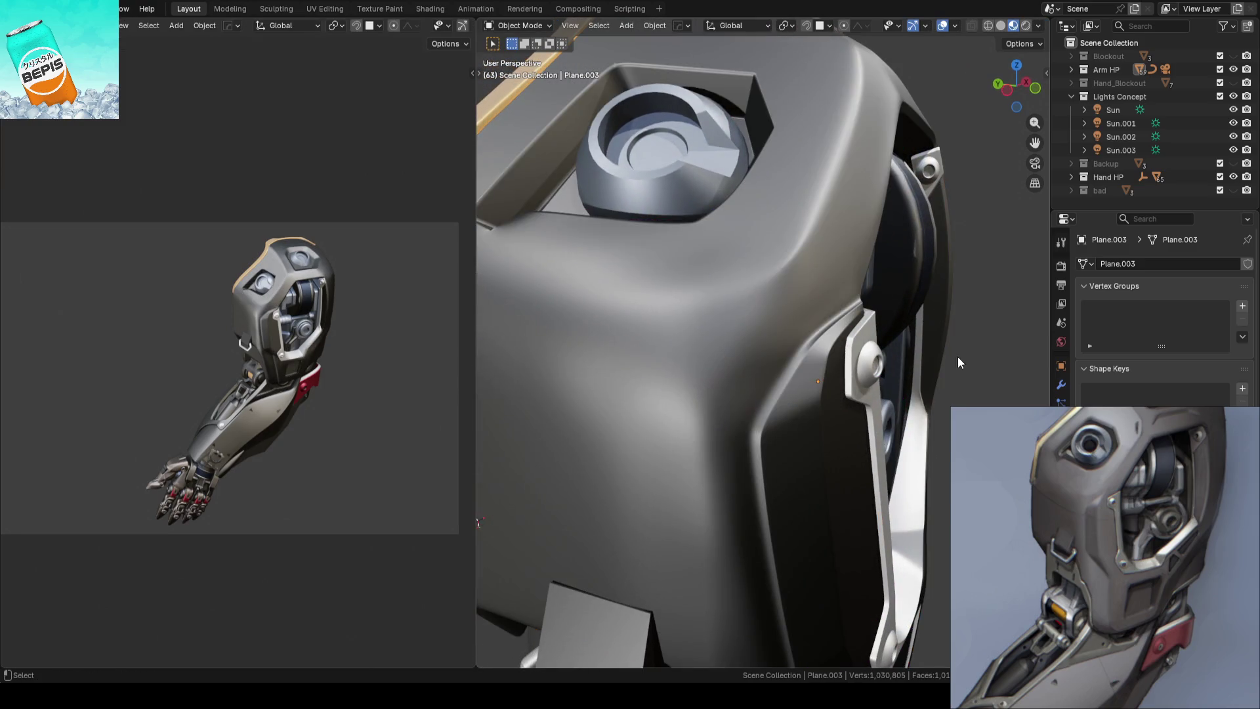
key("ctrl+s")
scroll(746, 399, "down", 3)
mouse_move(745, 399)
middle_mouse_down()
mouse_move(778, 360)
mouse_move(720, 373)
mouse_move(839, 368)
mouse_move(730, 350)
middle_mouse_up()
scroll(729, 350, "up", 3)
Box-select six upper-rim vertices, shift them slightly along X, then save the file
key("Tab")
mouse_move(794, 373)
middle_mouse_down()
mouse_move(740, 347)
mouse_move(708, 349)
mouse_move(720, 344)
middle_mouse_up()
left_click_drag(722, 314, 787, 389)
key("shift+space")
key("g")
middle_click_drag(788, 388, 805, 336)
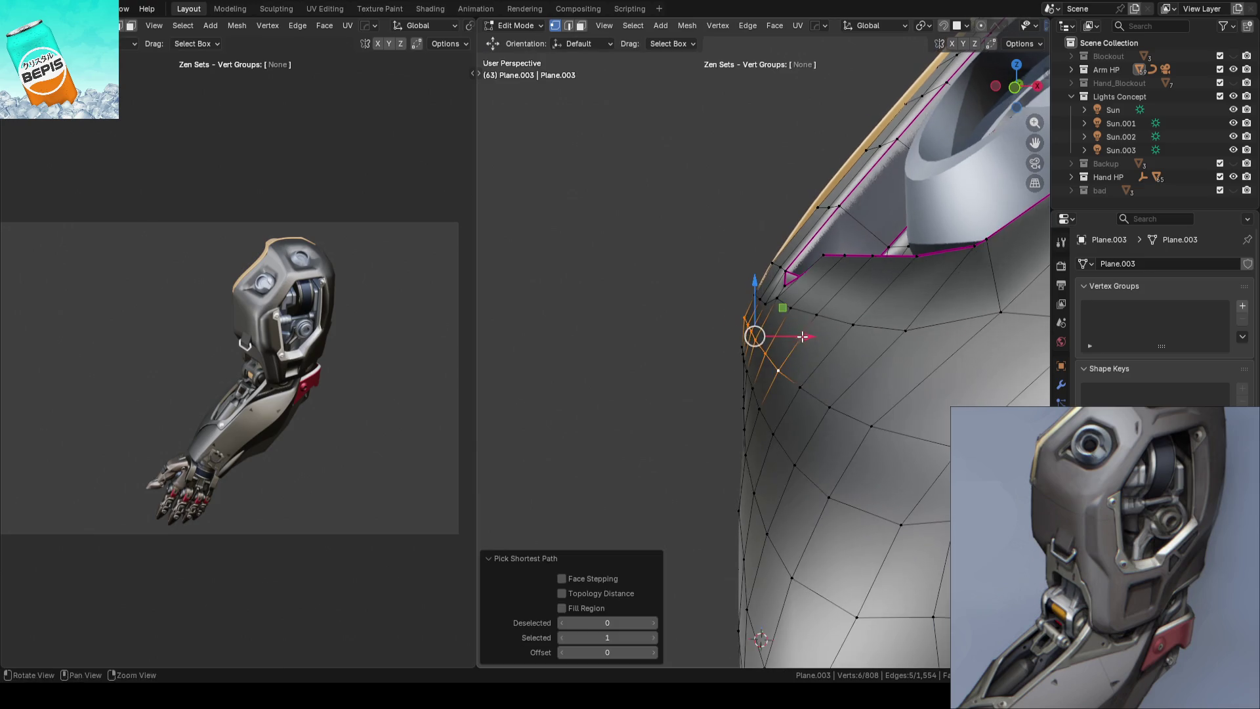
left_click_drag(795, 337, 798, 337)
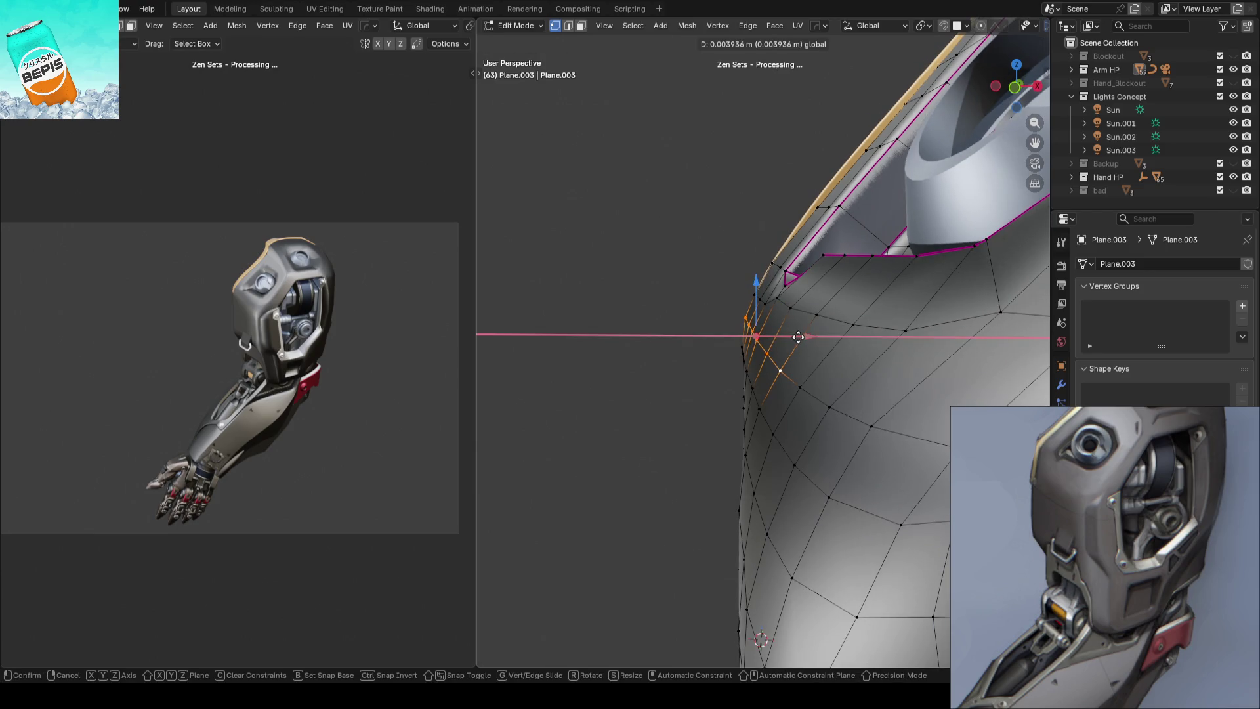
left_click(798, 337)
scroll(644, 358, "down", 2)
scroll(630, 374, "down", 2)
scroll(610, 372, "down", 2)
key("Tab")
key("ctrl+s")
mouse_move(583, 372)
middle_mouse_down()
mouse_move(824, 357)
mouse_move(666, 369)
middle_mouse_up()
scroll(670, 403, "up", 2)
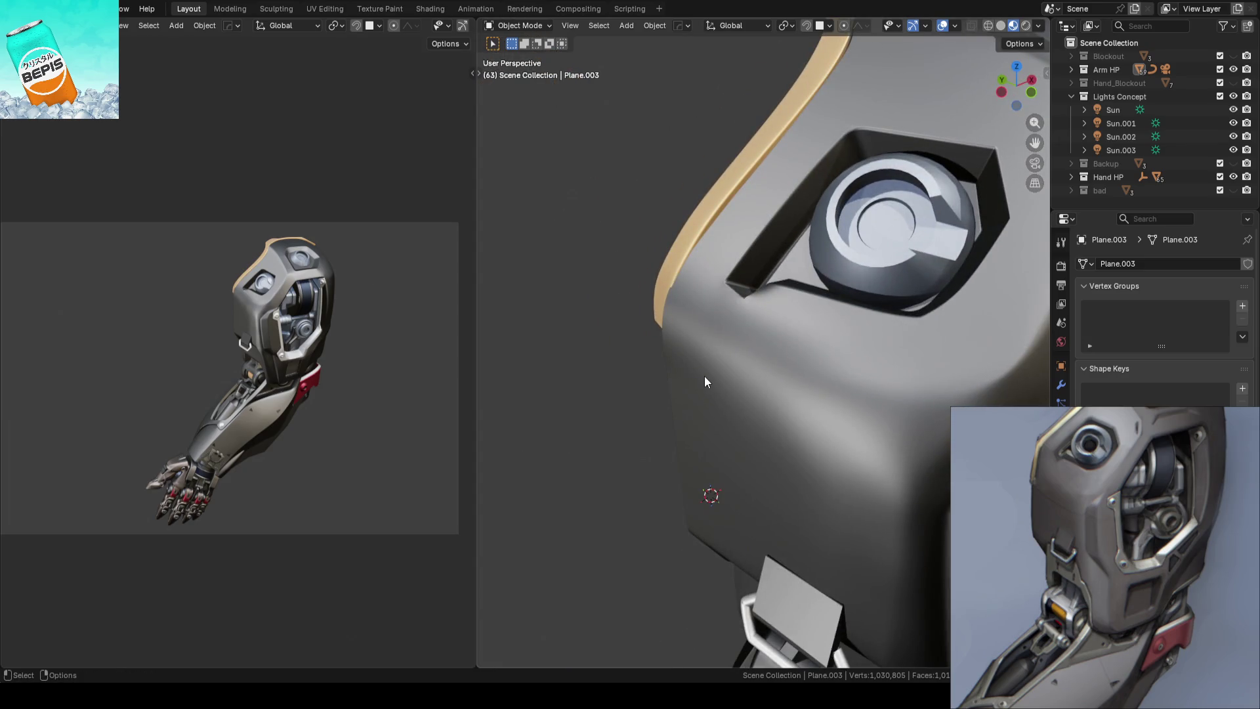
scroll(705, 376, "down", 2)
Review the panel beside the arm, deselect everything and save ARM_14.blend
middle_click_drag(705, 376, 803, 382)
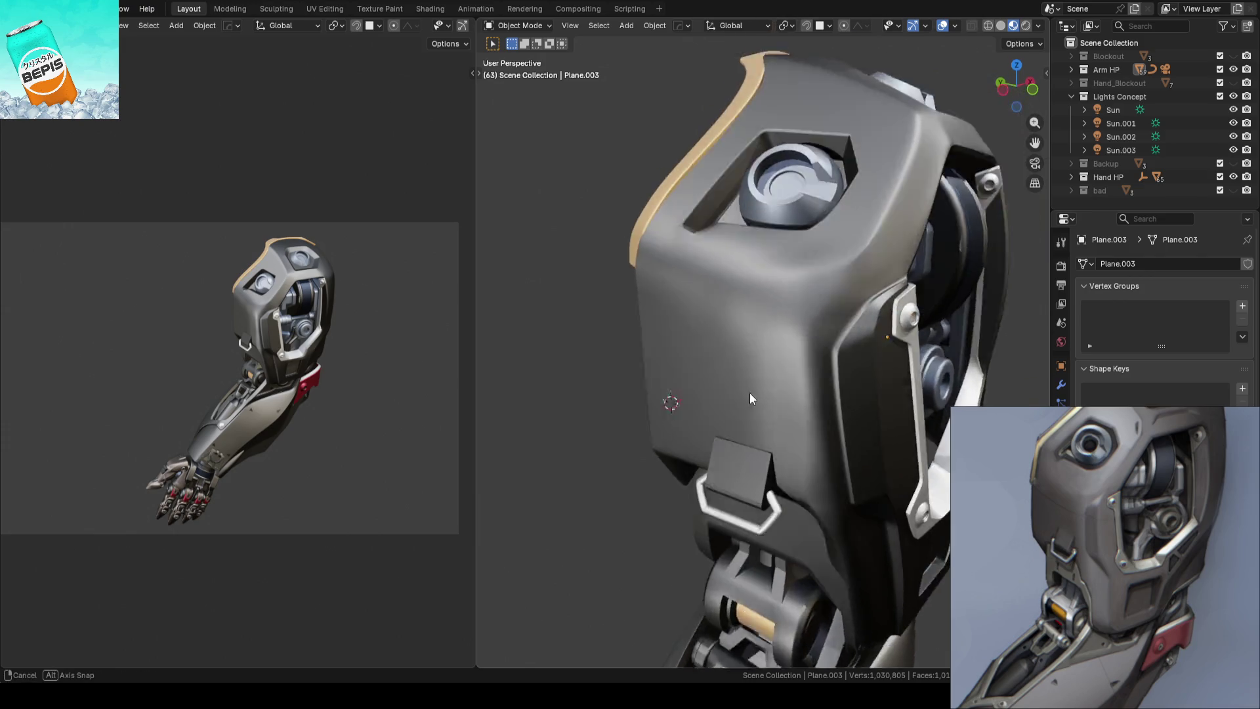
middle_click_drag(803, 382, 833, 375)
scroll(833, 375, "up", 2)
scroll(799, 403, "up", 2)
key("Tab")
mouse_move(928, 380)
middle_mouse_down()
mouse_move(958, 395)
mouse_move(793, 424)
mouse_move(788, 392)
middle_mouse_up()
key("Tab")
scroll(300, 353, "up", 4)
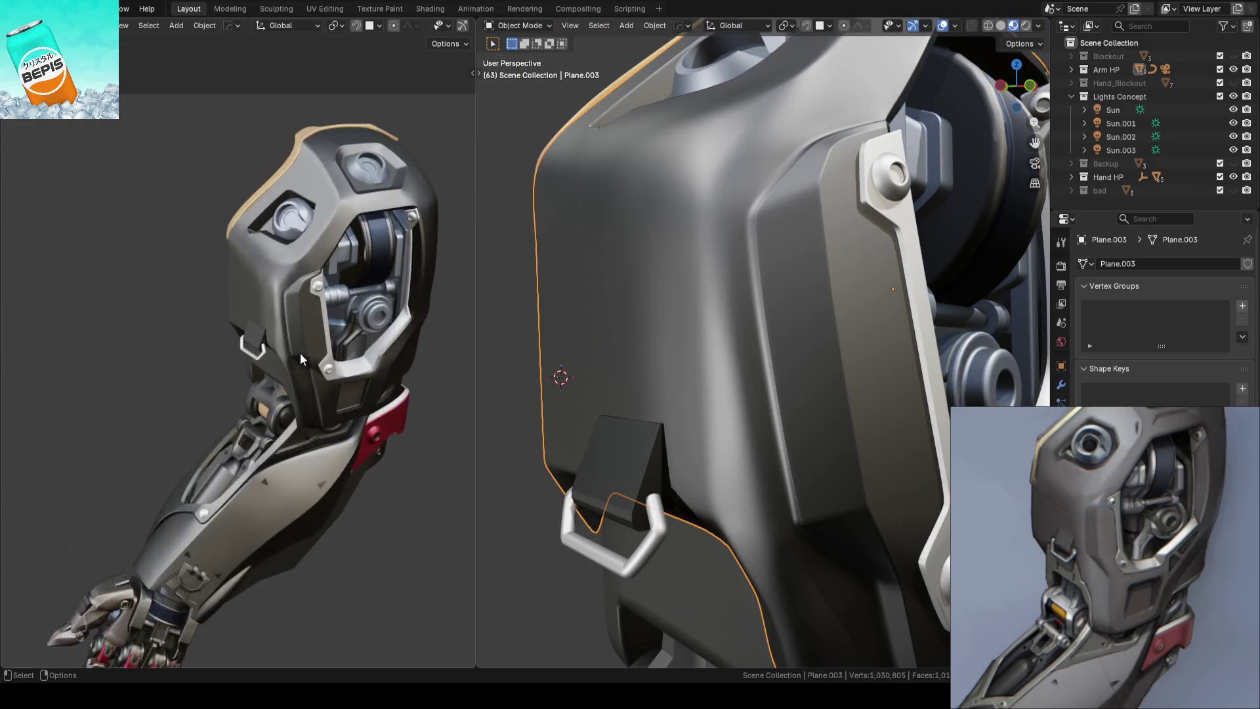
scroll(375, 357, "up", 2)
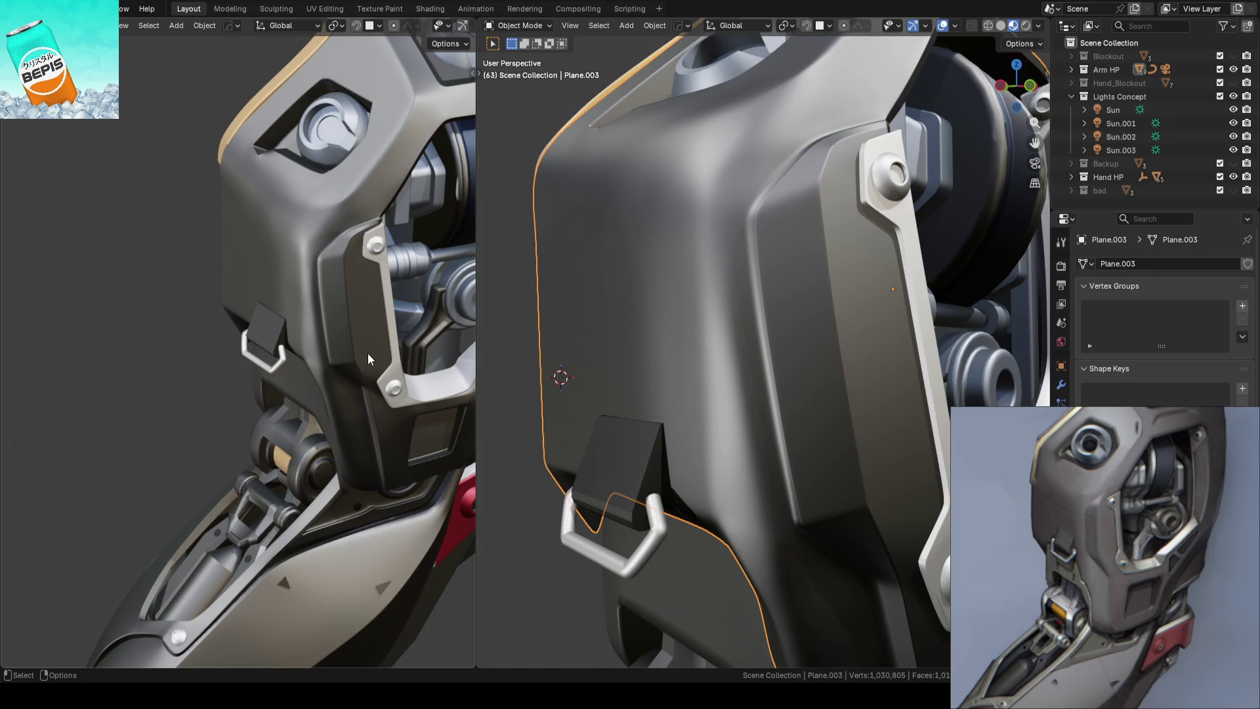
scroll(882, 429, "down", 5)
left_click(610, 418)
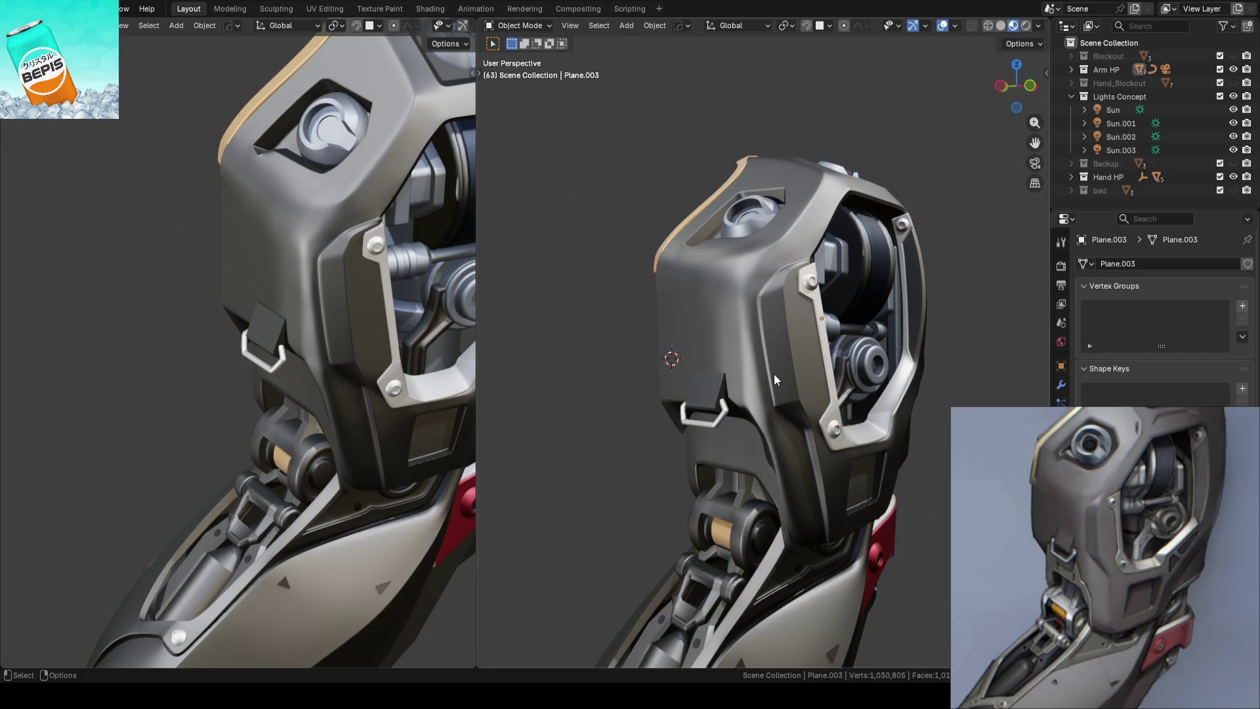
scroll(773, 374, "up", 2)
key("ctrl+s")
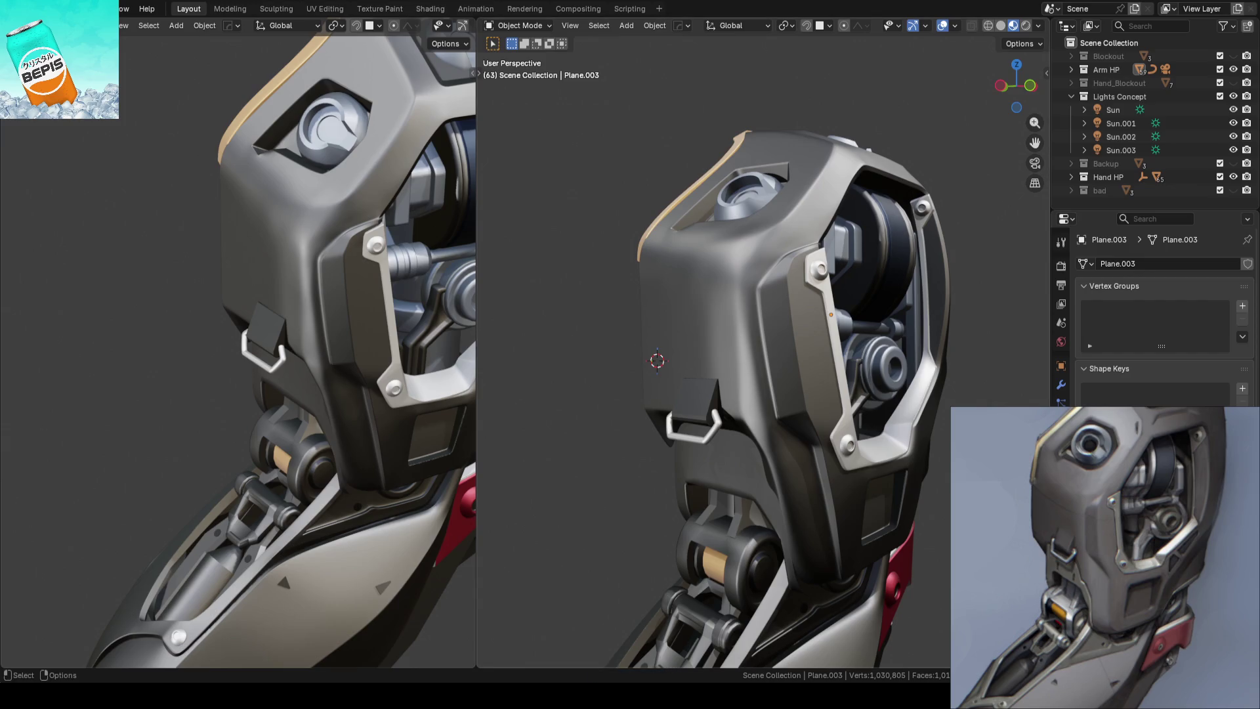
key("ctrl+s")
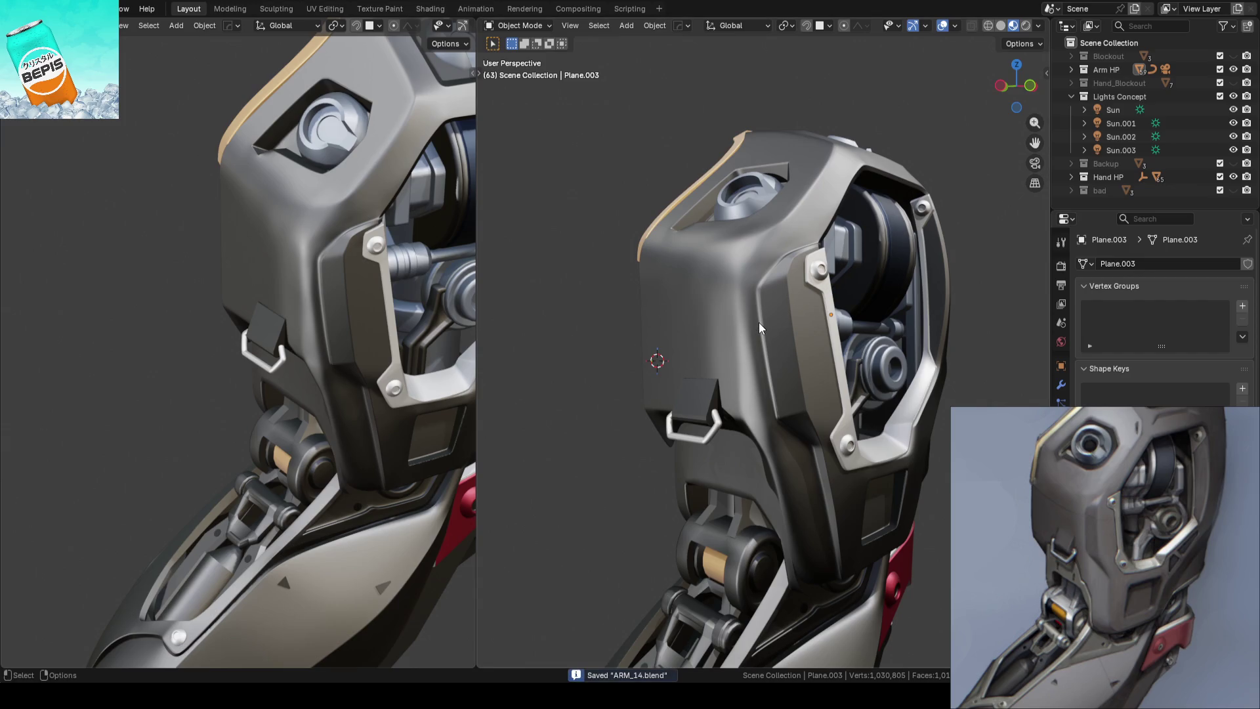
Select Plane.003 again and reopen its mesh for editing near the side
middle_click_drag(752, 327, 752, 326)
scroll(752, 325, "up", 2)
left_click(752, 326)
key("Tab")
mouse_move(539, 333)
middle_mouse_down()
mouse_move(758, 329)
mouse_move(660, 338)
mouse_move(613, 303)
mouse_move(695, 268)
middle_mouse_up()
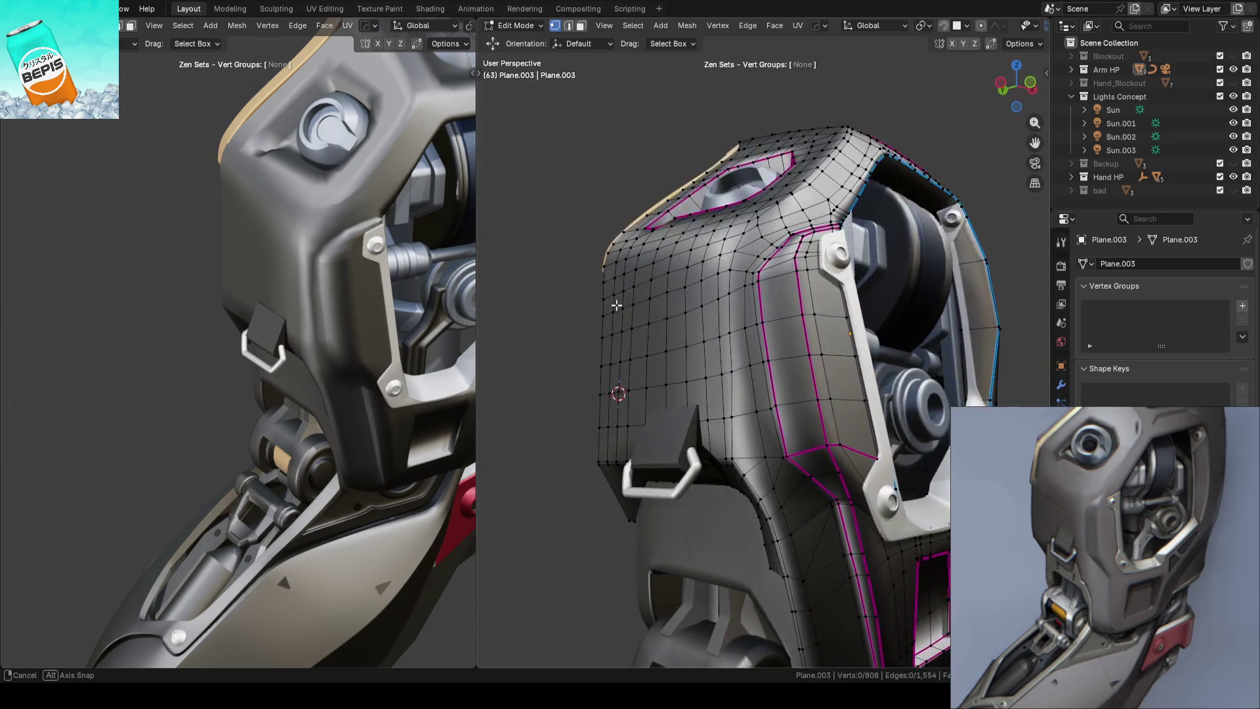
Connect two vertices near the side crease with a new edge (J) and save
mouse_move(694, 270)
middle_mouse_down()
mouse_move(638, 328)
mouse_move(689, 335)
middle_mouse_up()
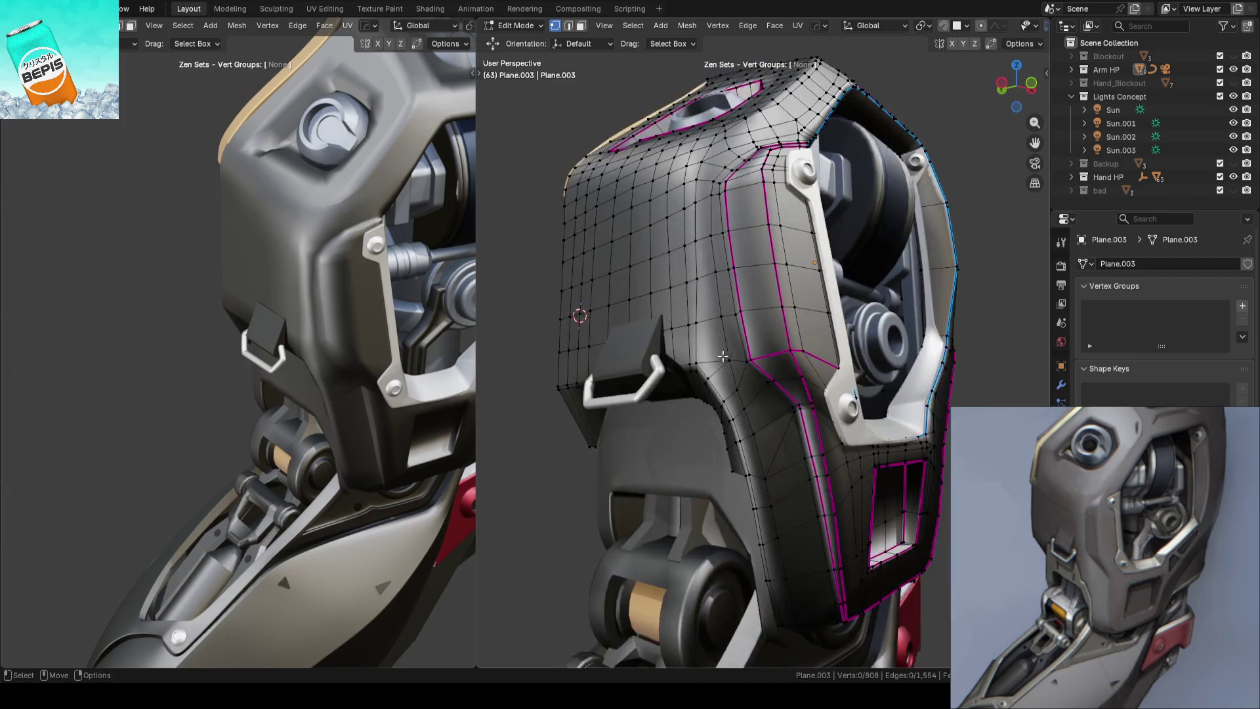
scroll(773, 347, "up", 8)
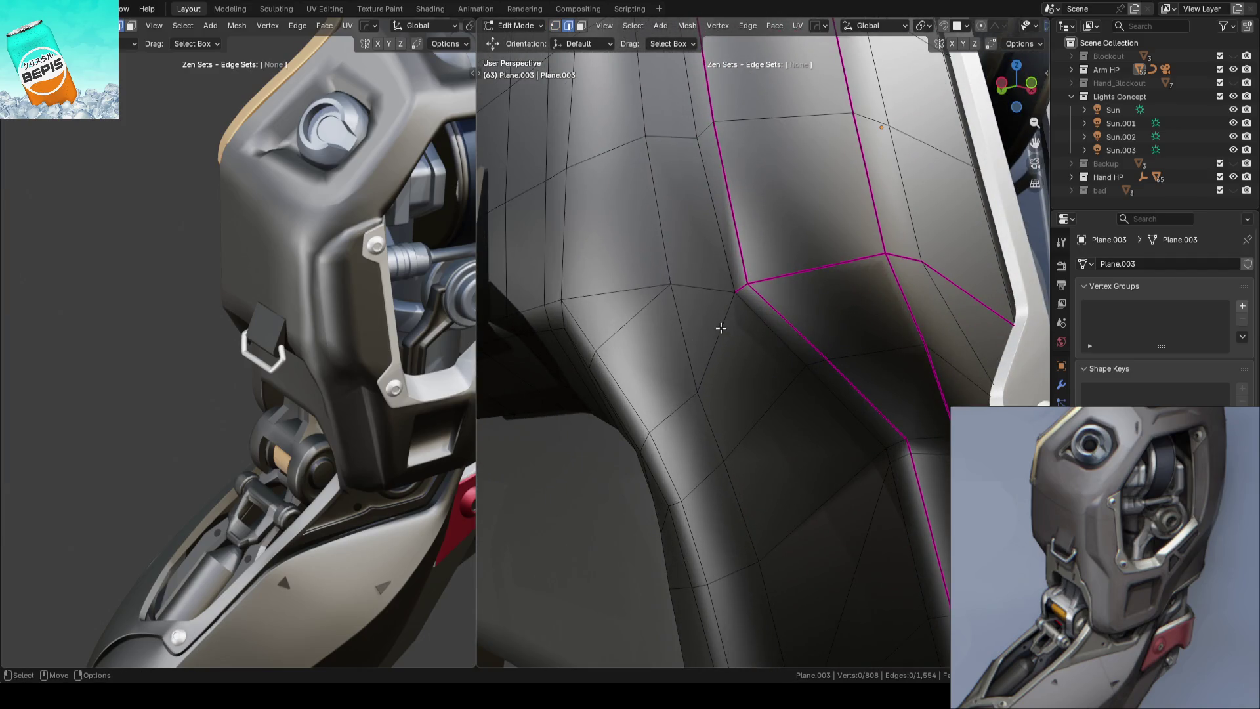
key("j")
scroll(754, 361, "down", 3)
left_click(740, 409)
left_click(810, 401, "shift")
scroll(756, 385, "down", 3)
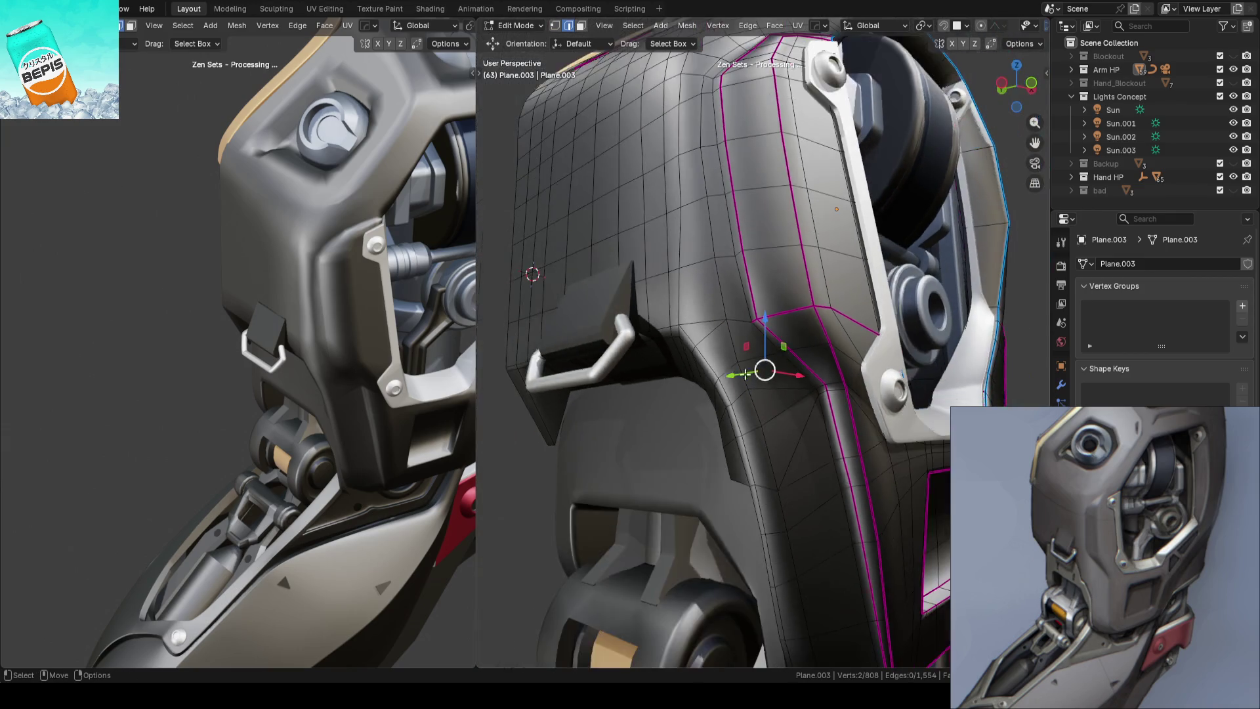
scroll(756, 385, "down", 3)
key("Tab")
key("Tab")
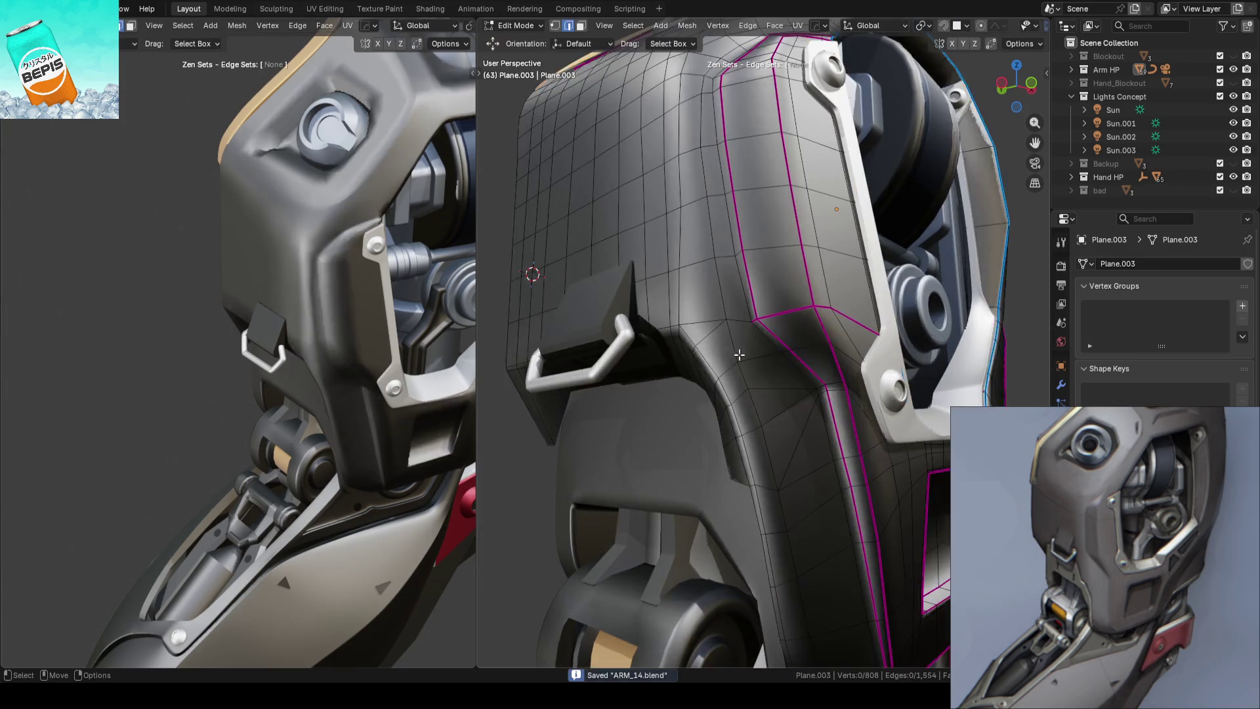
scroll(746, 360, "up", 3)
key("ctrl+s")
Add a loop cut across the panel's side strip and save the file
mouse_move(755, 360)
middle_mouse_down()
mouse_move(722, 373)
mouse_move(735, 380)
mouse_move(724, 346)
middle_mouse_up()
key("ctrl+r")
left_click(769, 285)
mouse_move(770, 285)
middle_mouse_down()
mouse_move(892, 303)
mouse_move(753, 336)
middle_mouse_up()
key("1")
key("w")
key("Tab")
key("ctrl+s")
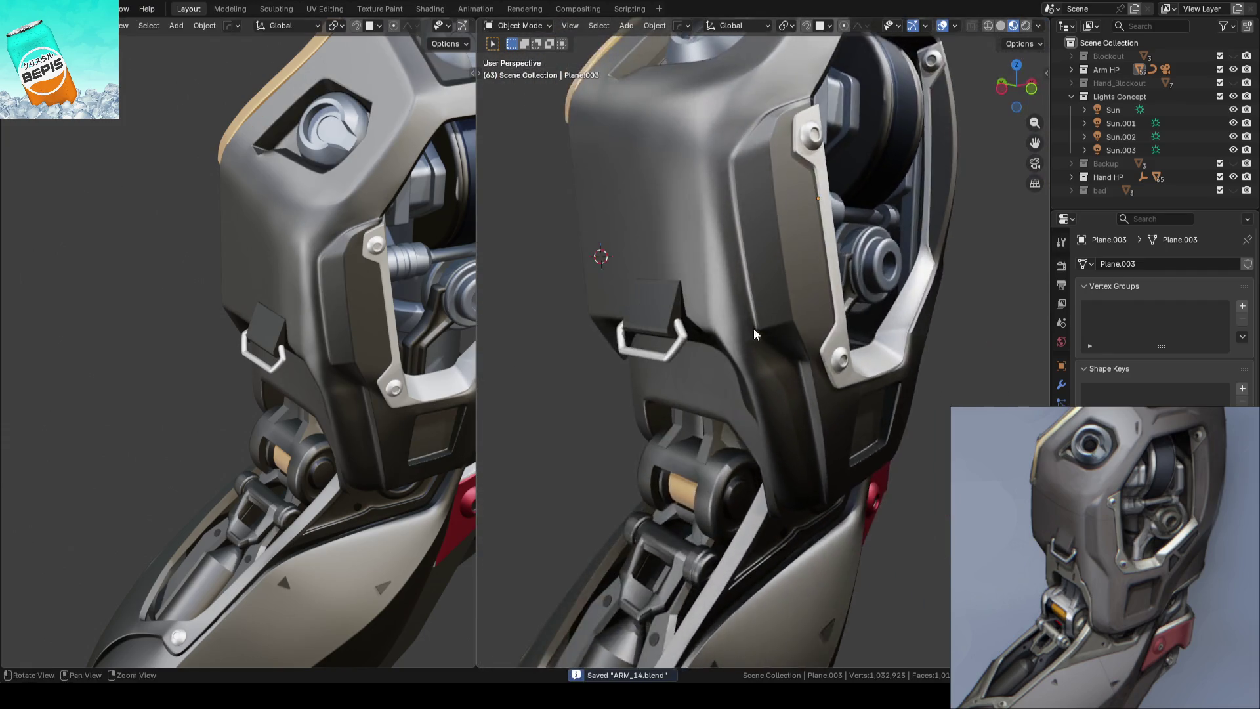
scroll(753, 327, "down", 3)
Vertex-slide two vertices on the new side loop along their edges
middle_click_drag(766, 384, 813, 368)
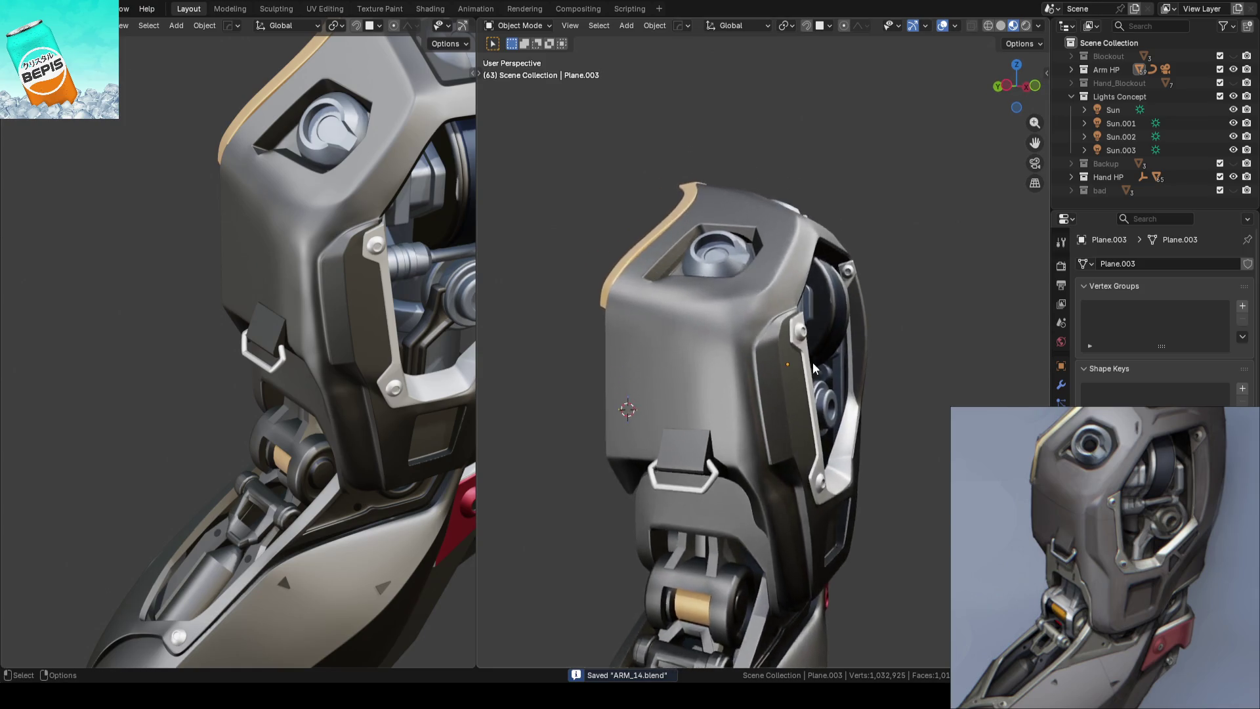
scroll(814, 369, "up", 5)
key("Tab")
mouse_move(759, 320)
middle_mouse_down()
mouse_move(766, 368)
mouse_move(826, 304)
mouse_move(714, 334)
mouse_move(728, 340)
middle_mouse_up()
scroll(729, 340, "up", 3)
left_click(695, 339)
scroll(761, 350, "up", 2)
key("shift+v")
left_click(761, 352)
left_click(701, 455)
key("shift+v")
left_click(708, 446)
Slide one more loop vertex after cancelling a stray slide, leave Edit Mode and save ARM_14.blend
key("shift+v")
key("Escape")
middle_click_drag(707, 447, 658, 373)
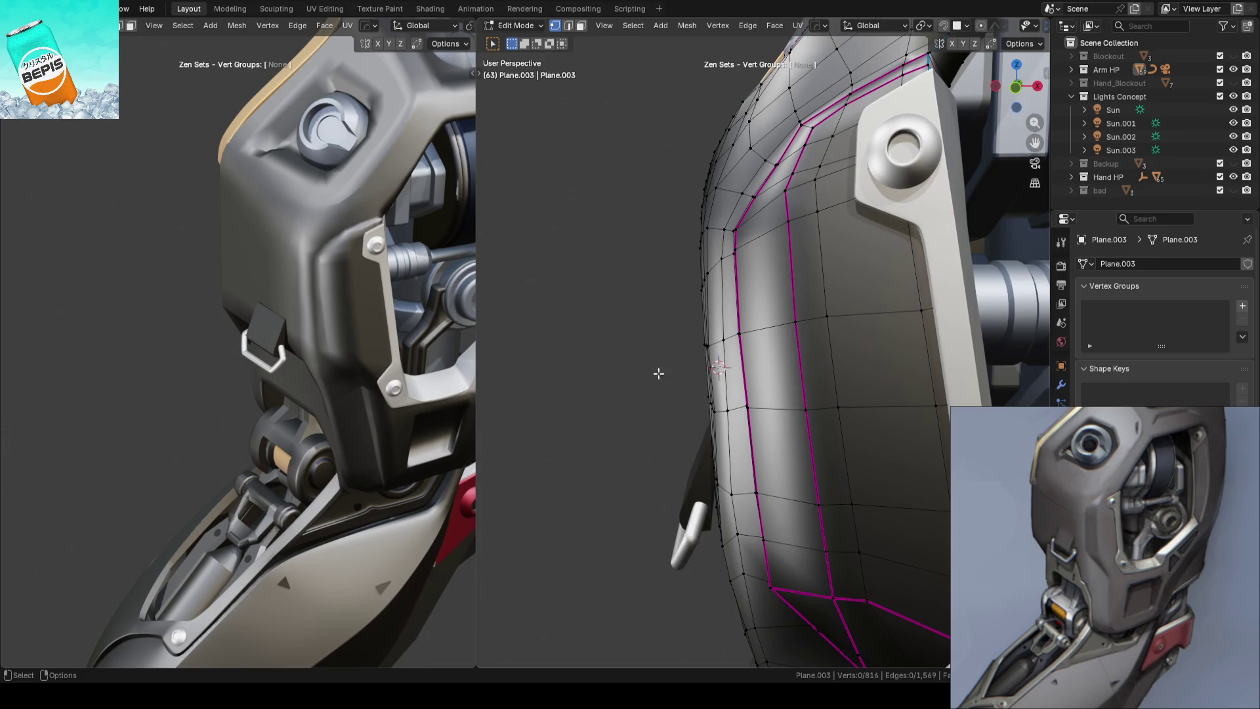
scroll(720, 321, "up", 2)
left_click(741, 382)
key("Tab")
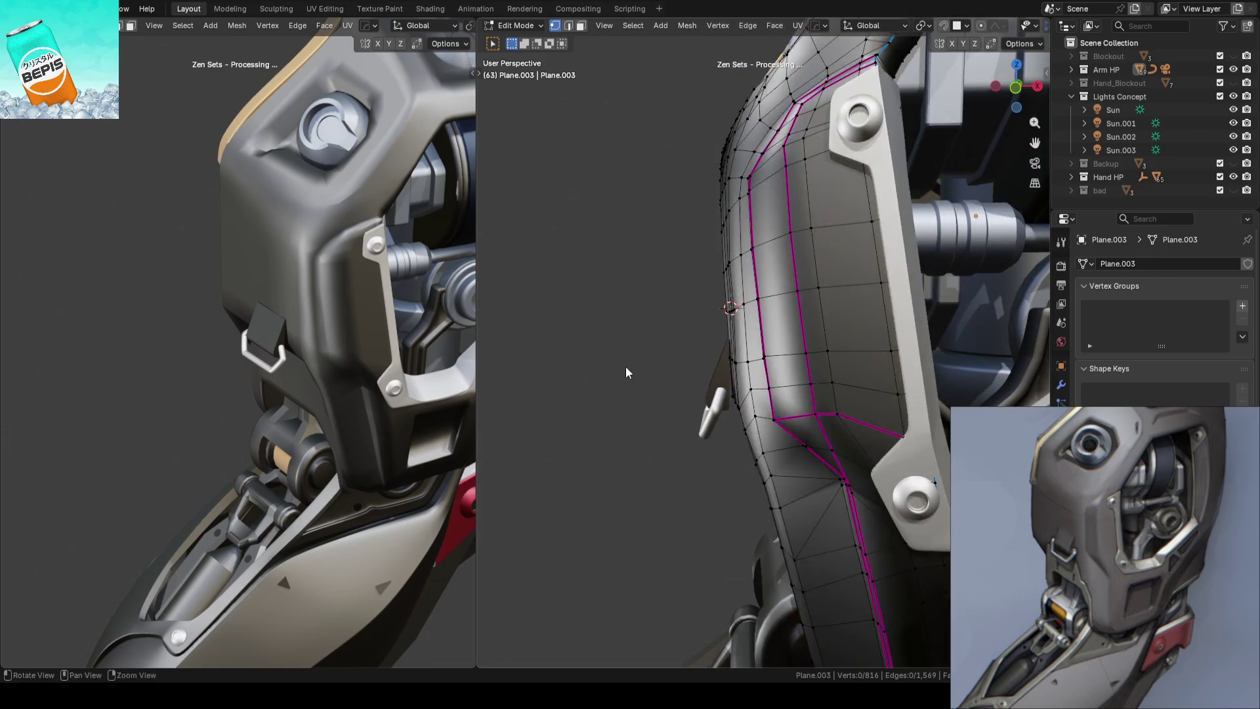
key("ctrl+s")
middle_click_drag(616, 366, 747, 370)
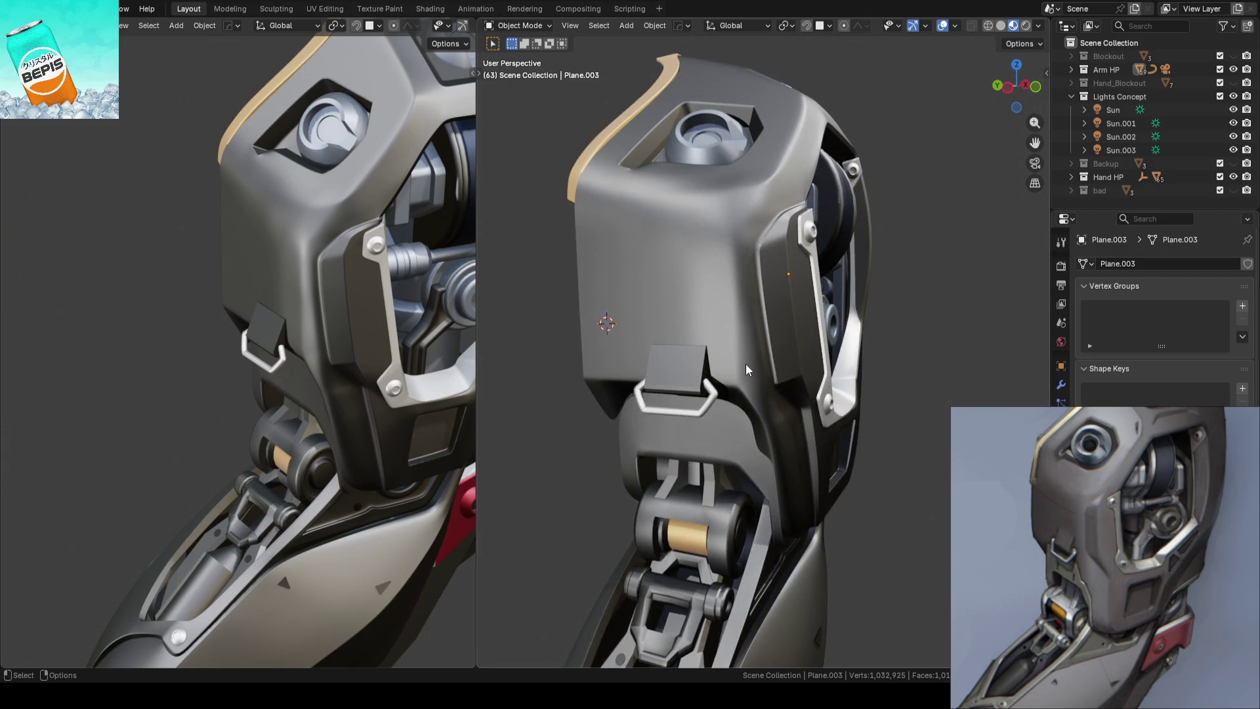
Briefly reopen the panel's mesh, return to object mode and save ARM_14.blend
mouse_move(747, 365)
middle_mouse_down()
mouse_move(839, 373)
mouse_move(741, 375)
middle_mouse_up()
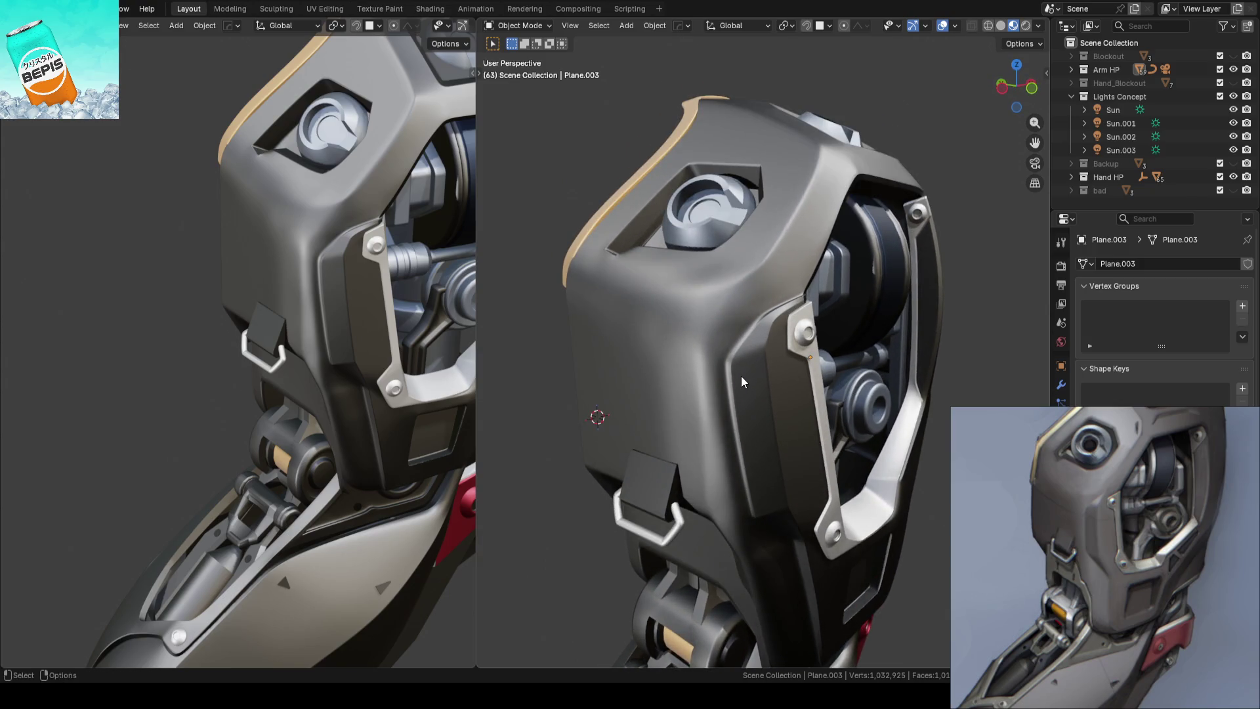
key("Tab")
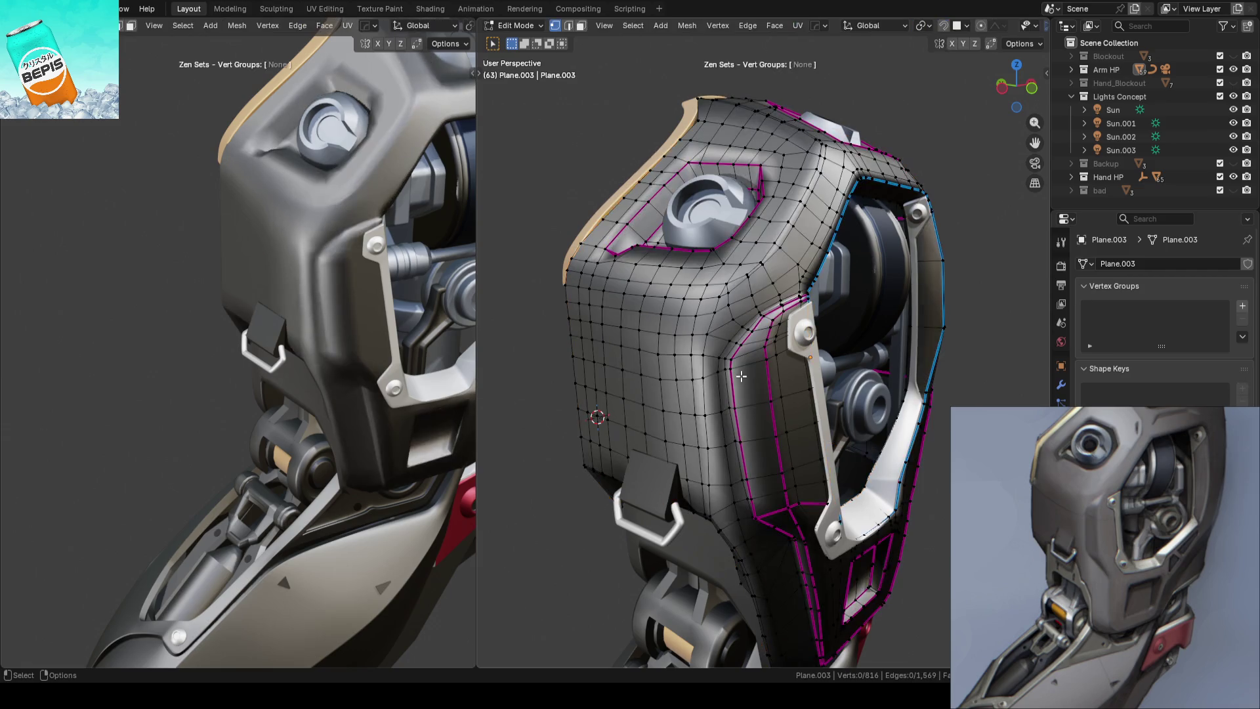
mouse_move(741, 375)
middle_mouse_down()
mouse_move(695, 371)
mouse_move(712, 374)
middle_mouse_up()
key("Tab")
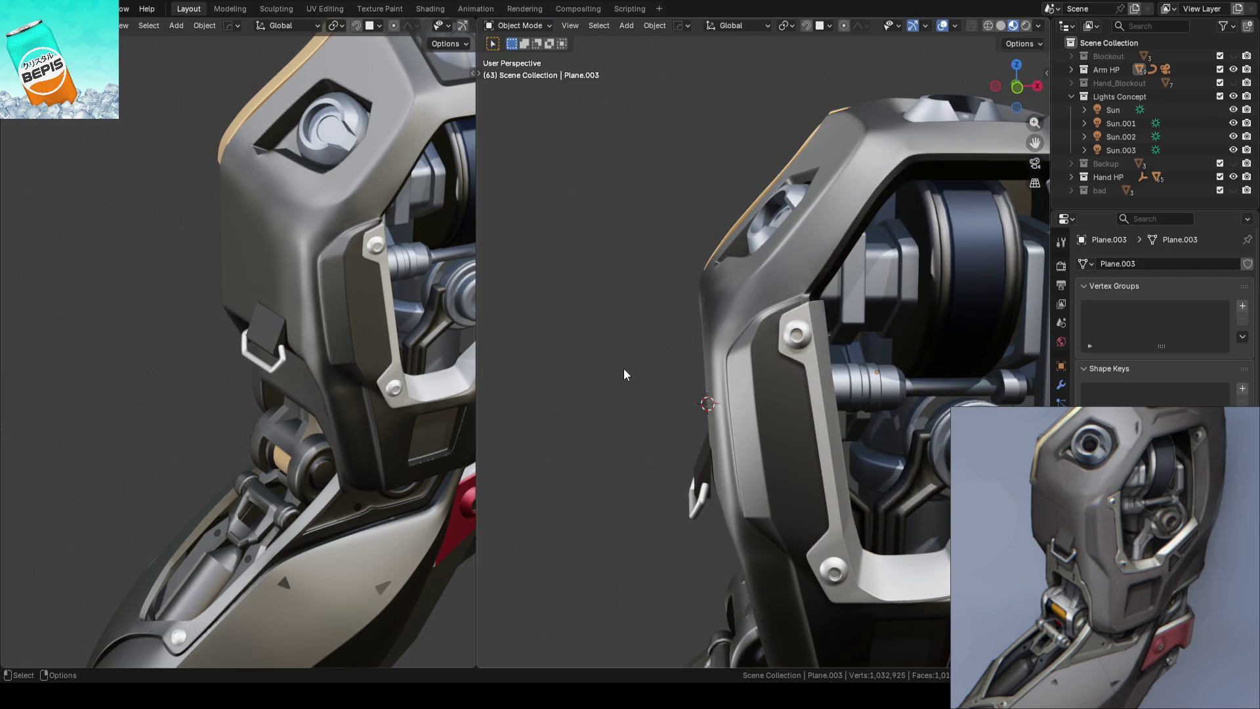
key("ctrl+s")
Orbit around the shoulder armour shell and pan down toward the forearm and hand
mouse_move(629, 361)
middle_mouse_down()
mouse_move(680, 386)
mouse_move(836, 414)
mouse_move(726, 430)
middle_mouse_up()
scroll(733, 414, "down", 5)
scroll(743, 398, "up", 2)
scroll(743, 398, "up", 4)
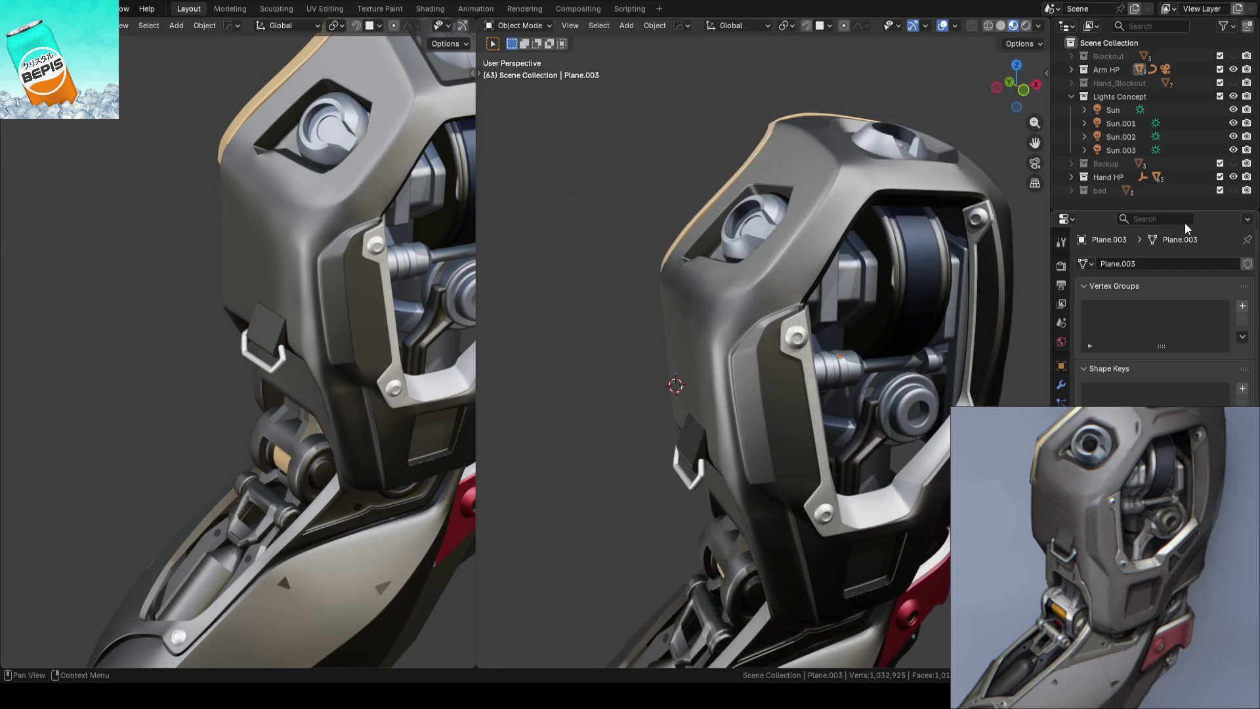
scroll(667, 388, "down", 3)
mouse_move(668, 389)
middle_mouse_down("shift")
mouse_move(789, 354)
mouse_move(812, 315)
middle_mouse_up("shift")
Select Cube.009, check its whole mesh in edit mode, return to object mode and save
left_click(812, 311)
scroll(812, 311, "up", 2)
scroll(812, 311, "up", 2)
key("Tab")
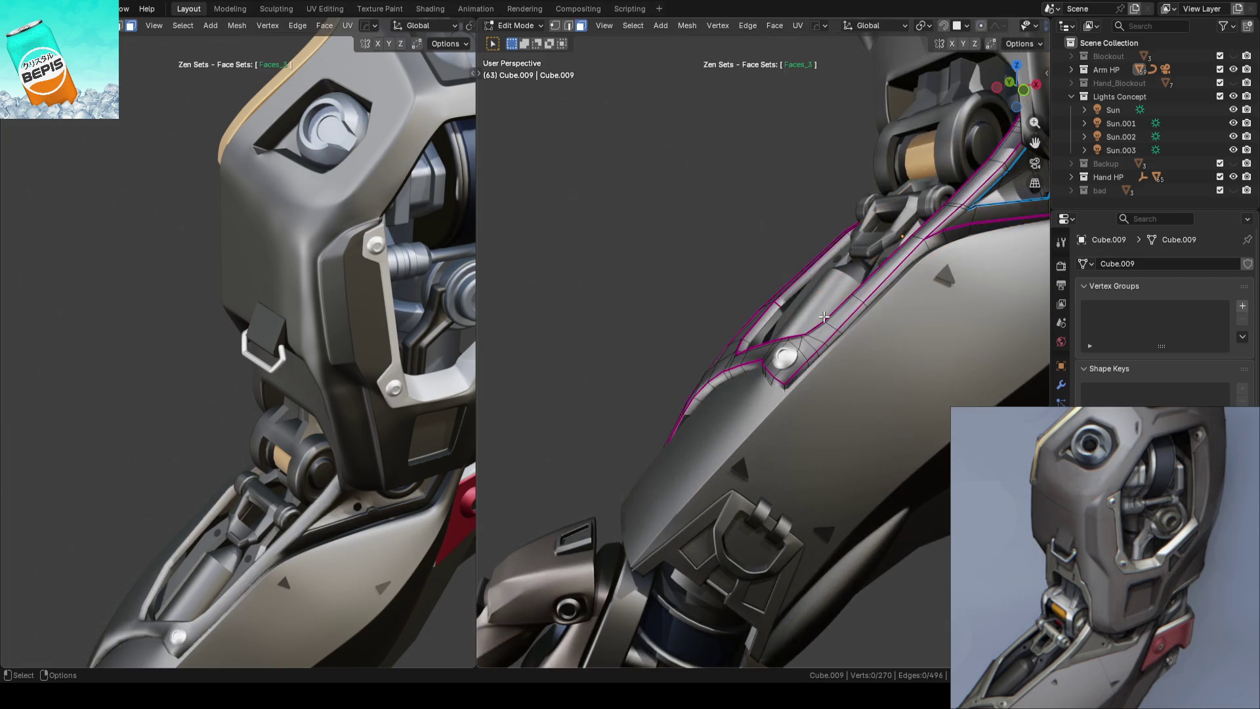
key("a")
mouse_move(801, 304)
middle_mouse_down()
mouse_move(748, 294)
mouse_move(825, 411)
mouse_move(773, 375)
mouse_move(947, 325)
mouse_move(718, 319)
mouse_move(769, 359)
mouse_move(745, 371)
middle_mouse_up()
key("Tab")
key("ctrl+s")
scroll(773, 375, "up", 5)
scroll(851, 258, "up", 3)
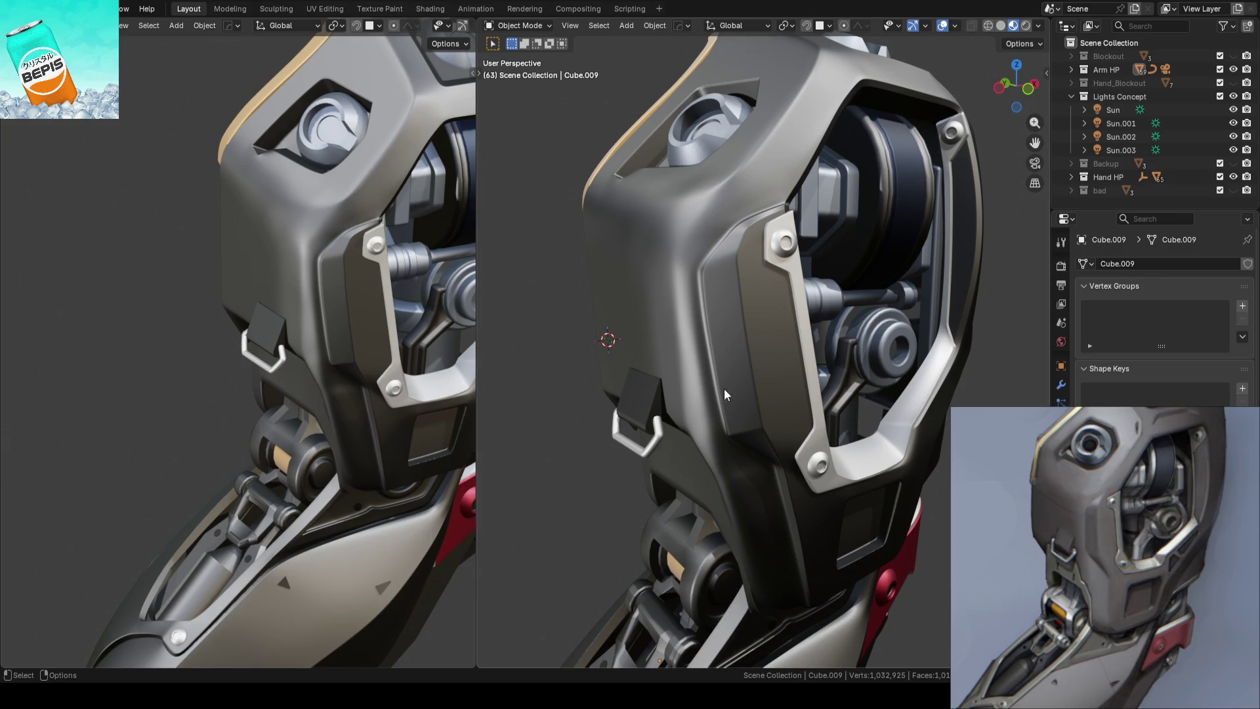
scroll(705, 316, "down", 2)
scroll(699, 330, "up", 2)
scroll(747, 327, "up", 2)
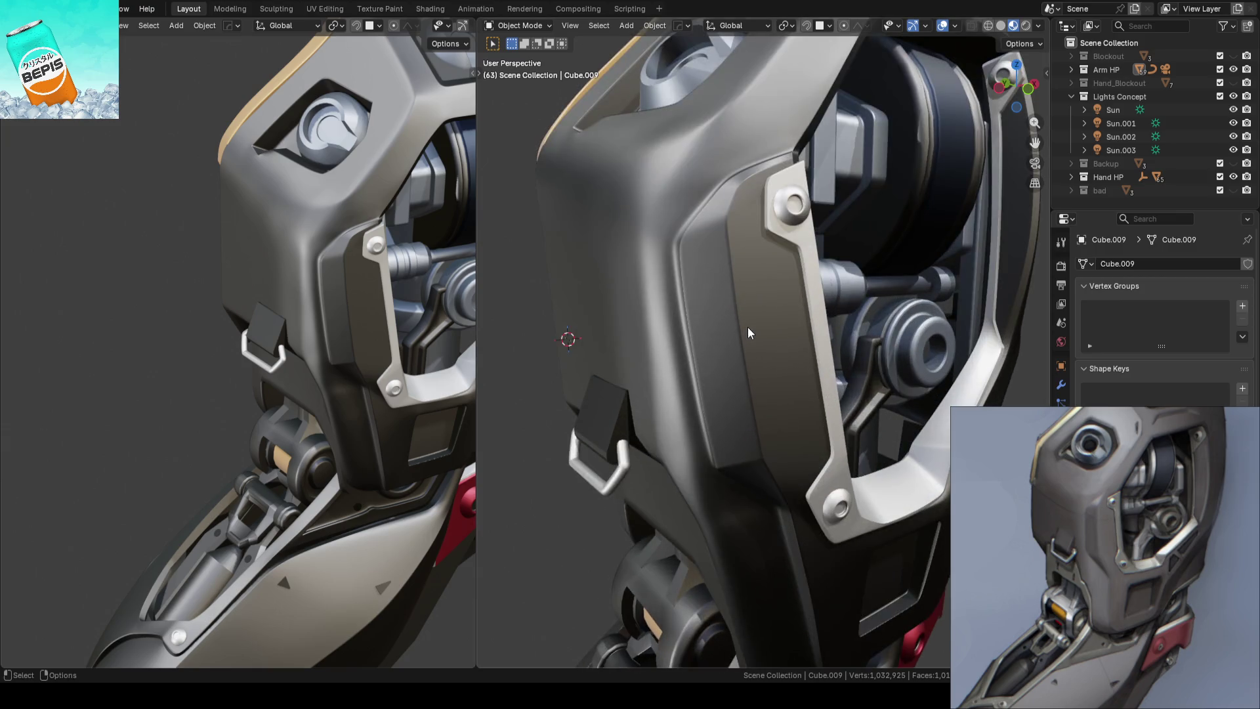
scroll(746, 328, "down", 2)
View the arm from new angles and briefly select the shoulder armour shell
mouse_move(747, 327)
middle_mouse_down()
mouse_move(687, 325)
mouse_move(748, 344)
mouse_move(708, 332)
middle_mouse_up()
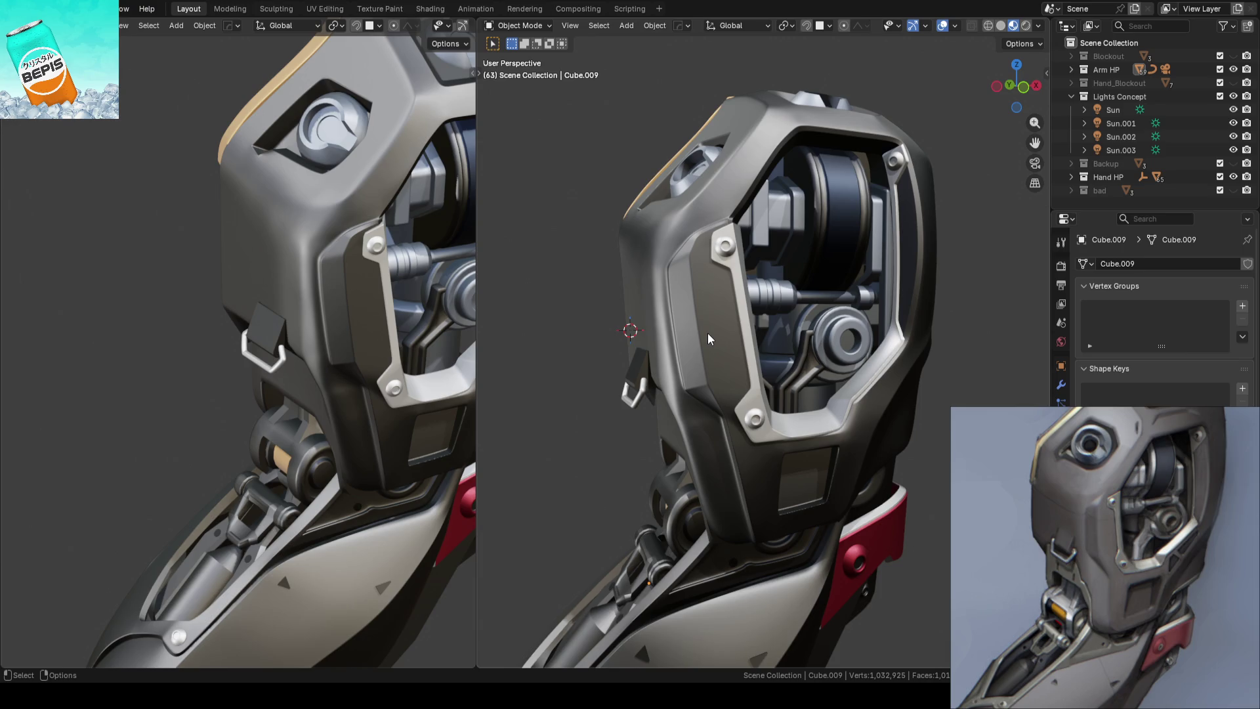
mouse_move(709, 333)
middle_mouse_down()
mouse_move(738, 347)
mouse_move(687, 352)
middle_mouse_up()
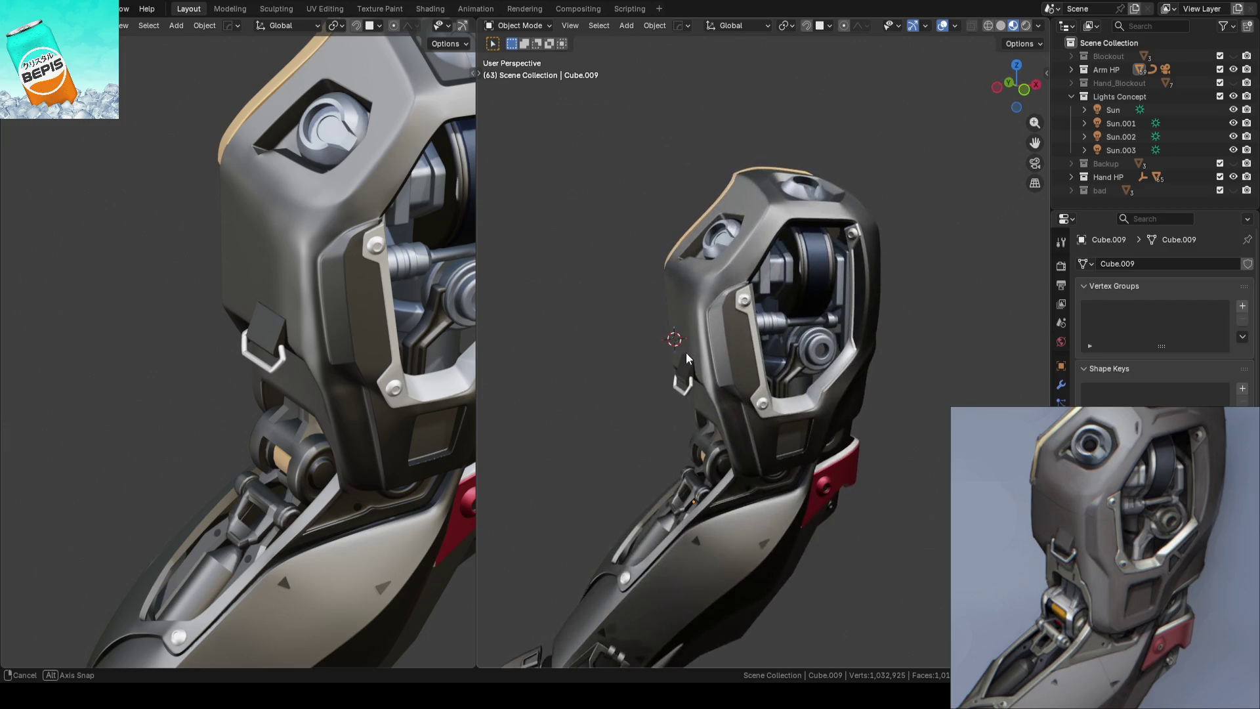
scroll(381, 372, "down", 5)
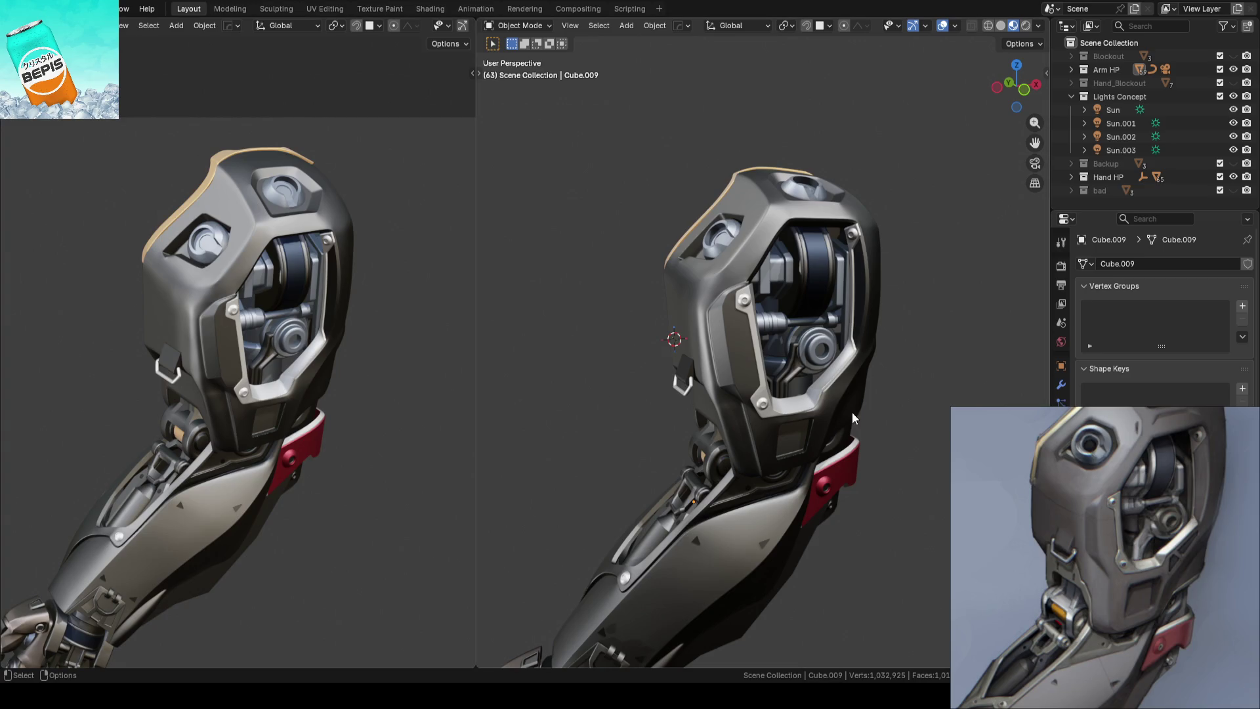
scroll(821, 415, "up", 2)
scroll(823, 414, "up", 1)
scroll(792, 389, "up", 1)
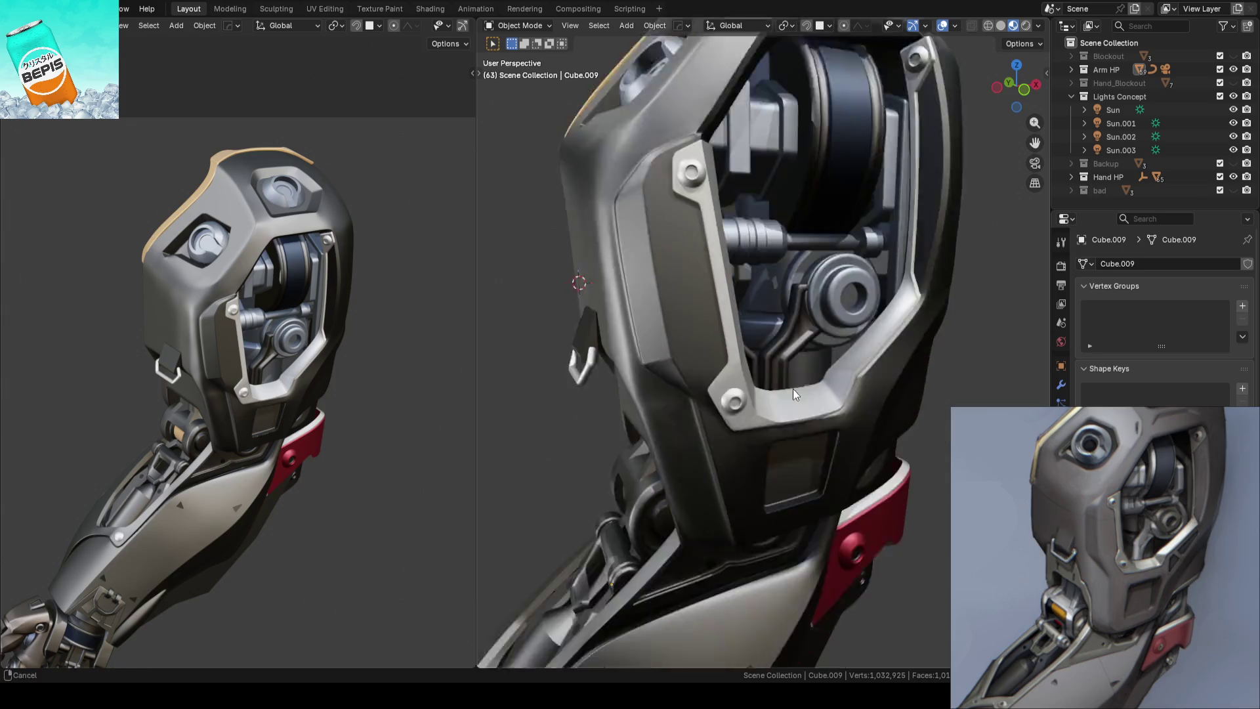
scroll(779, 362, "up", 1)
scroll(801, 389, "up", 1)
scroll(801, 389, "down", 3)
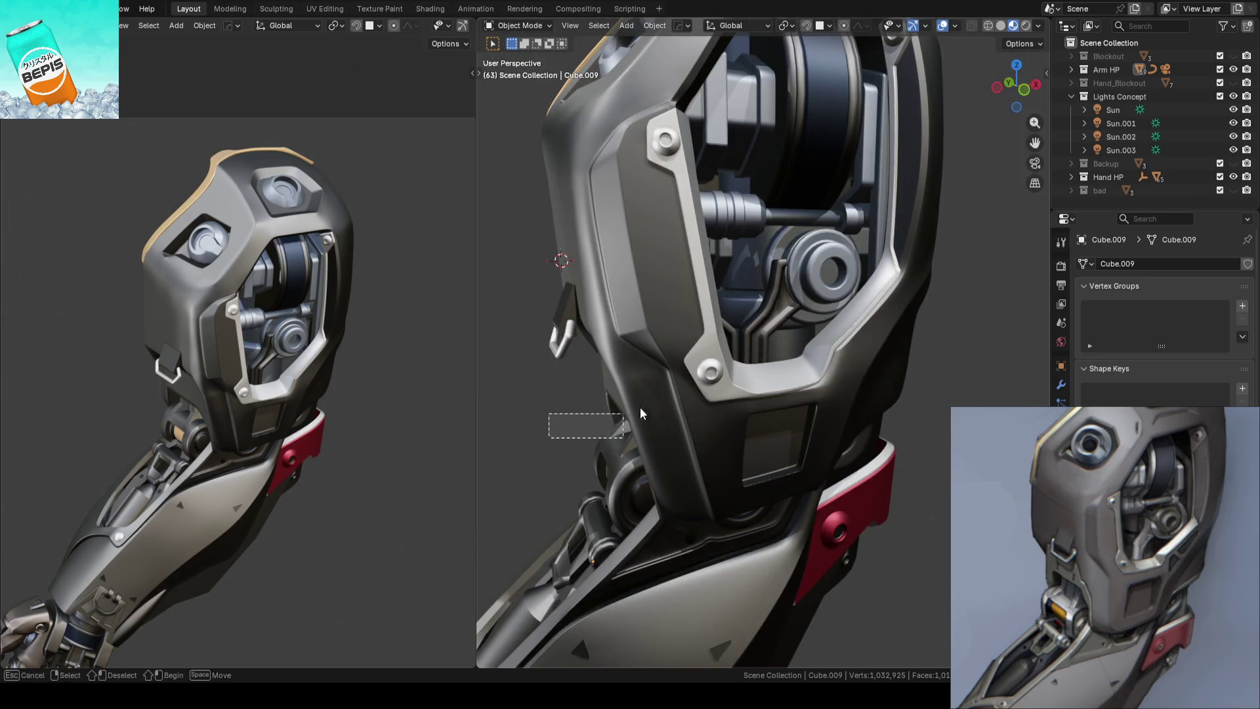
left_click(624, 436)
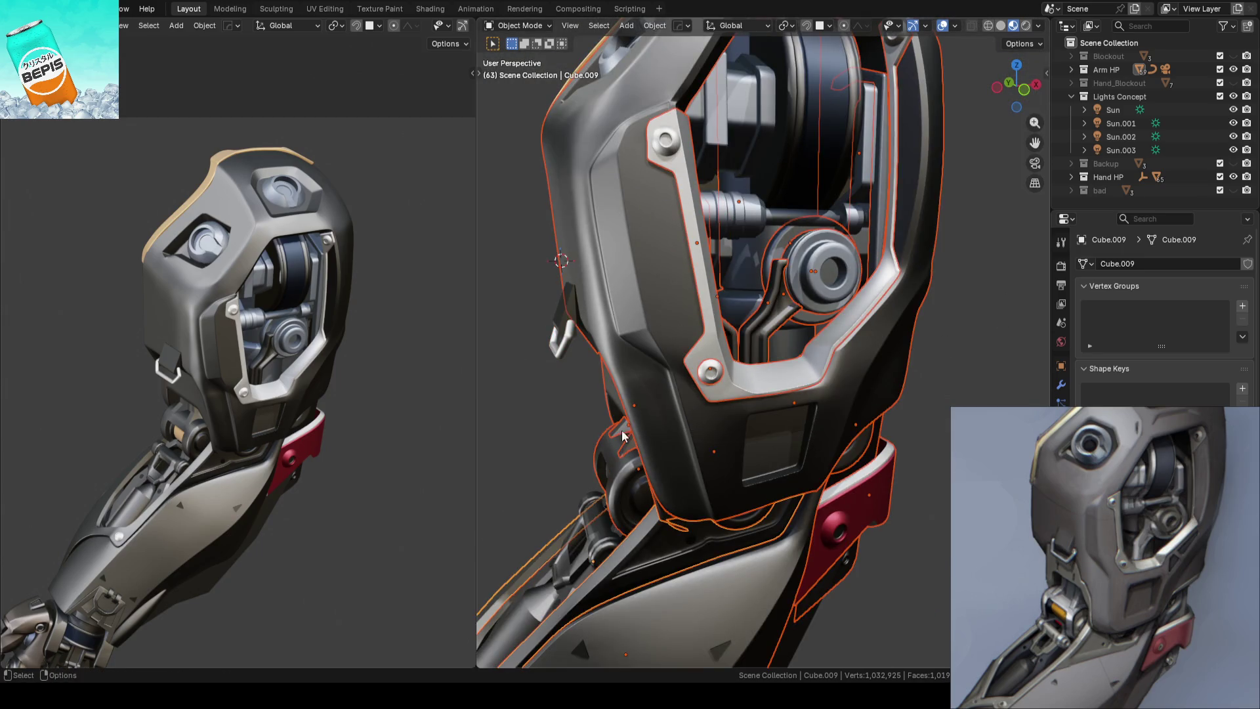
left_click(970, 369)
Select the shoulder panel's inner rim Plane.005, inspect its faces, and return to object mode
left_click(778, 368)
key("Tab")
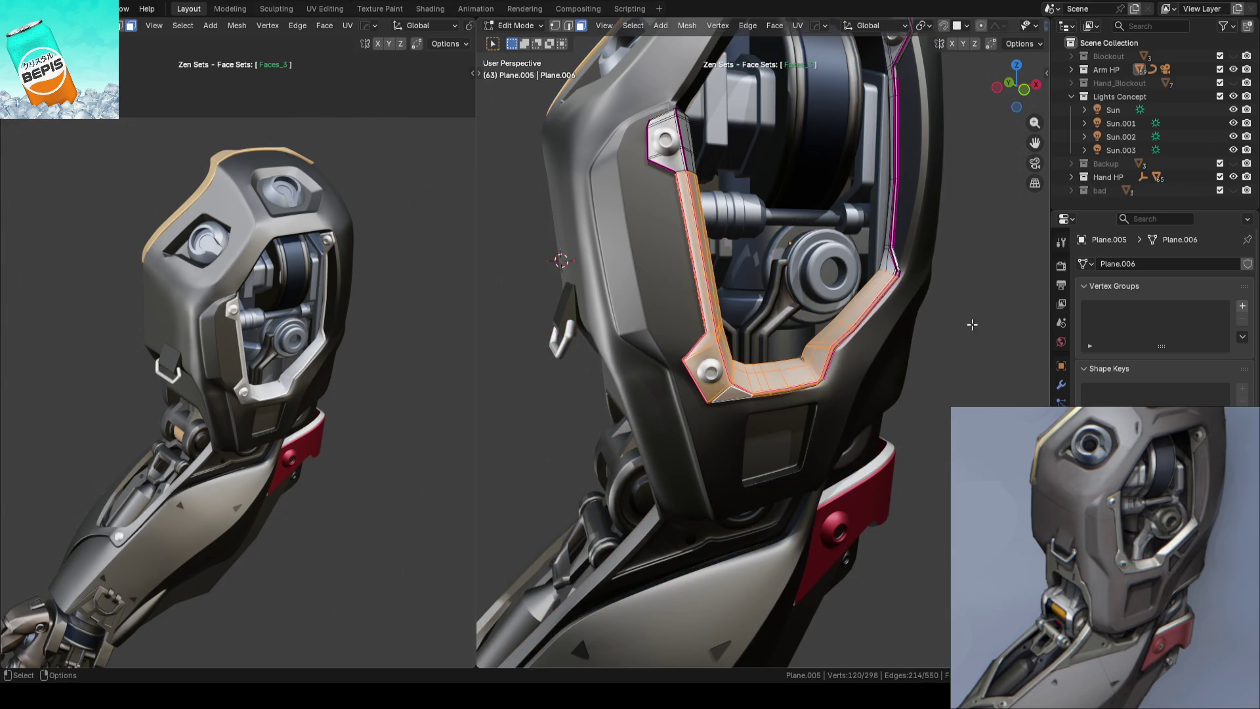
key("Tab")
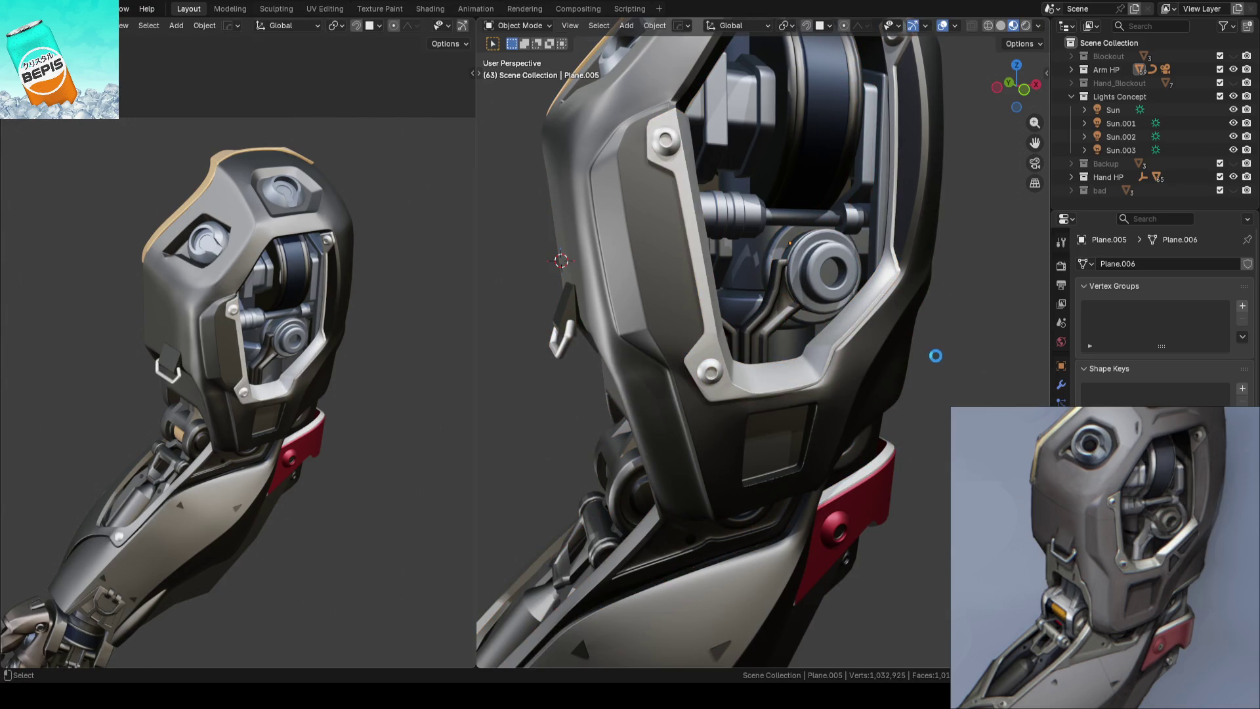
key("ctrl+s")
scroll(868, 399, "down", 3)
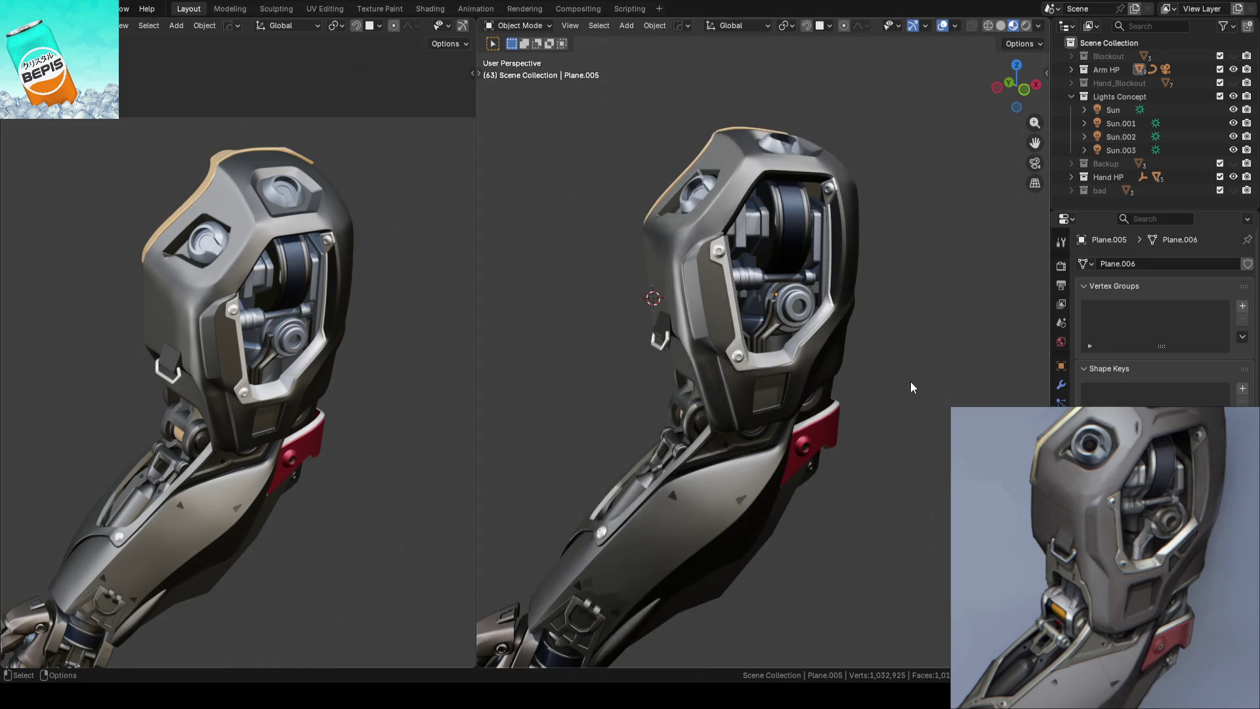
scroll(826, 355, "up", 2)
scroll(822, 372, "up", 2)
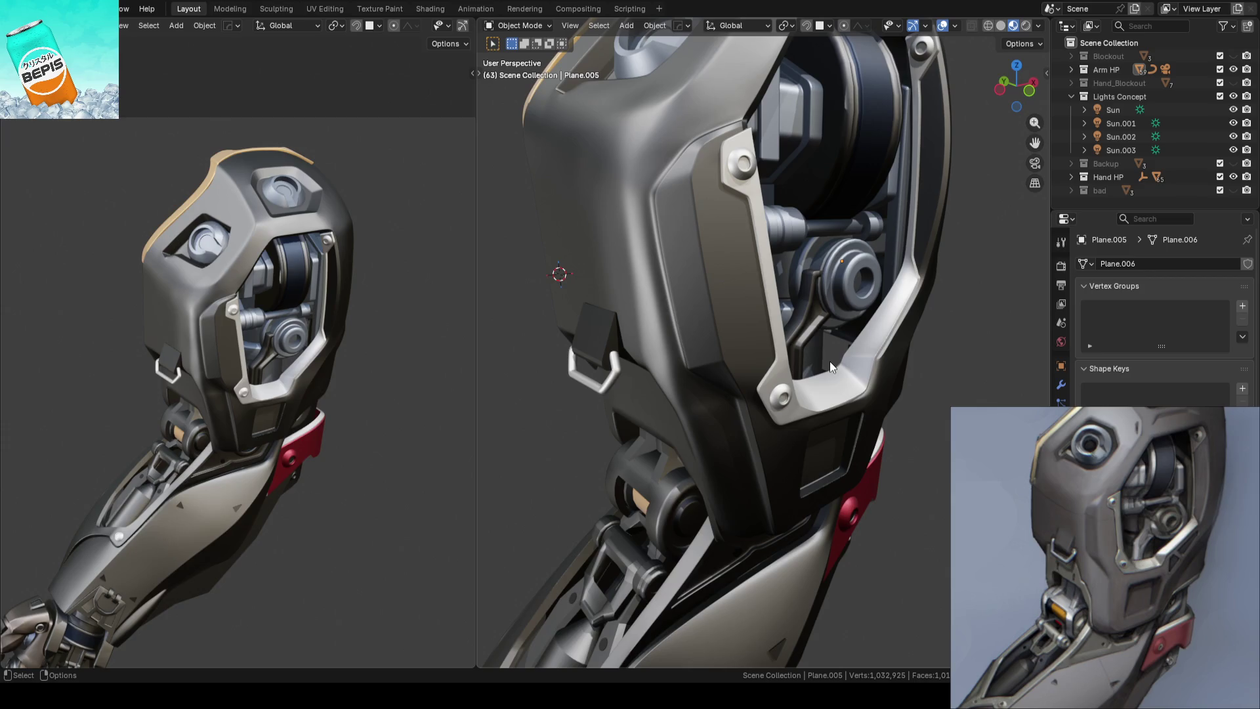
scroll(829, 361, "down", 4)
middle_click_drag(830, 361, 761, 344)
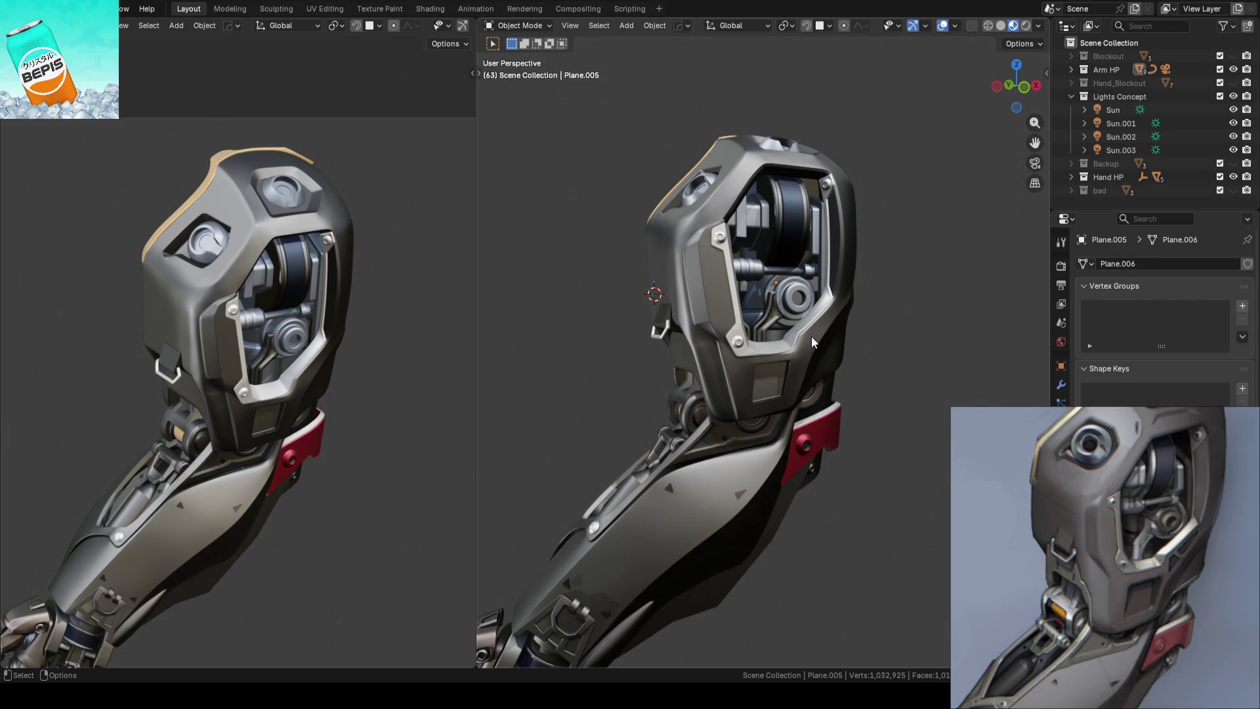
scroll(812, 336, "up", 2)
scroll(812, 336, "up", 2)
left_click(801, 354)
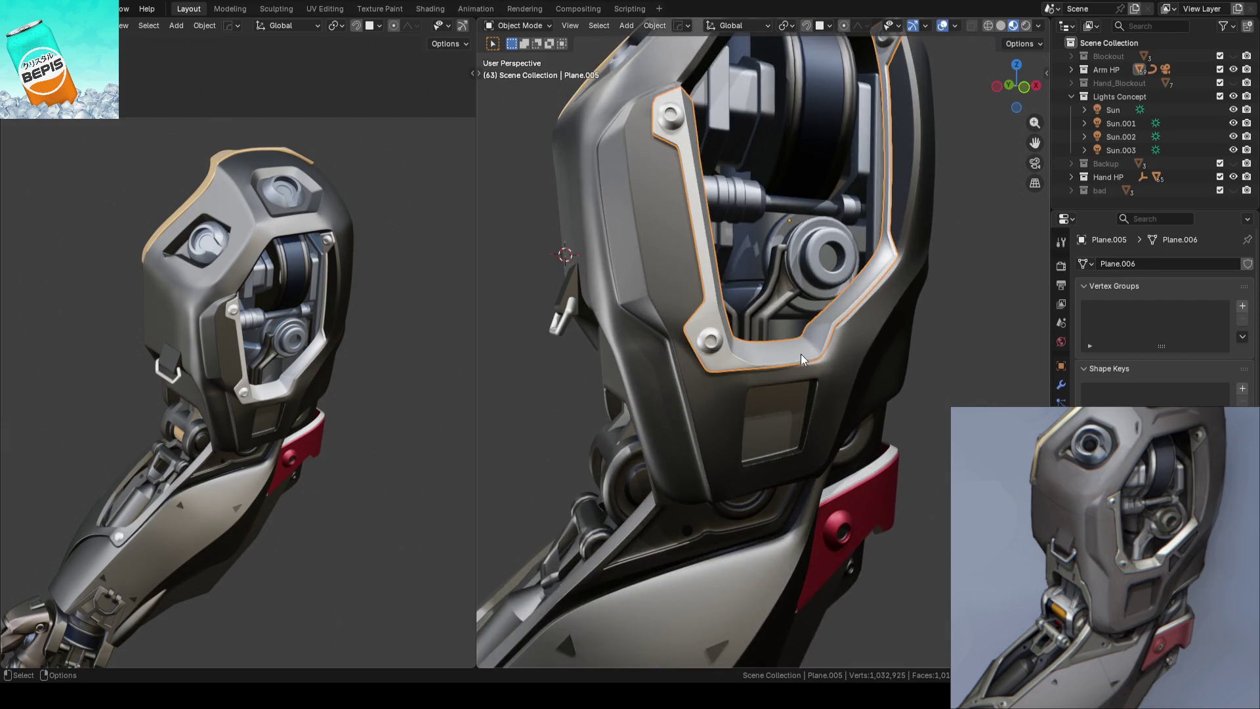
key("Tab")
scroll(800, 354, "up", 4)
middle_click_drag(801, 353, 832, 341)
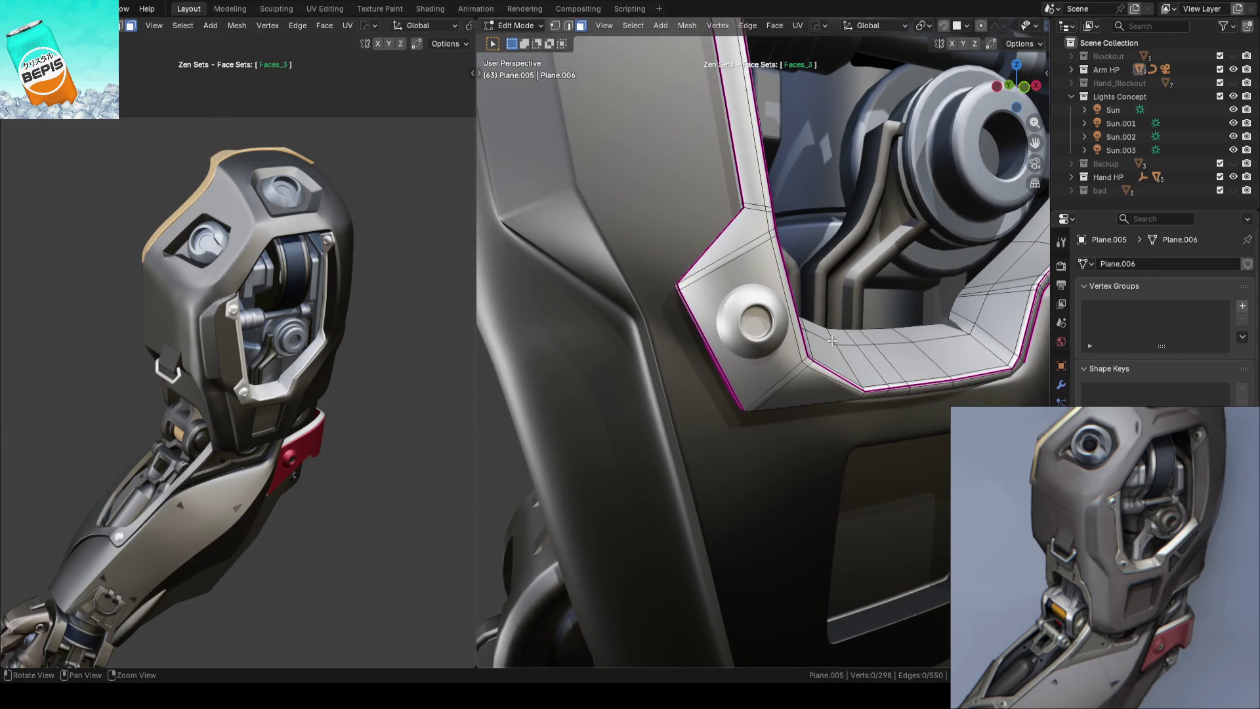
scroll(832, 341, "down", 4)
key("Tab")
scroll(823, 342, "down", 2)
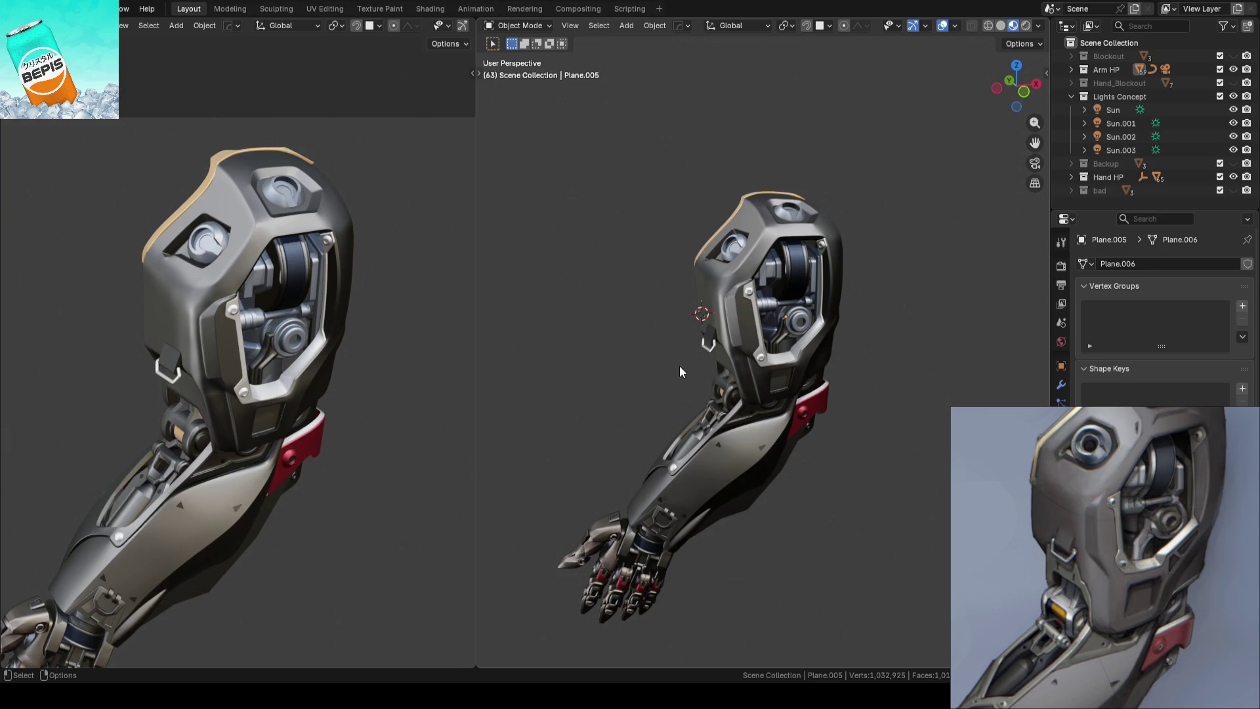
scroll(662, 363, "up", 3)
Select Plane.003, inspect one linked face set of its mesh, return to object mode and save
left_click(735, 338)
scroll(807, 328, "up", 3)
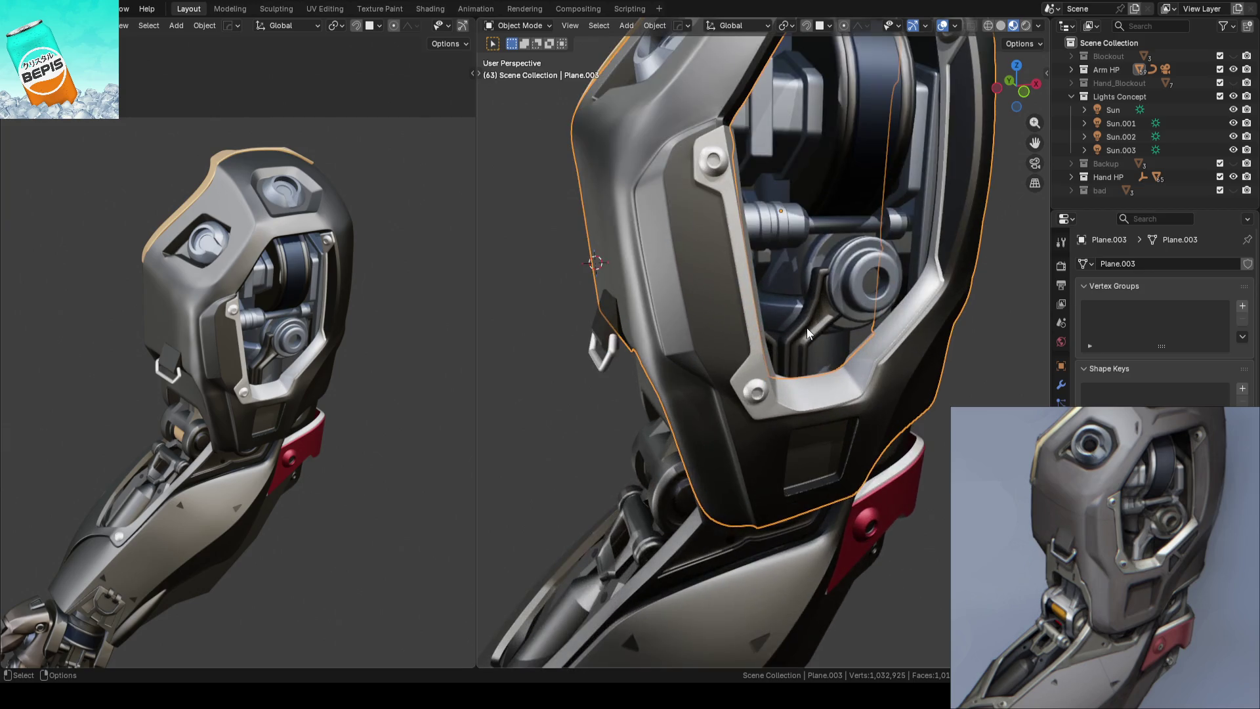
key("Tab")
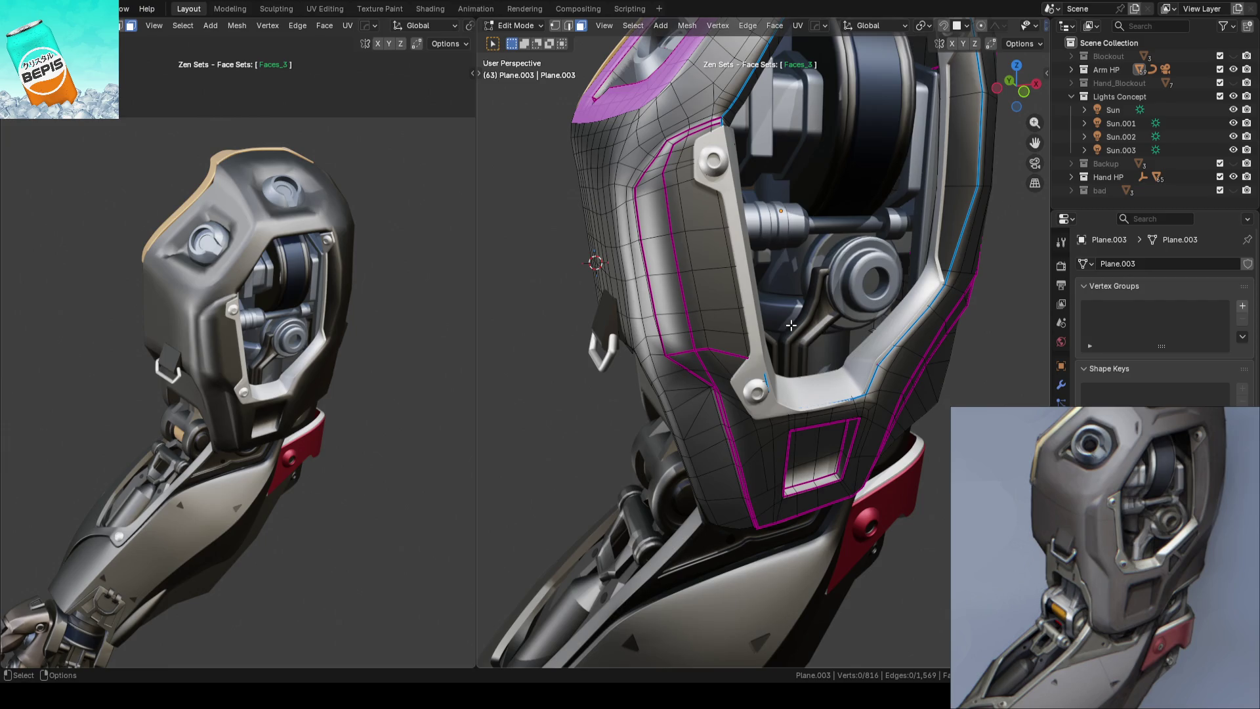
key("l")
scroll(648, 370, "up", 2)
mouse_move(648, 369)
middle_mouse_down()
mouse_move(787, 291)
mouse_move(825, 309)
middle_mouse_up()
key("Tab")
key("ctrl+s")
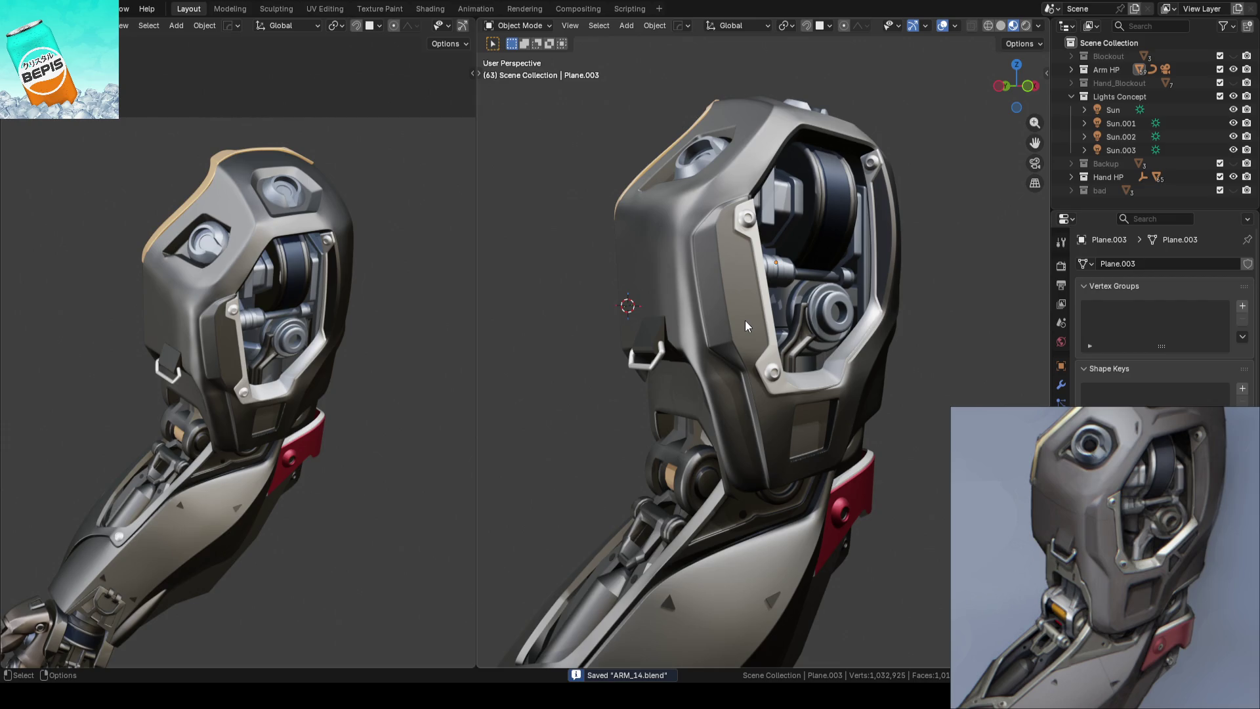
Switch the viewport to plain solid shading and view the arm from low and side angles
mouse_move(746, 325)
middle_mouse_down()
mouse_move(802, 251)
mouse_move(714, 286)
mouse_move(833, 147)
middle_mouse_up()
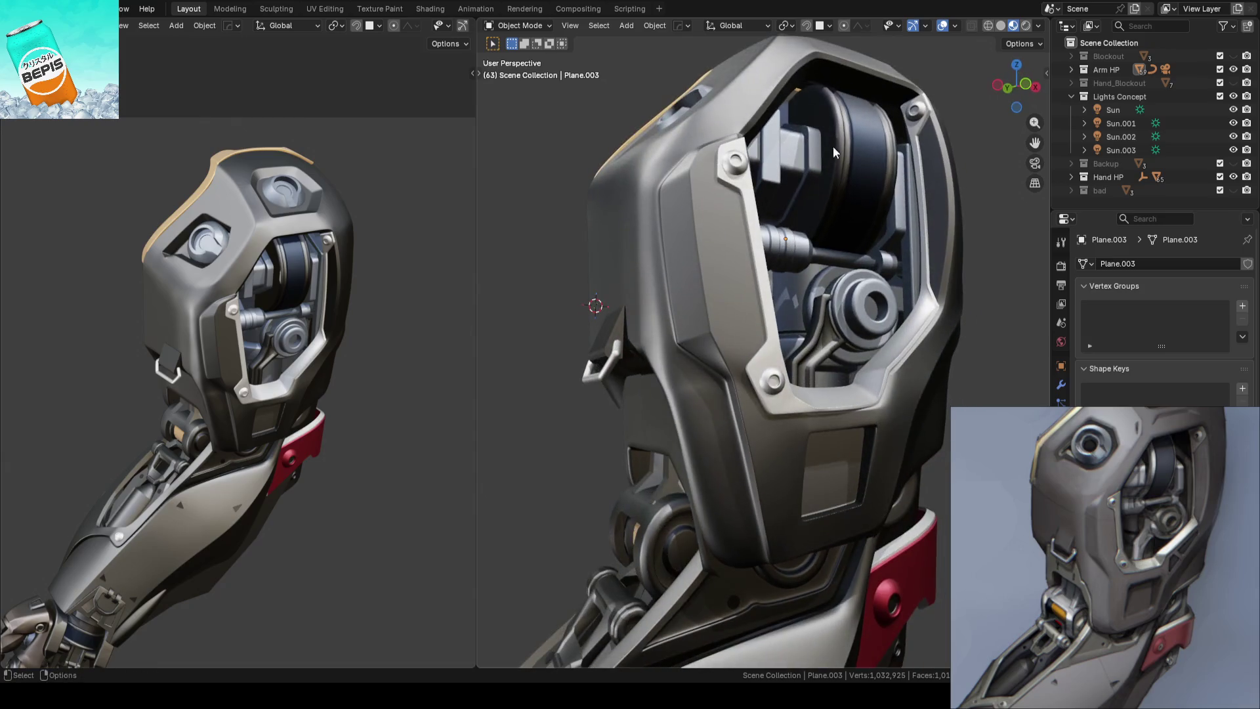
left_click(1001, 25)
mouse_move(762, 325)
middle_mouse_down()
mouse_move(781, 307)
mouse_move(728, 327)
middle_mouse_up()
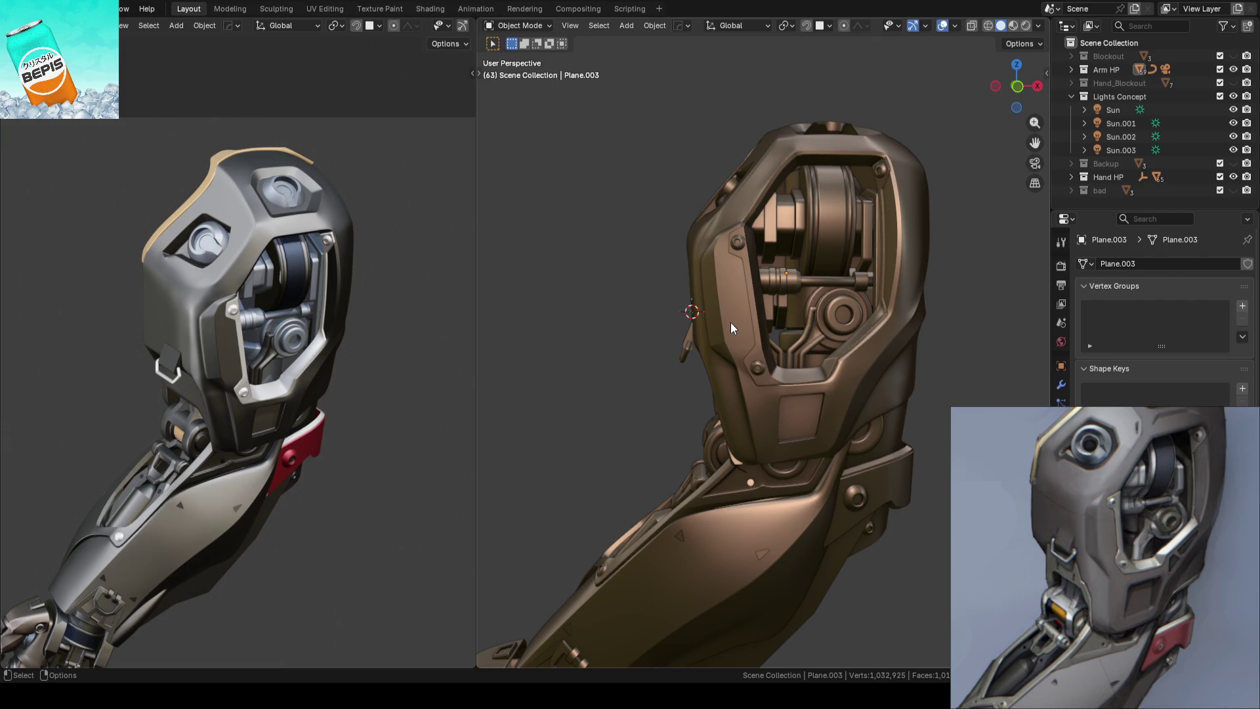
scroll(731, 322, "down", 2)
scroll(731, 322, "down", 3)
scroll(731, 322, "up", 4)
Save ARM_14.blend twice while orbiting, then frame the whole arm and hand in the reference view
mouse_move(730, 322)
middle_mouse_down()
mouse_move(803, 360)
mouse_move(869, 332)
mouse_move(792, 348)
mouse_move(934, 342)
middle_mouse_up()
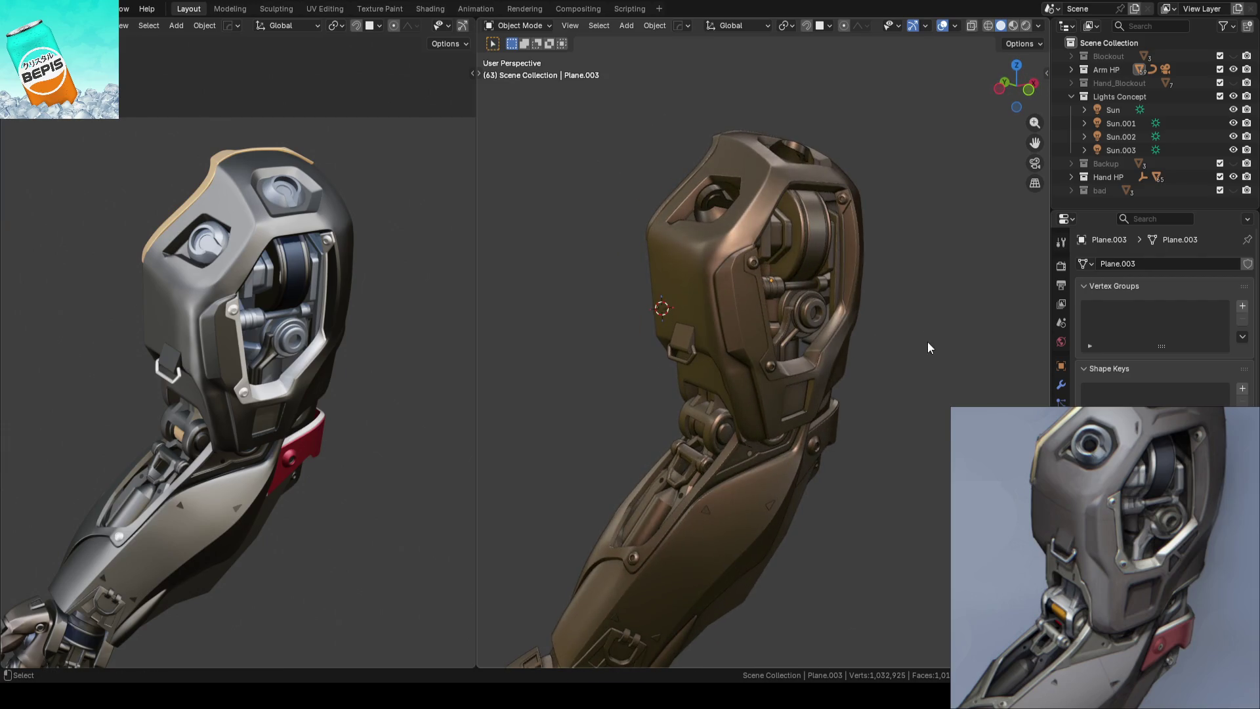
key("ctrl+s")
mouse_move(883, 330)
middle_mouse_down()
mouse_move(921, 305)
mouse_move(944, 322)
mouse_move(874, 300)
mouse_move(759, 339)
middle_mouse_up()
scroll(758, 338, "down", 4)
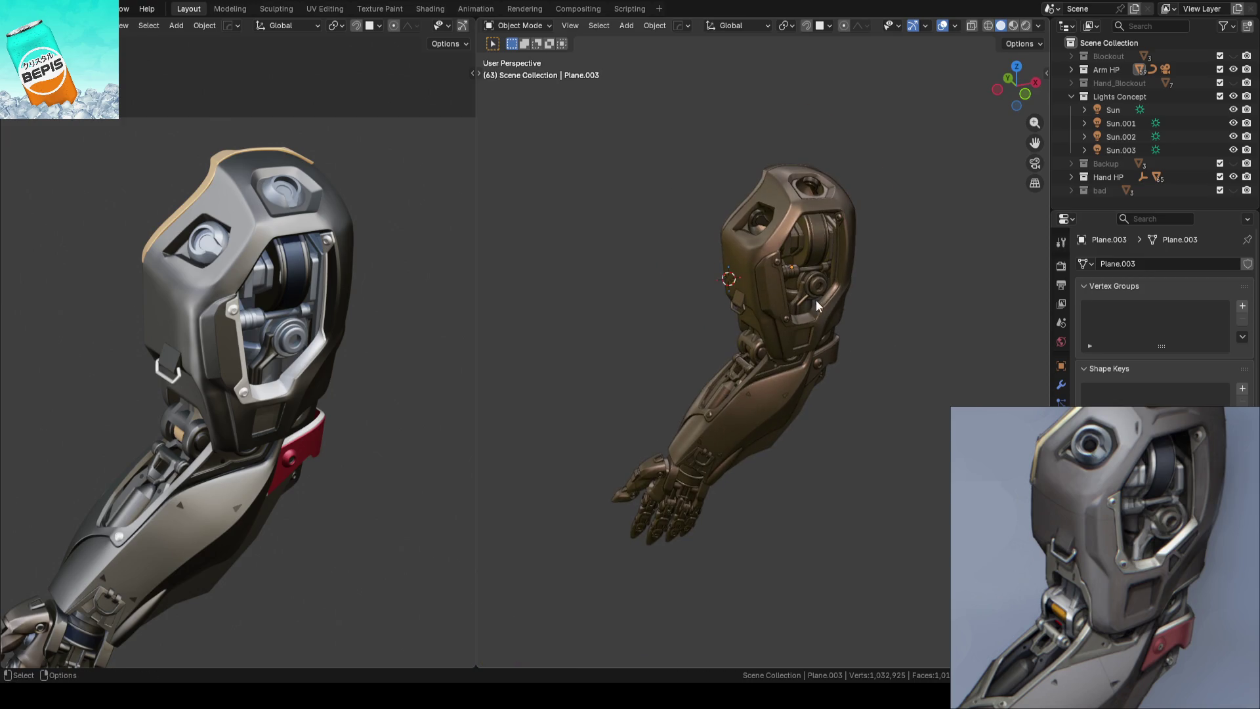
key("ctrl+s")
scroll(202, 315, "down", 3)
mouse_move(271, 347)
middle_mouse_down()
mouse_move(346, 310)
mouse_move(394, 308)
mouse_move(383, 294)
middle_mouse_up()
scroll(388, 297, "up", 2)
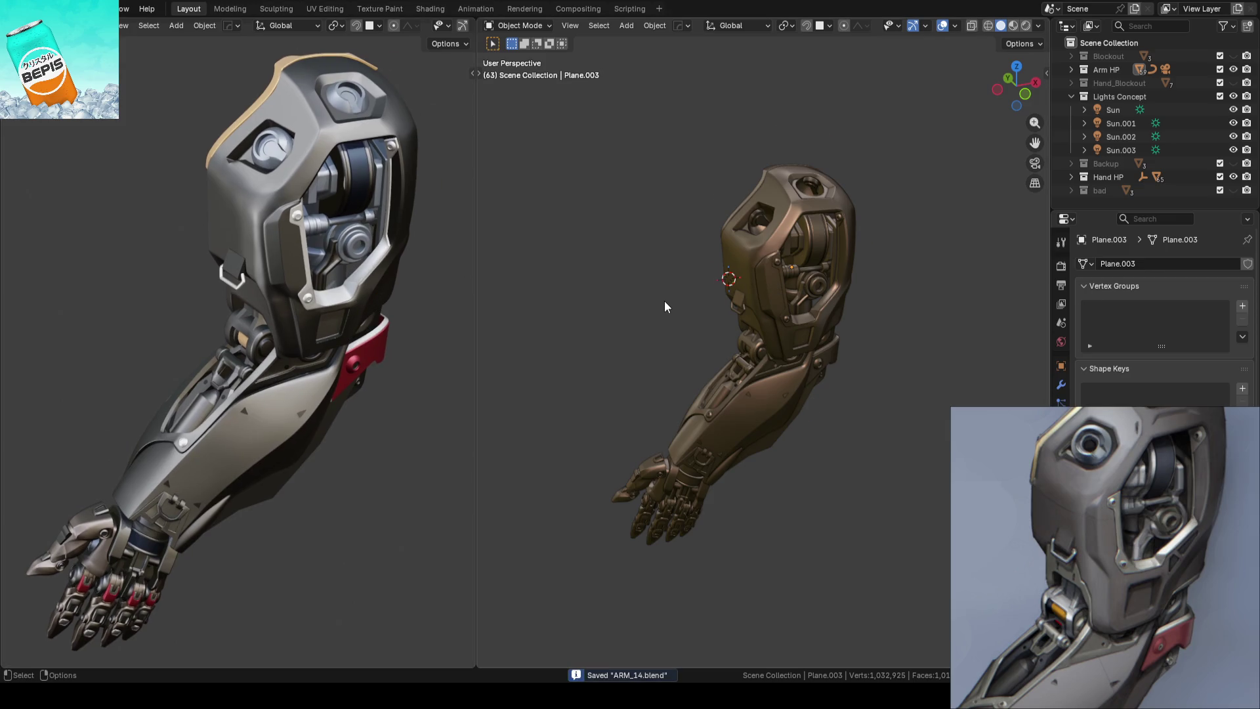
scroll(664, 307, "up", 2)
mouse_move(665, 307)
middle_mouse_down()
mouse_move(787, 278)
mouse_move(763, 344)
mouse_move(882, 331)
mouse_move(686, 353)
mouse_move(745, 360)
mouse_move(765, 305)
mouse_move(789, 297)
mouse_move(765, 330)
mouse_move(760, 266)
mouse_move(752, 301)
mouse_move(710, 310)
middle_mouse_up()
key("ctrl+s")
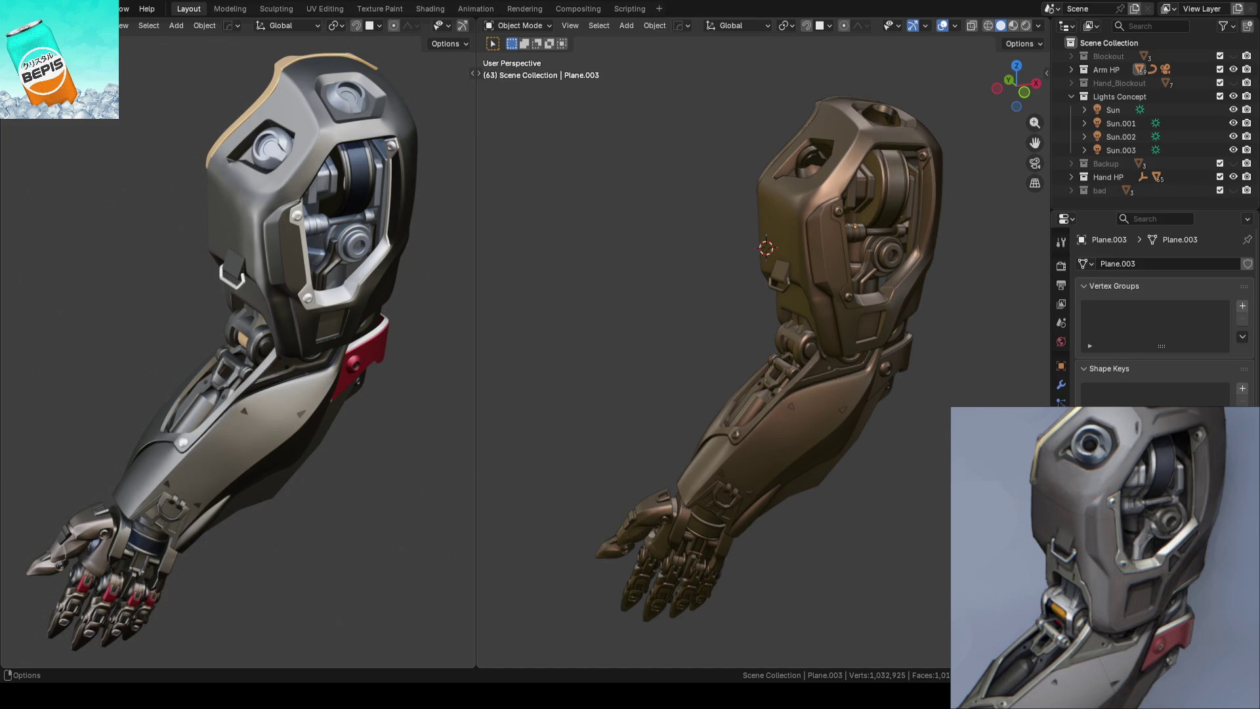
key("ctrl+s")
scroll(704, 338, "up", 3)
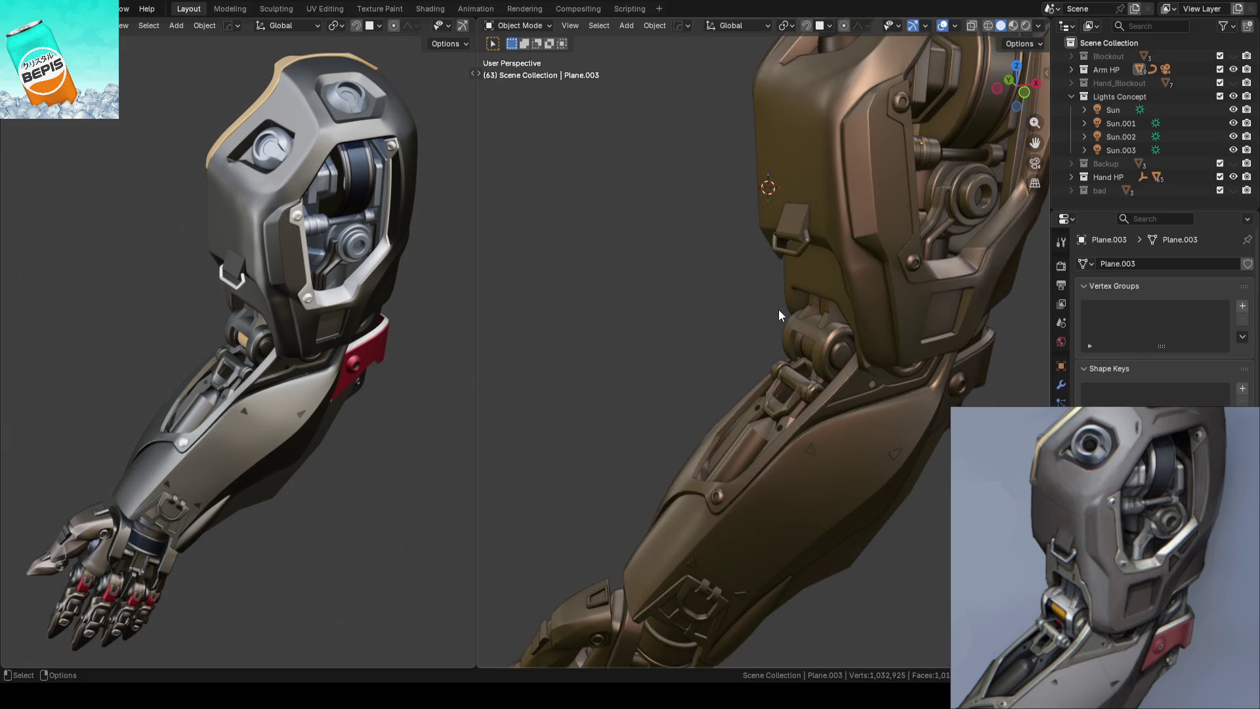
scroll(779, 310, "up", 1)
Inspect the arm mesh in edit mode, toggling a linked region selection, then return to object mode and save
middle_click_drag(813, 291, 897, 249)
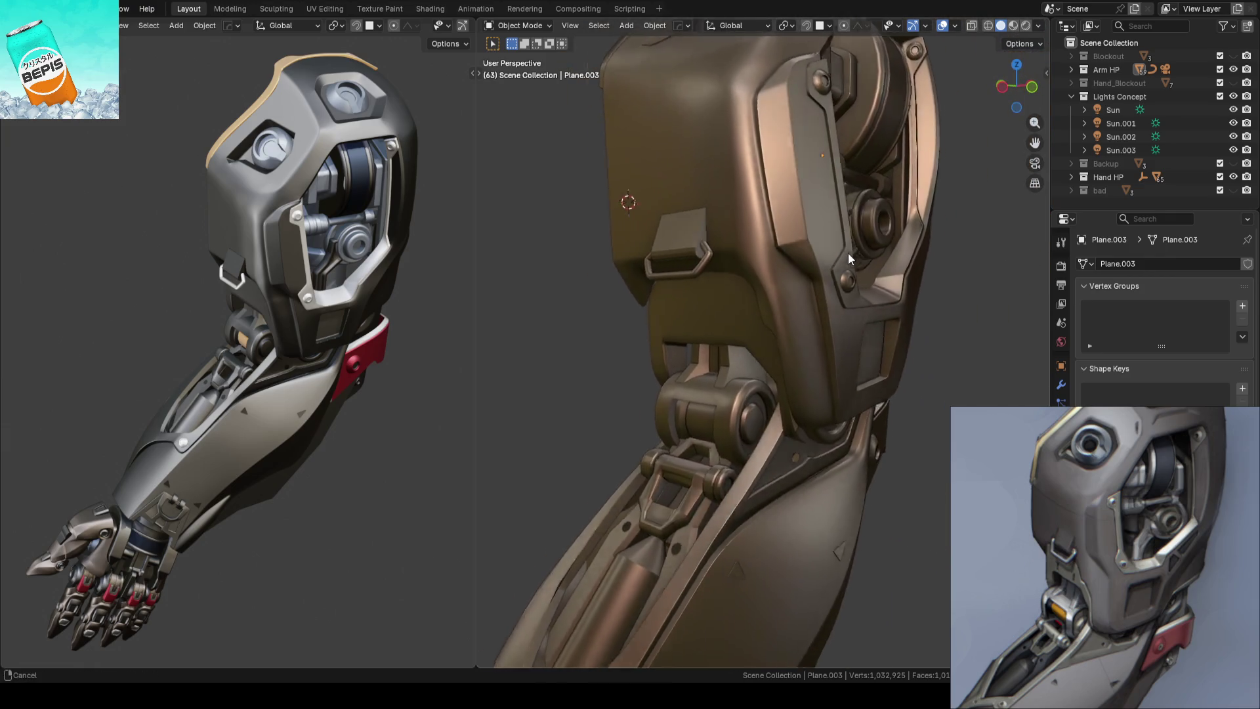
middle_click_drag(896, 249, 779, 262)
key("Tab")
mouse_move(921, 283)
middle_mouse_down()
mouse_move(867, 325)
mouse_move(843, 383)
mouse_move(922, 400)
mouse_move(915, 376)
mouse_move(827, 364)
middle_mouse_up()
key("l")
key("alt+a")
key("ctrl+z")
key("alt+a")
key("Tab")
scroll(994, 387, "down", 5)
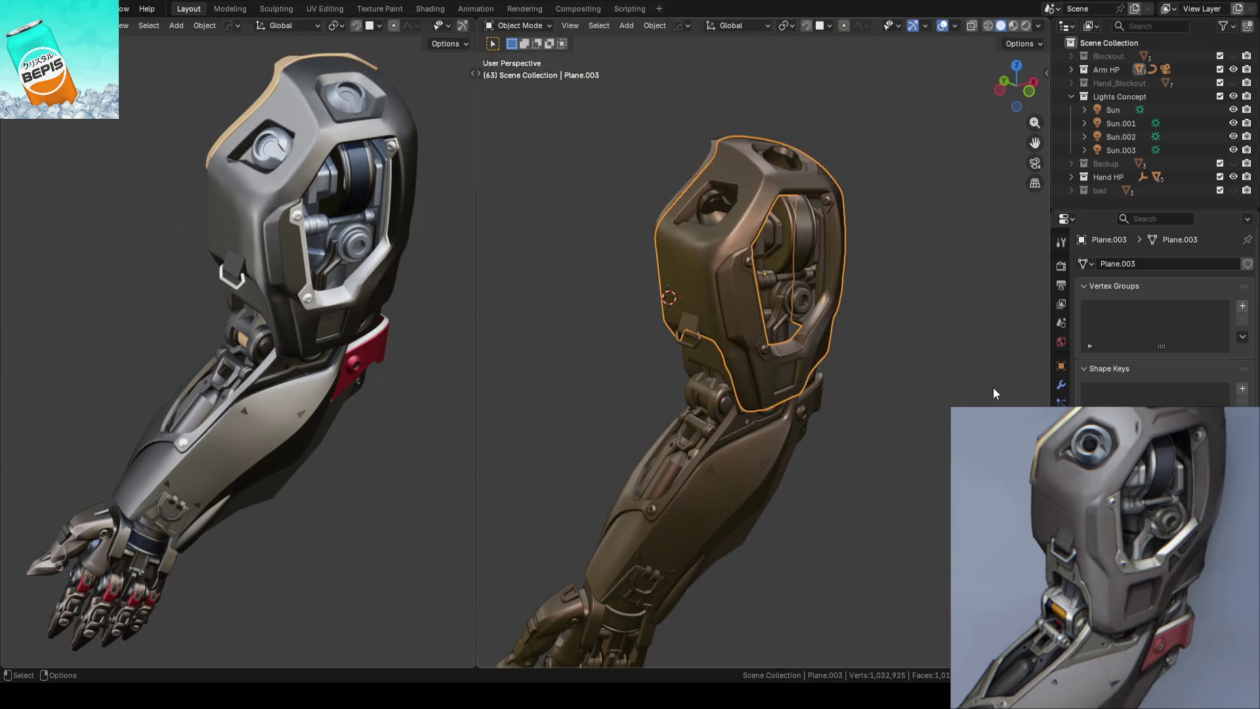
scroll(752, 372, "up", 2)
key("ctrl+s")
scroll(752, 371, "down", 1)
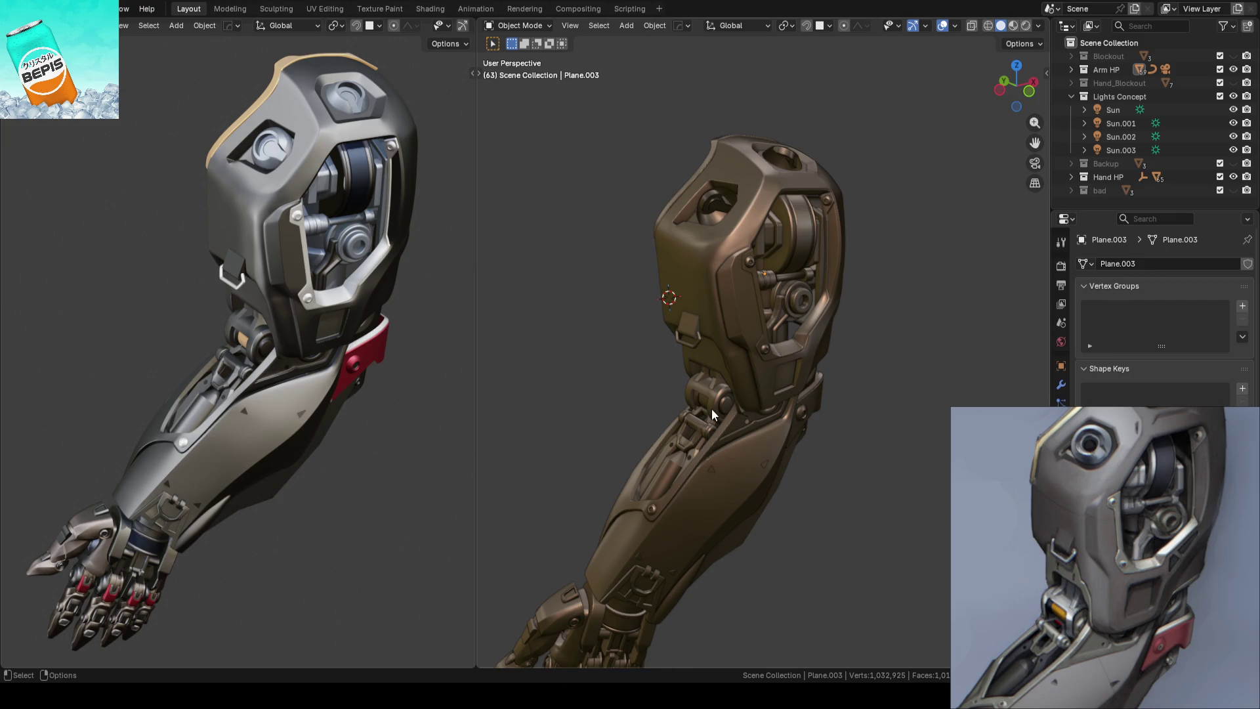
scroll(712, 408, "up", 2)
scroll(752, 411, "up", 2)
scroll(793, 450, "down", 3)
Toggle the wireframe overlay on and off while saving, then select the bronze shoulder plate
key("shift+z")
scroll(793, 462, "up", 1)
scroll(796, 283, "up", 2)
key("ctrl+s")
mouse_move(797, 283)
middle_mouse_down()
mouse_move(759, 370)
mouse_move(772, 361)
middle_mouse_up()
scroll(829, 352, "up", 3)
key("shift+z")
mouse_move(846, 329)
middle_mouse_down()
mouse_move(903, 283)
mouse_move(851, 324)
mouse_move(853, 267)
mouse_move(828, 340)
middle_mouse_up()
left_click(772, 332)
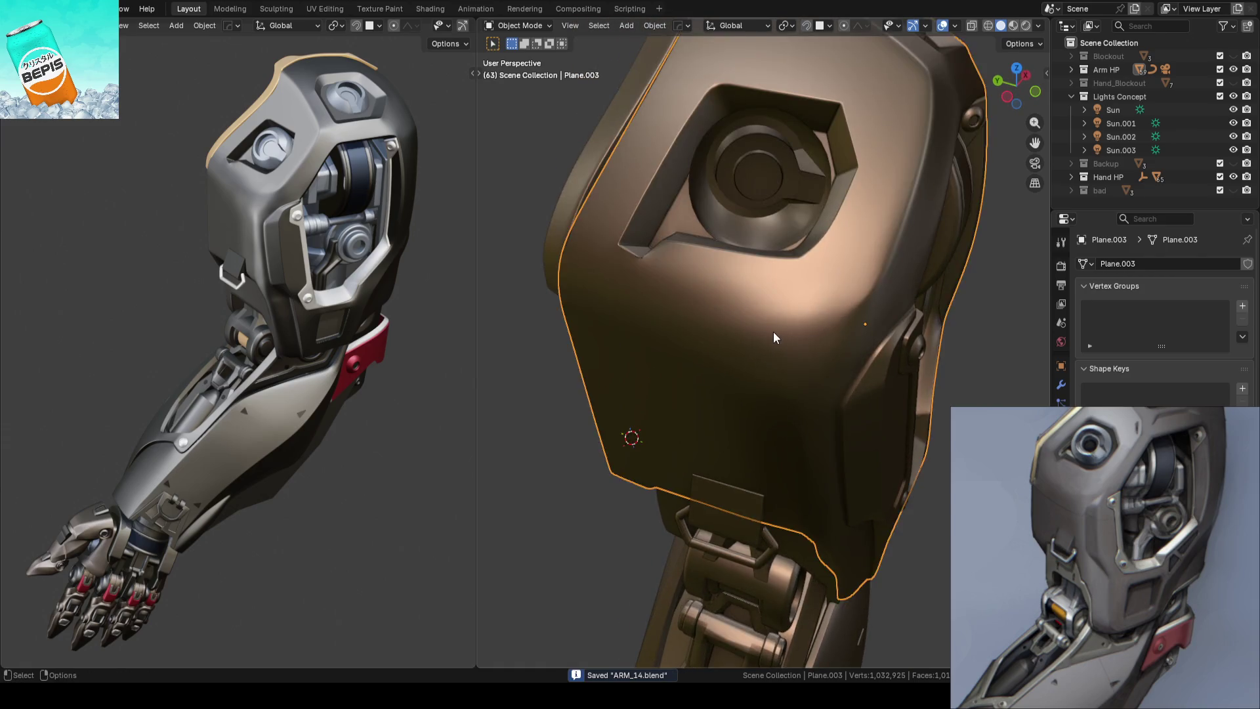
Box-select faces on the shoulder plate in edit mode, adjust the view split, return to object mode and save
key("Tab")
left_click_drag(563, 238, 838, 393)
scroll(788, 374, "up", 2)
scroll(708, 382, "down", 1)
left_click_drag(478, 394, 477, 402)
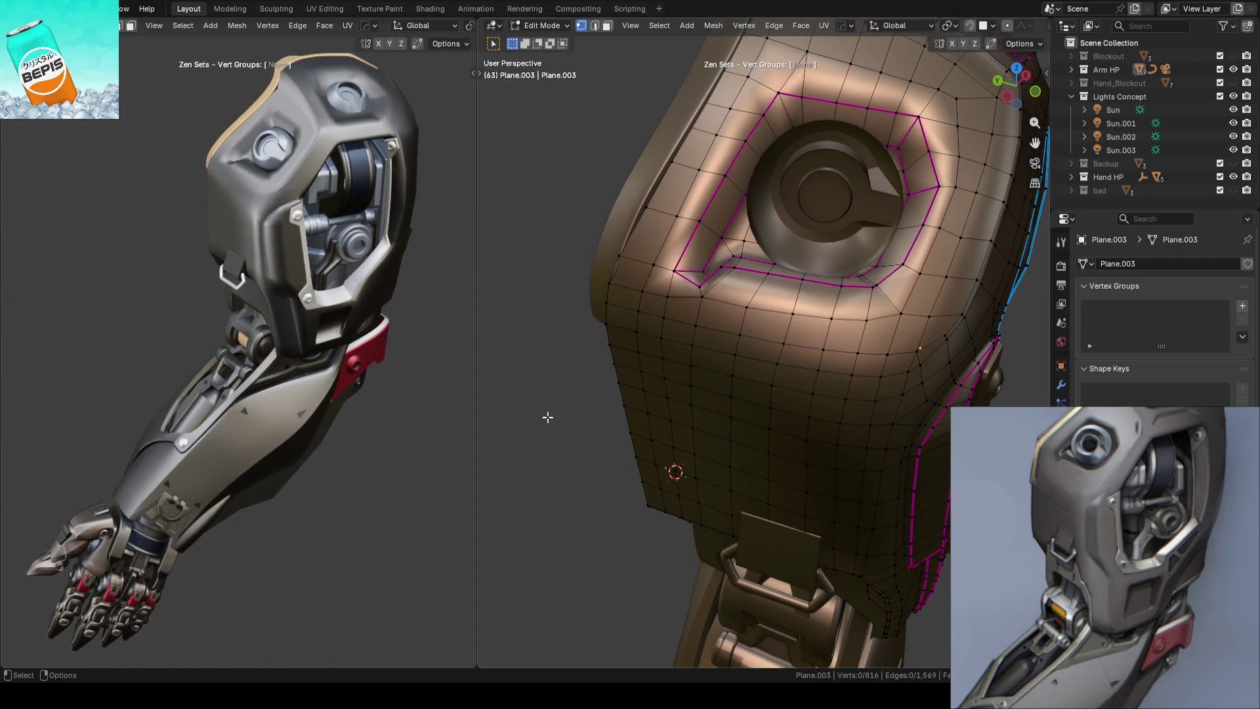
key("Tab")
key("ctrl+s")
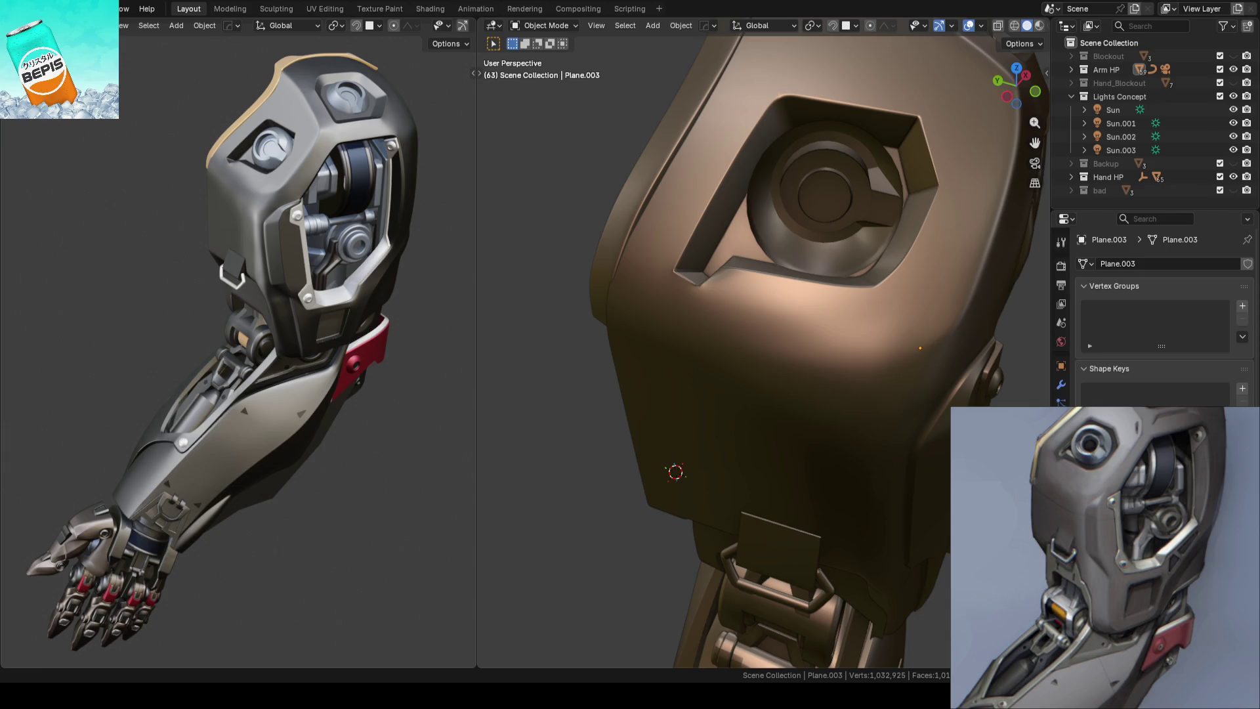
scroll(615, 365, "down", 3)
scroll(613, 352, "up", 2)
key("ctrl+s")
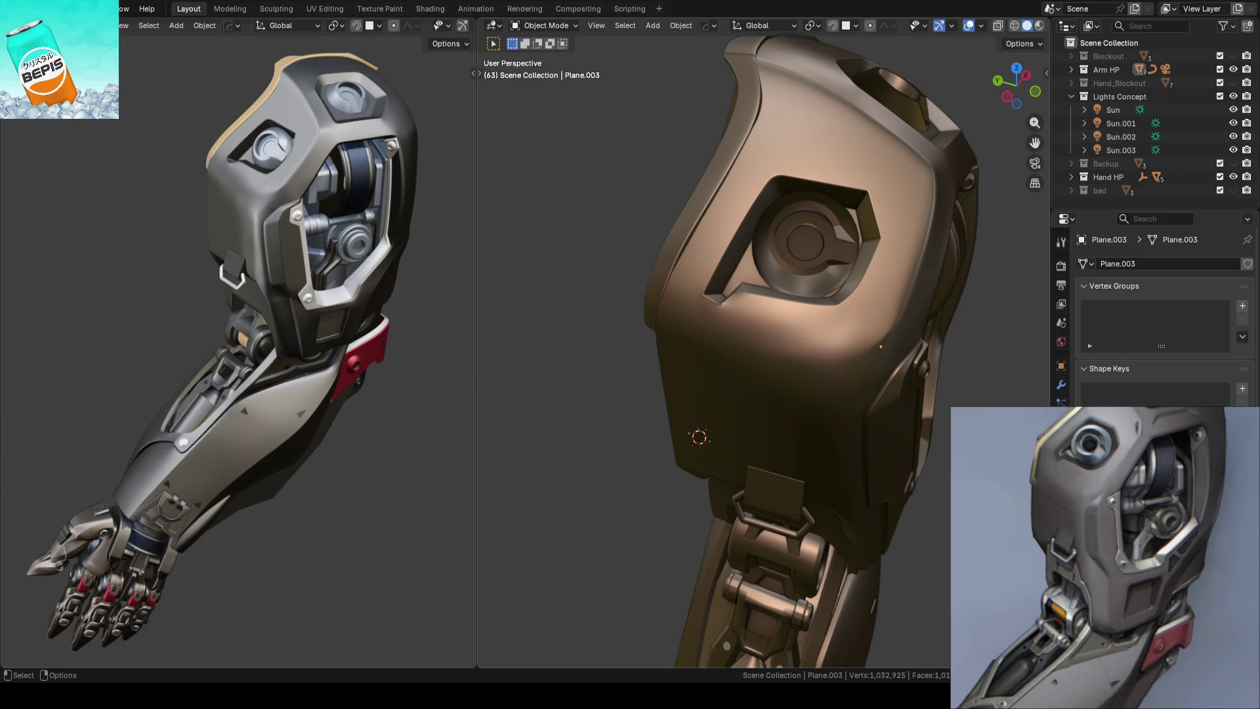
Orbit around the shoulder piece and reopen its mesh for editing
mouse_move(572, 336)
middle_mouse_down()
mouse_move(607, 284)
mouse_move(692, 317)
middle_mouse_up()
scroll(692, 316, "up", 2)
mouse_move(769, 317)
middle_mouse_down()
mouse_move(710, 298)
mouse_move(620, 329)
mouse_move(709, 227)
middle_mouse_up()
key("Tab")
scroll(710, 227, "up", 2)
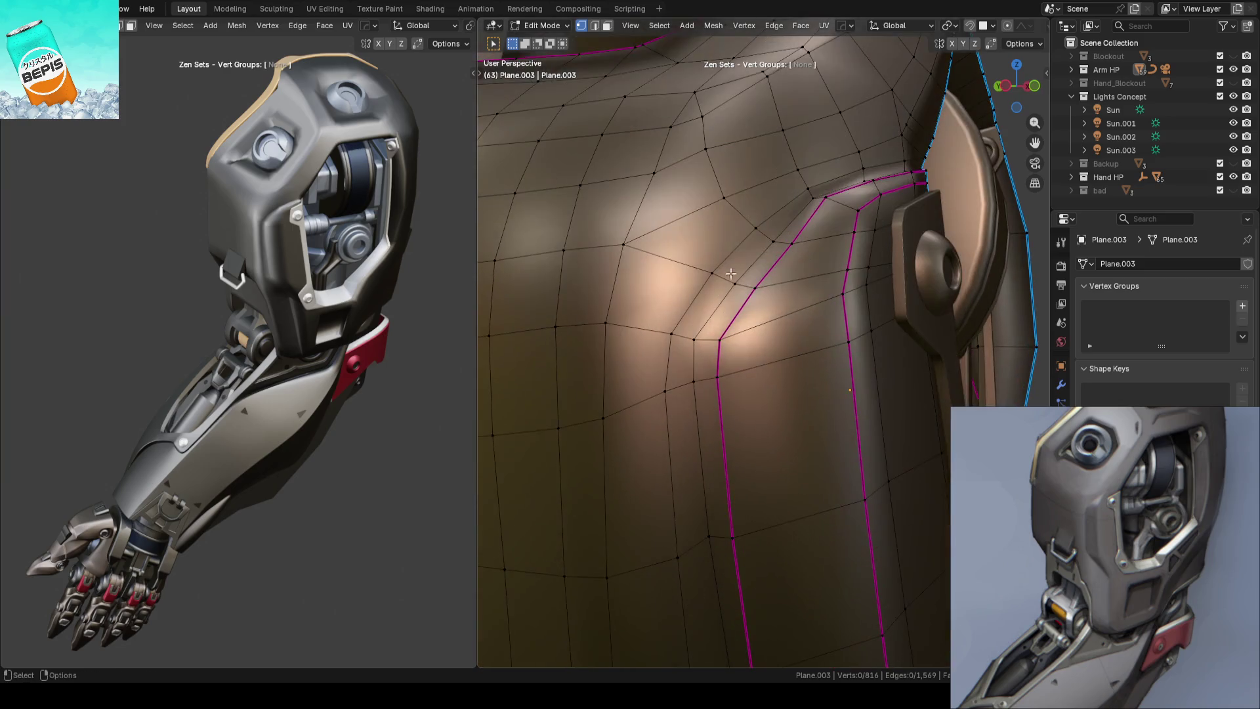
Knife-cut a new edge across the shoulder plate, confirm it, return to object mode and save
key("k")
left_click(725, 197)
left_click(643, 328)
left_click(642, 376)
key("Return")
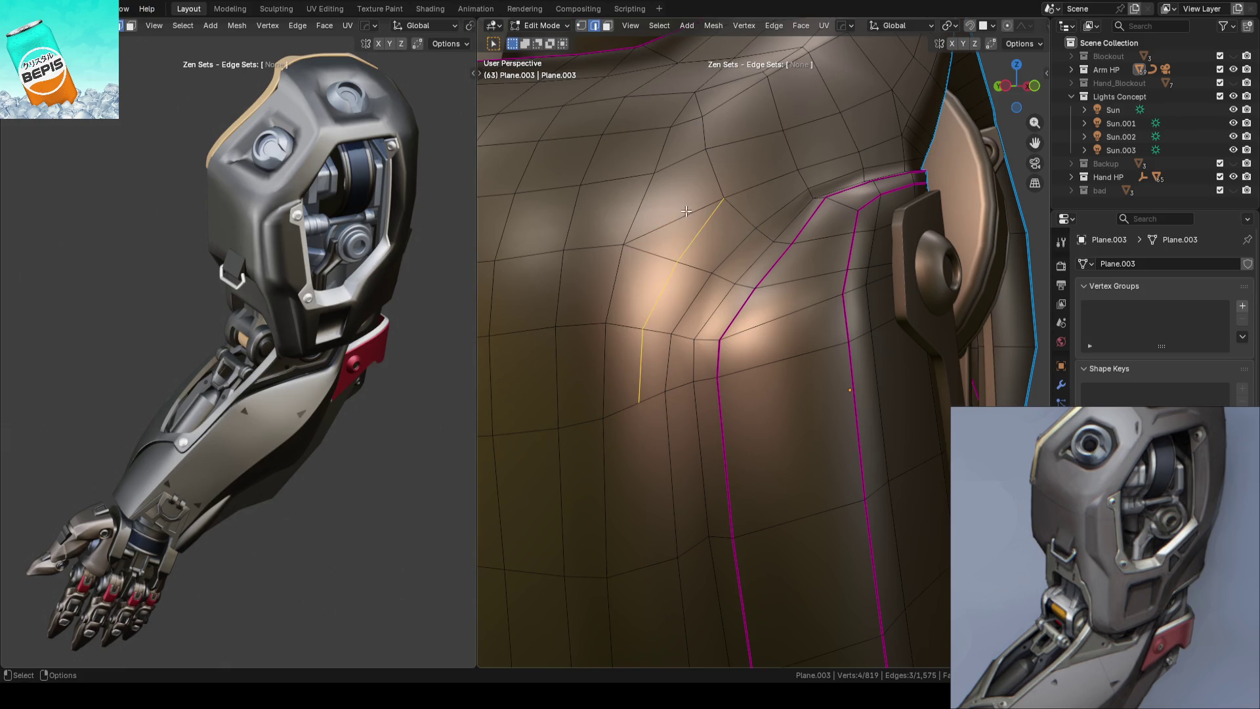
middle_click_drag(760, 225, 772, 243)
scroll(770, 242, "down", 3)
key("Tab")
key("ctrl+s")
Re-enter edit mode, inspect the mesh, and select a shortest vertex path along the plate's side
mouse_move(926, 232)
middle_mouse_down()
mouse_move(769, 333)
mouse_move(730, 334)
mouse_move(945, 296)
middle_mouse_up()
scroll(730, 340, "up", 3)
key("Tab")
key("Tab")
scroll(867, 285, "down", 3)
middle_click_drag(767, 298, 732, 300)
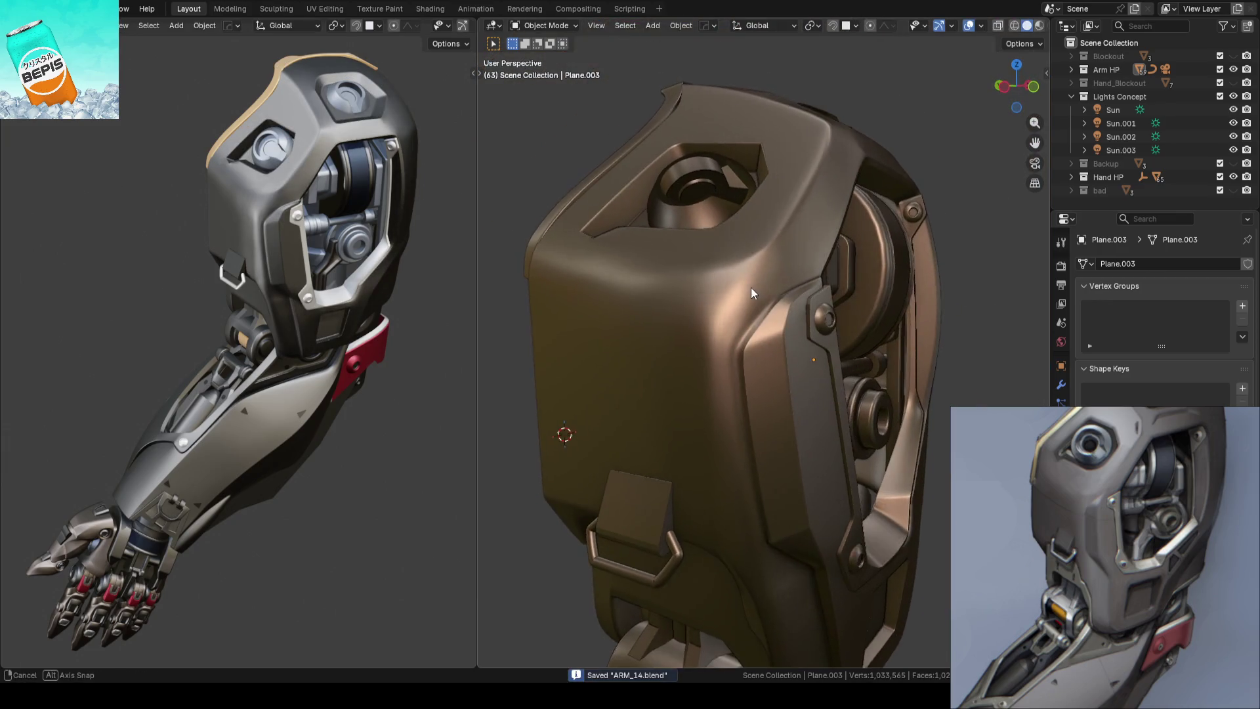
scroll(732, 304, "up", 3)
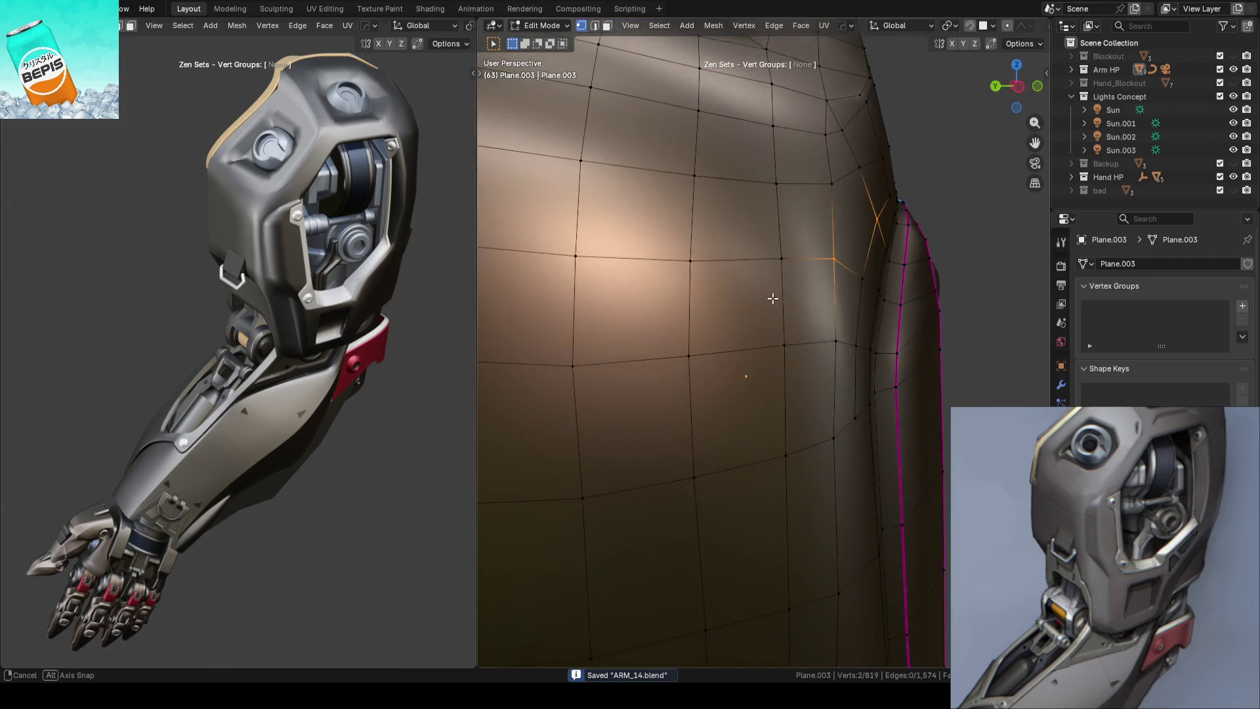
mouse_move(726, 306)
middle_mouse_down()
mouse_move(808, 311)
mouse_move(689, 290)
middle_mouse_up()
key("ctrl+KP_Add")
key("ctrl+KP_Add")
key("alt+a")
middle_click_drag(766, 427, 742, 381)
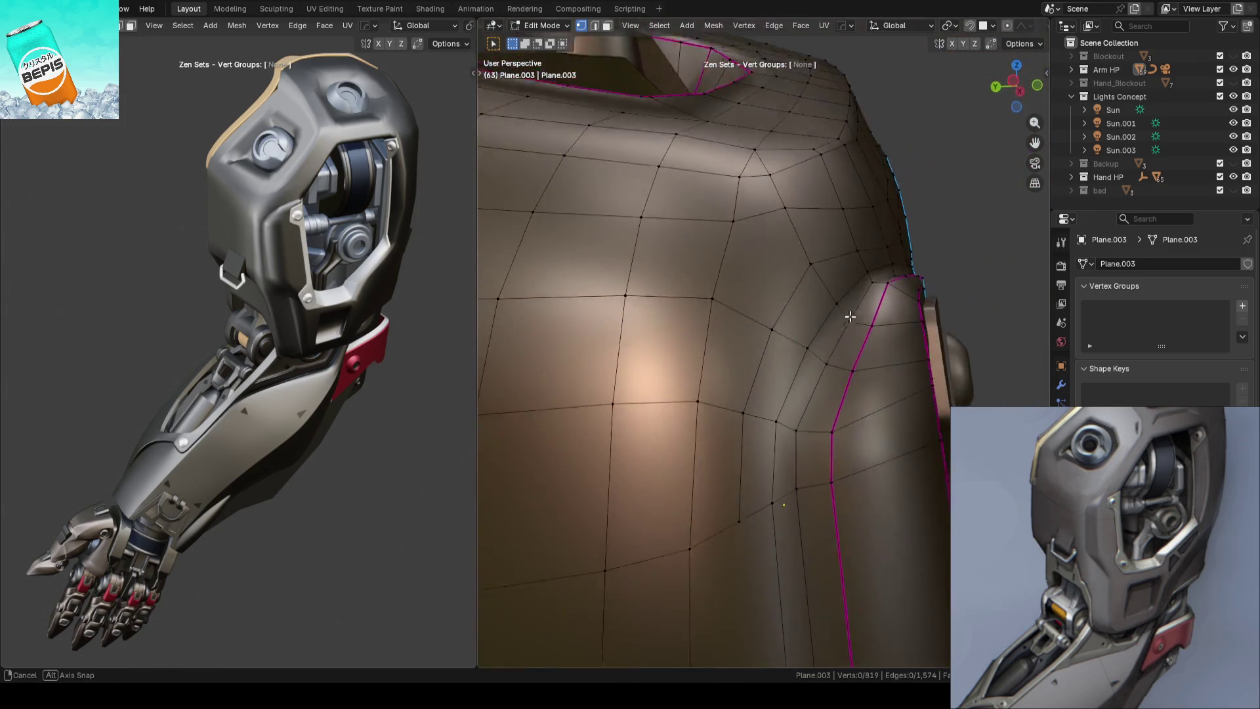
middle_click_drag(742, 380, 813, 279)
left_click(813, 279)
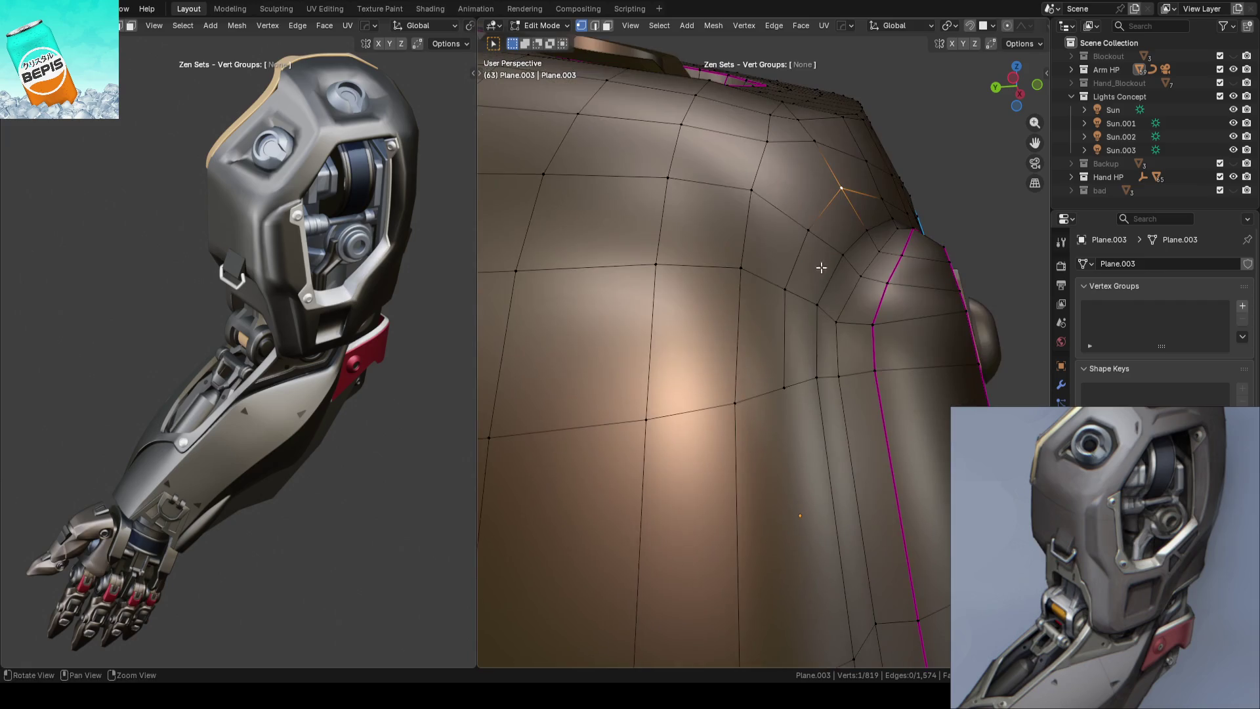
left_click(816, 384, "ctrl")
mouse_move(816, 384)
middle_mouse_down()
mouse_move(809, 252)
mouse_move(821, 247)
mouse_move(760, 362)
mouse_move(745, 338)
mouse_move(725, 385)
mouse_move(714, 322)
middle_mouse_up()
Set transform orientation to Normal and slide the selected vertices along Z
key("comma")
left_click(788, 279)
key("g")
key("z")
left_click(822, 246)
key("alt+a")
Slide one more vertex along Z, return to object mode, save, and frame the whole arm
left_click(703, 298)
key("g")
key("z")
left_click(655, 293)
mouse_move(656, 292)
middle_mouse_down()
mouse_move(724, 302)
mouse_move(835, 241)
mouse_move(577, 287)
mouse_move(665, 309)
mouse_move(781, 248)
mouse_move(785, 317)
mouse_move(774, 275)
mouse_move(821, 299)
mouse_move(767, 326)
mouse_move(690, 331)
middle_mouse_up()
key("Tab")
key("ctrl+s")
scroll(664, 304, "down", 3)
middle_click_drag(408, 333, 410, 317)
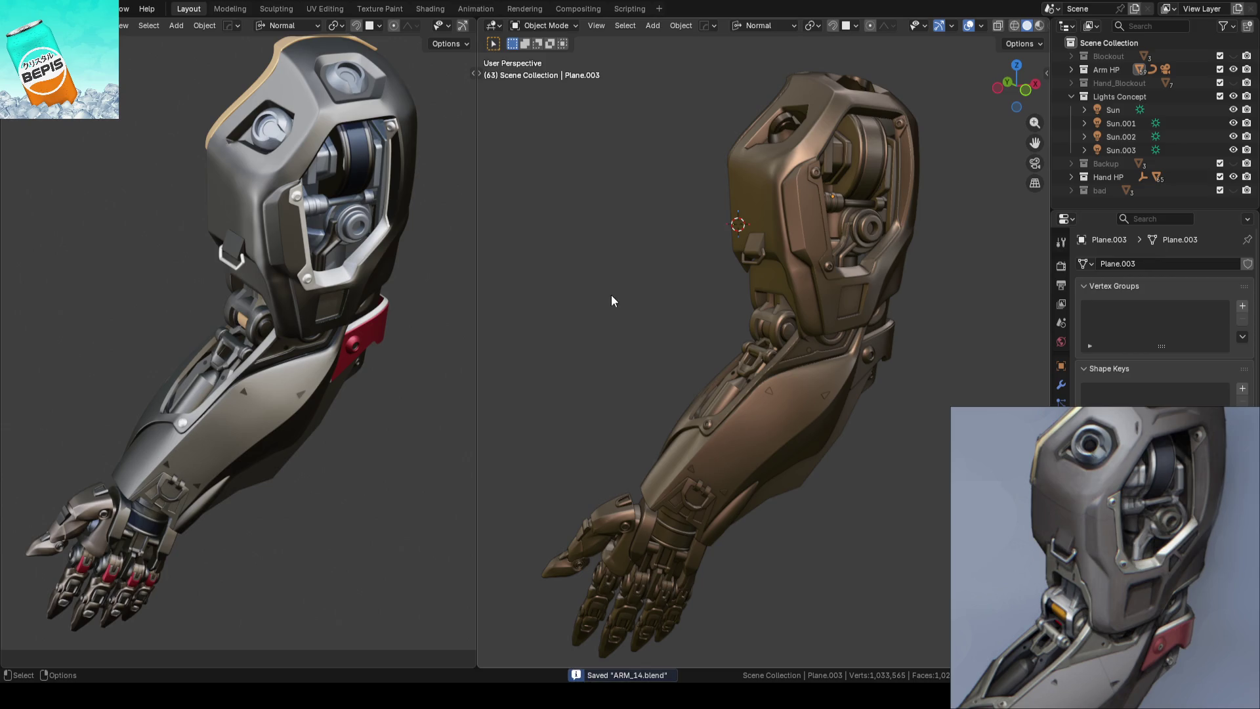
Save ARM_14.blend after a last look, then open a different scene from the File menu
mouse_move(614, 295)
middle_mouse_down()
mouse_move(641, 295)
mouse_move(673, 375)
middle_mouse_up()
key("ctrl+s")
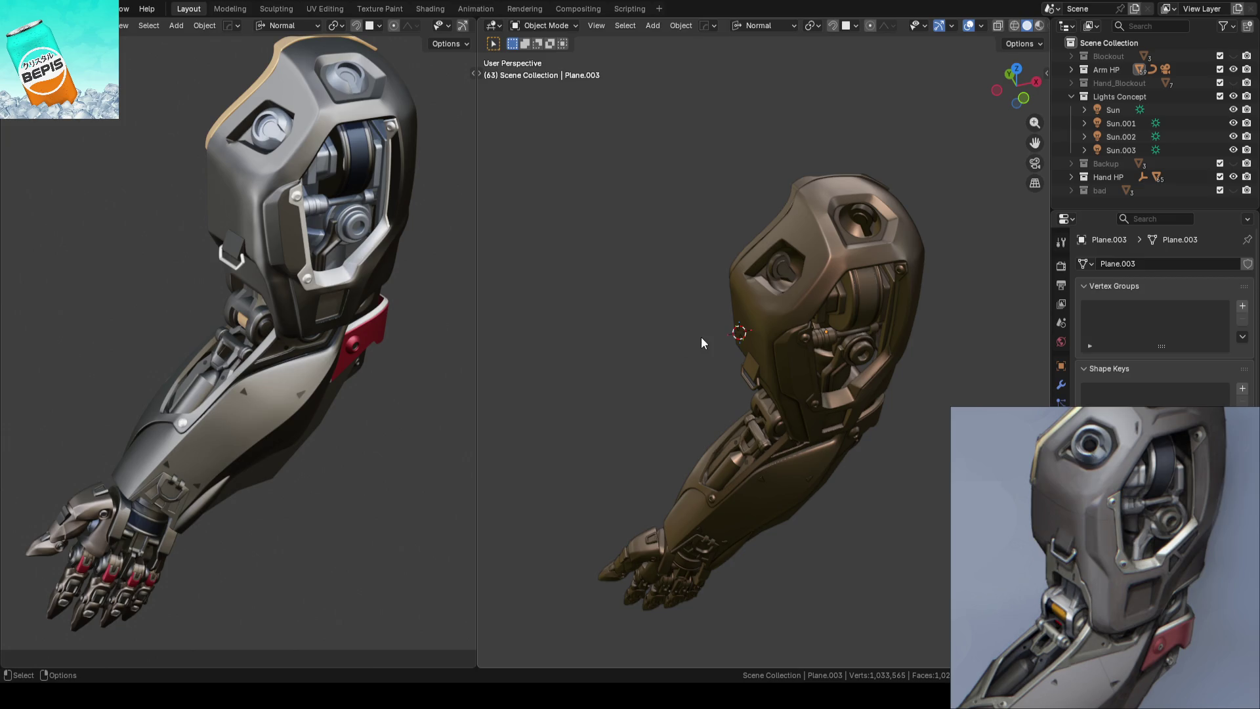
left_click(14, 8)
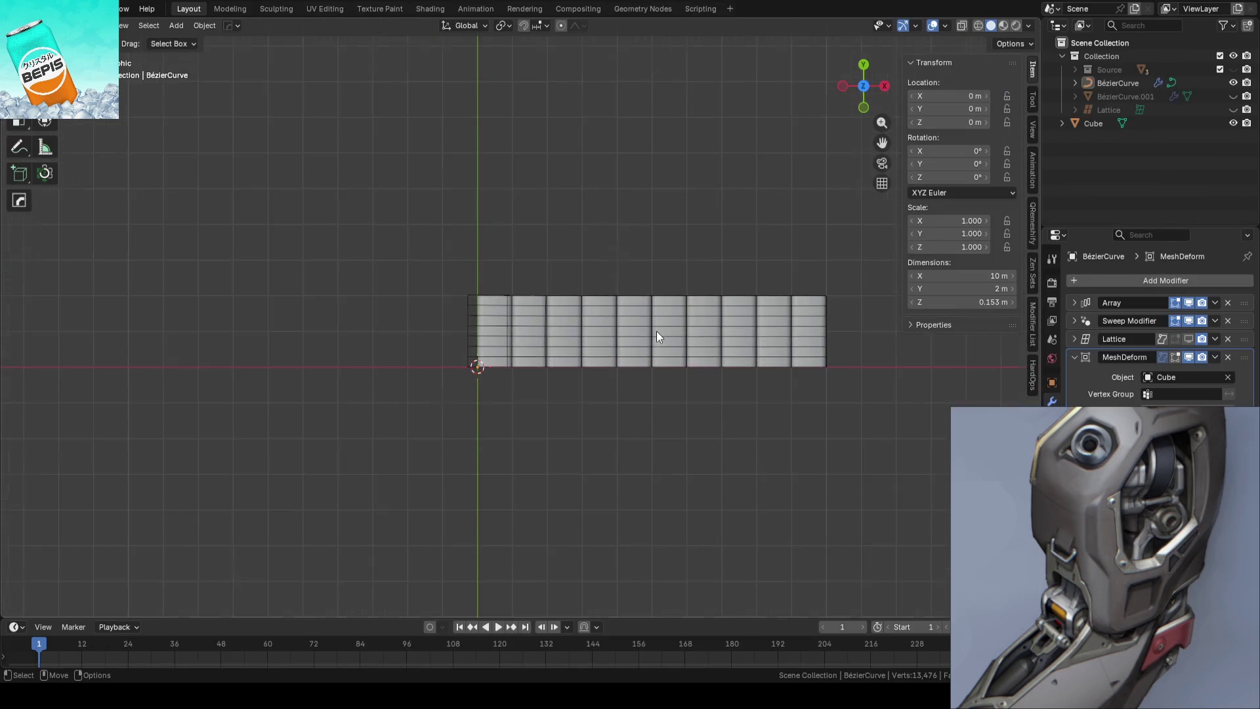
scroll(657, 335, "up", 1)
scroll(624, 332, "down", 2)
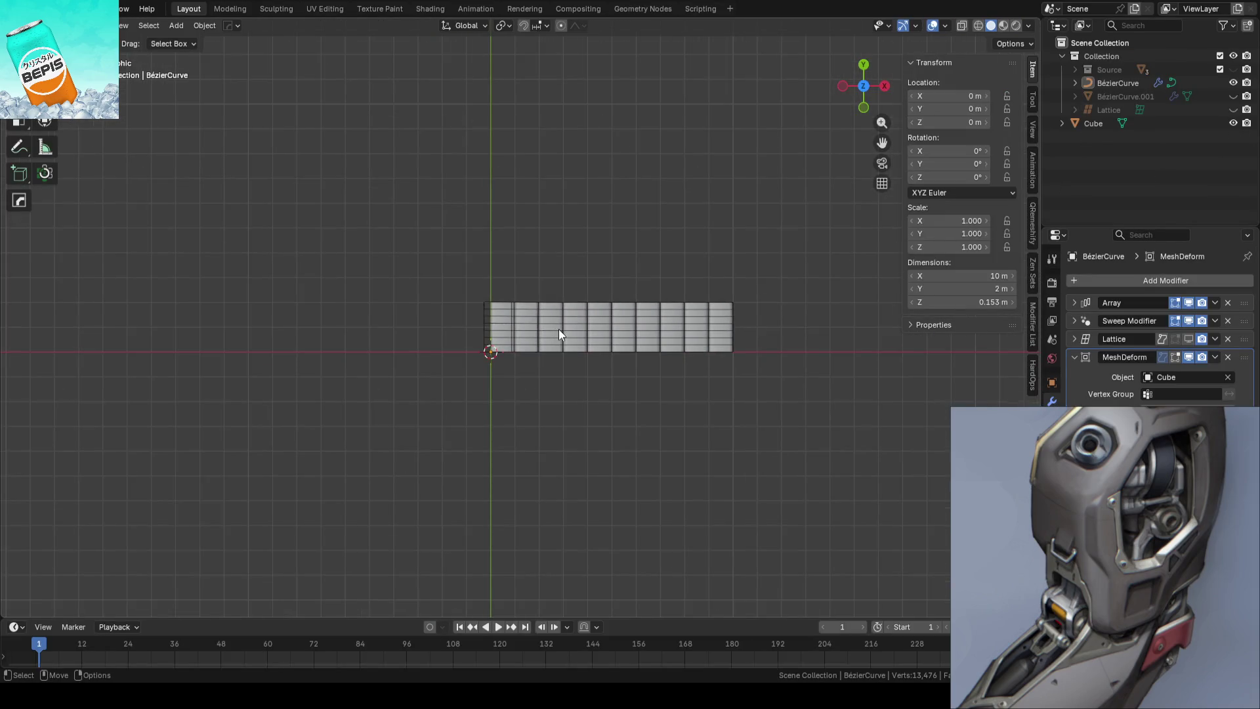
Enable the Lattice modifier's viewport display on the BézierCurve strip, checking the Cube cage
left_click(1188, 337)
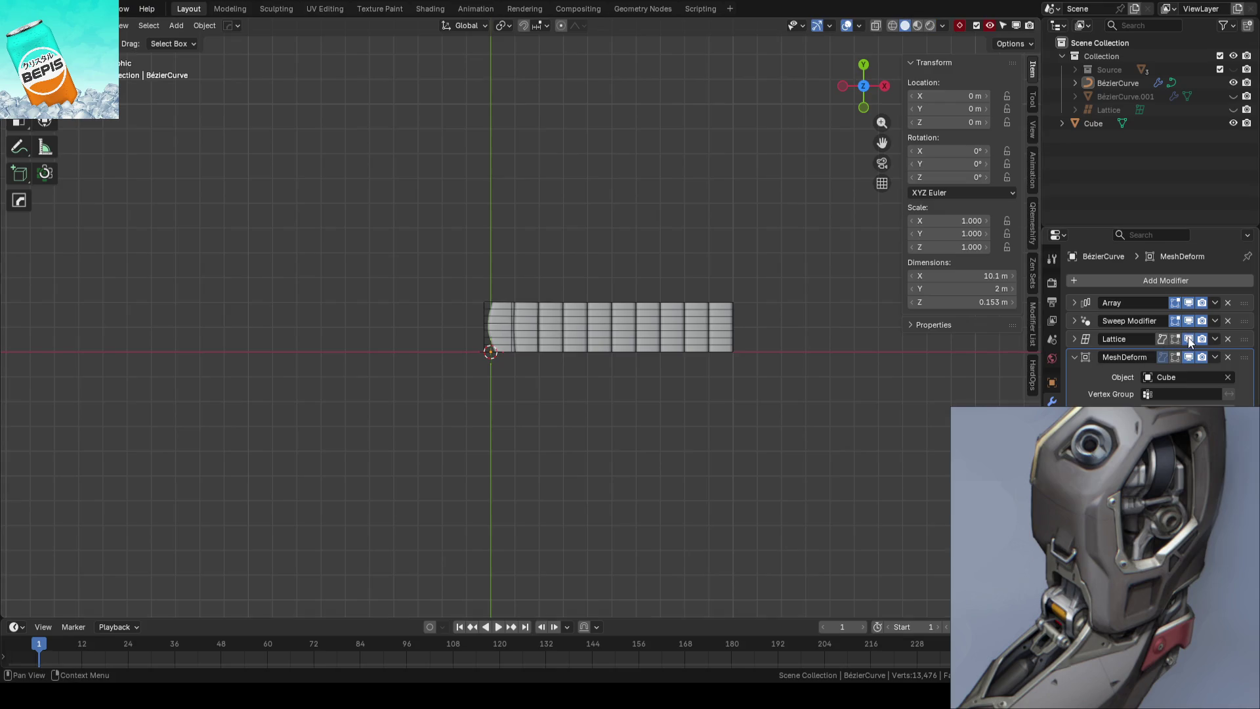
scroll(634, 347, "up", 2)
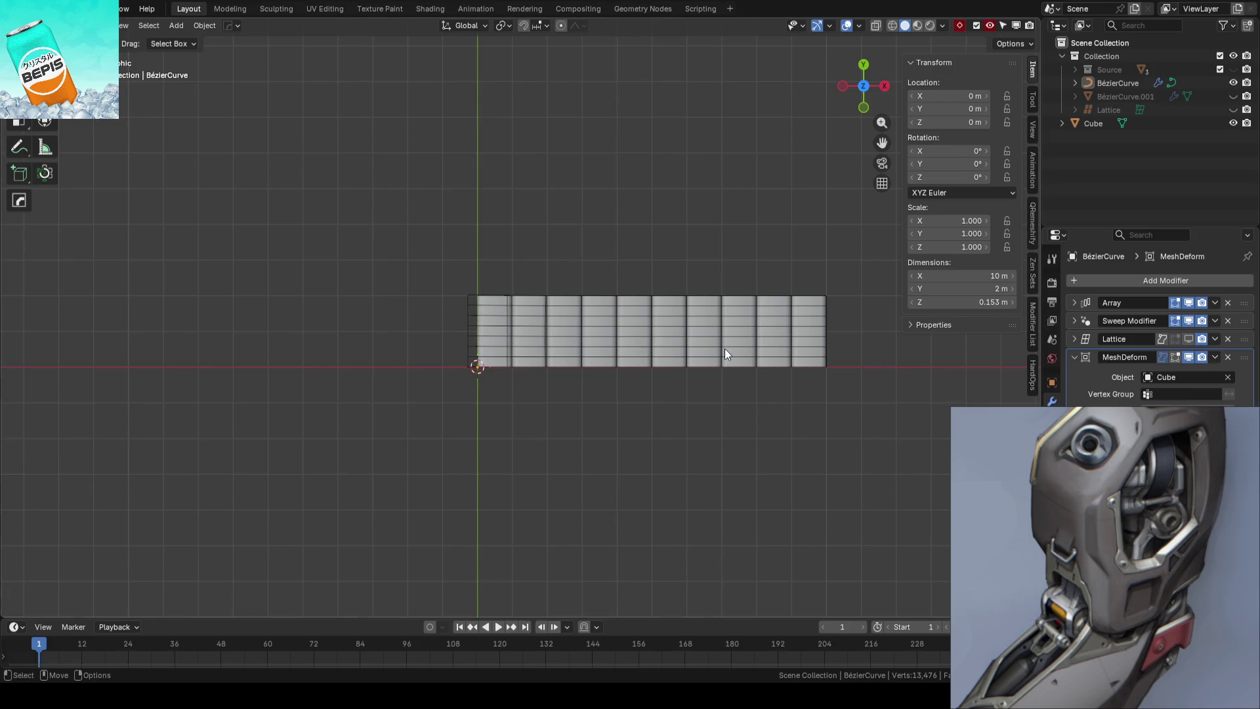
left_click(724, 349)
mouse_move(642, 406)
middle_mouse_down()
mouse_move(648, 418)
mouse_move(648, 351)
middle_mouse_up()
left_click(648, 352)
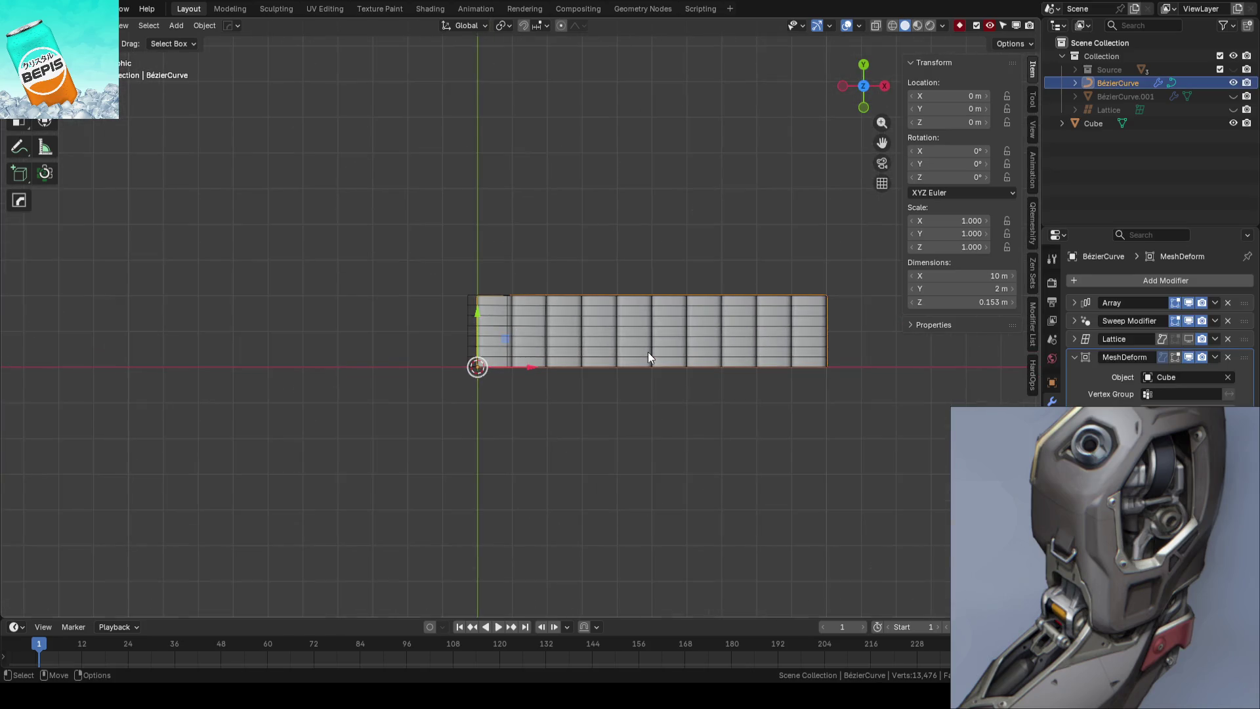
left_click(1175, 338)
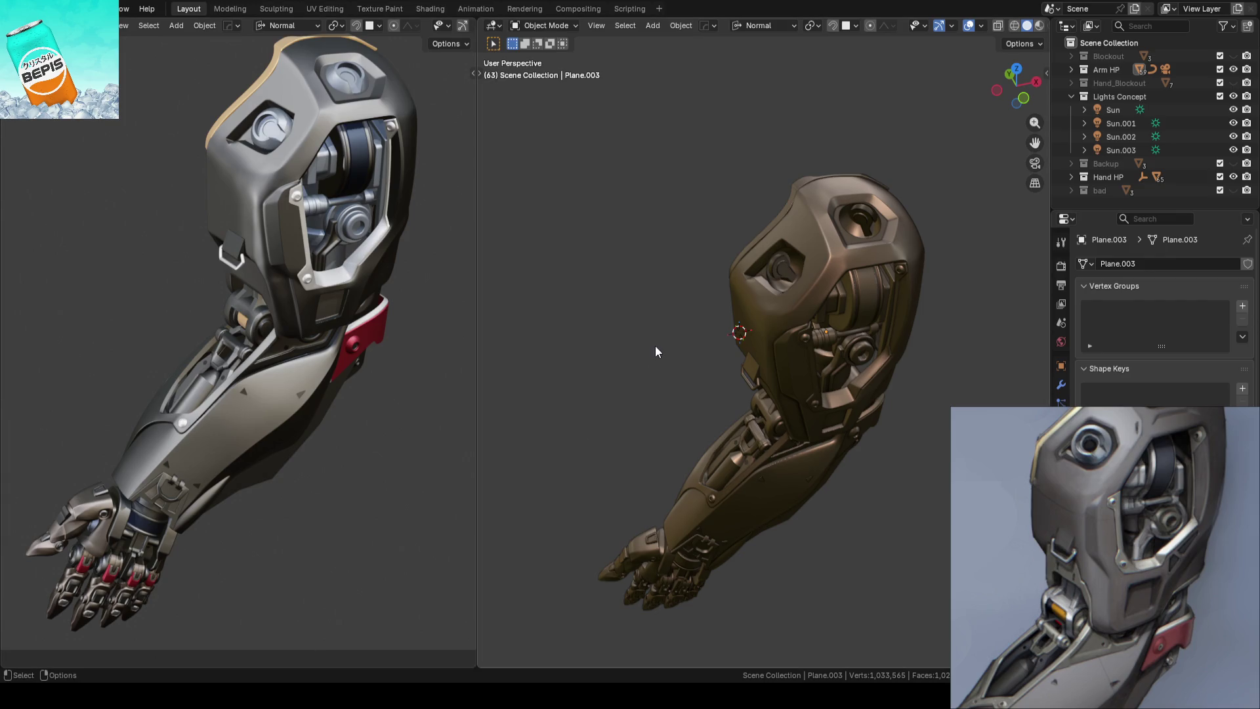
Save ARM_14.blend and bring up the Open Recent list
key("ctrl+s")
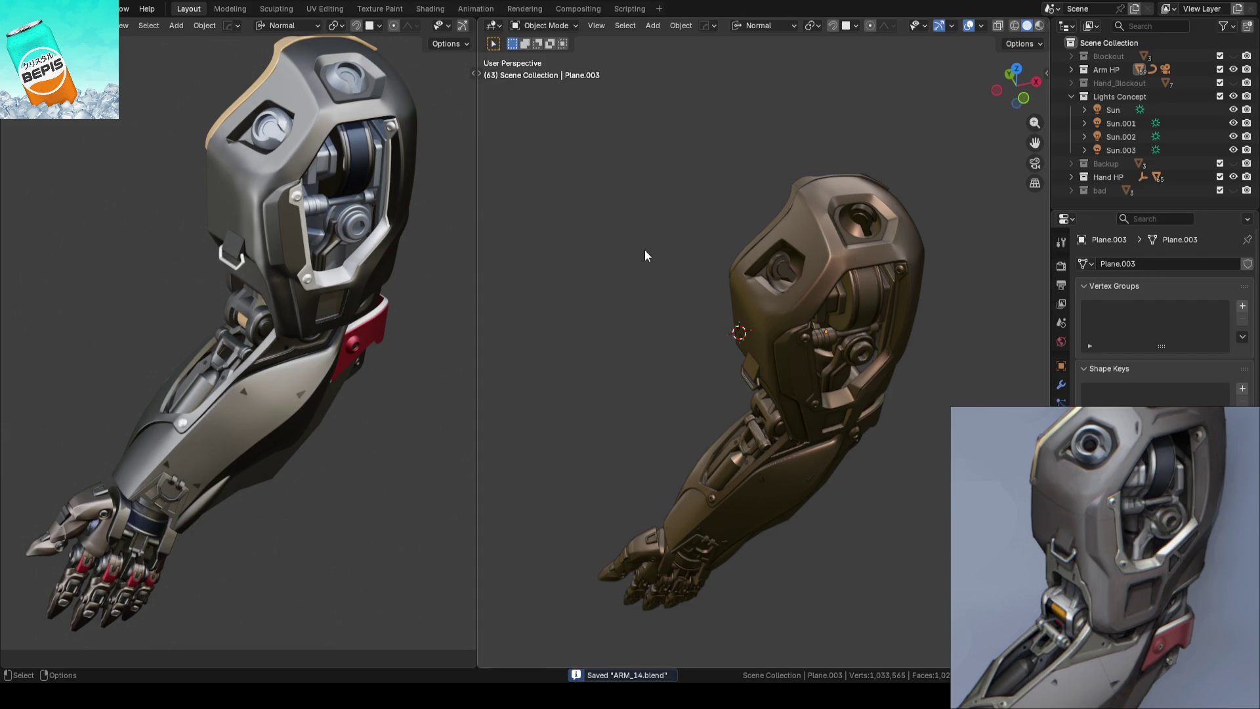
scroll(698, 451, "up", 1)
scroll(698, 451, "up", 1)
scroll(698, 451, "up", 1)
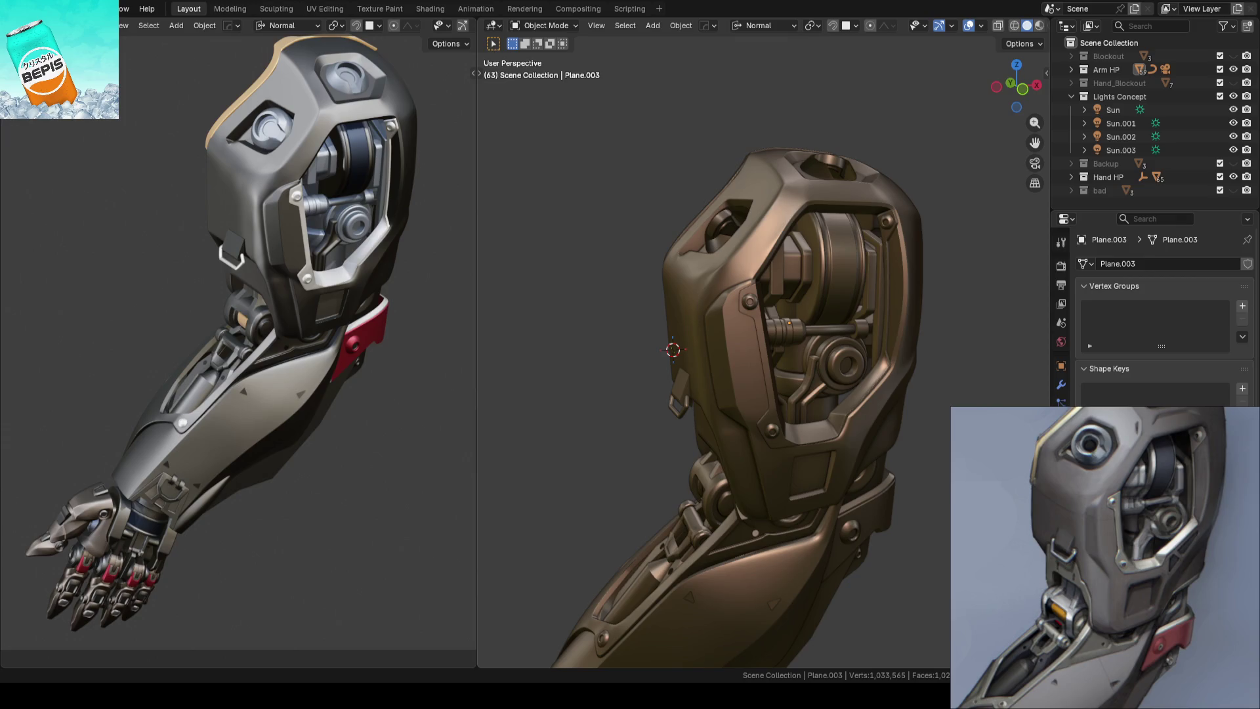
scroll(602, 279, "down", 2)
scroll(609, 398, "down", 3)
middle_click_drag(608, 397, 633, 349)
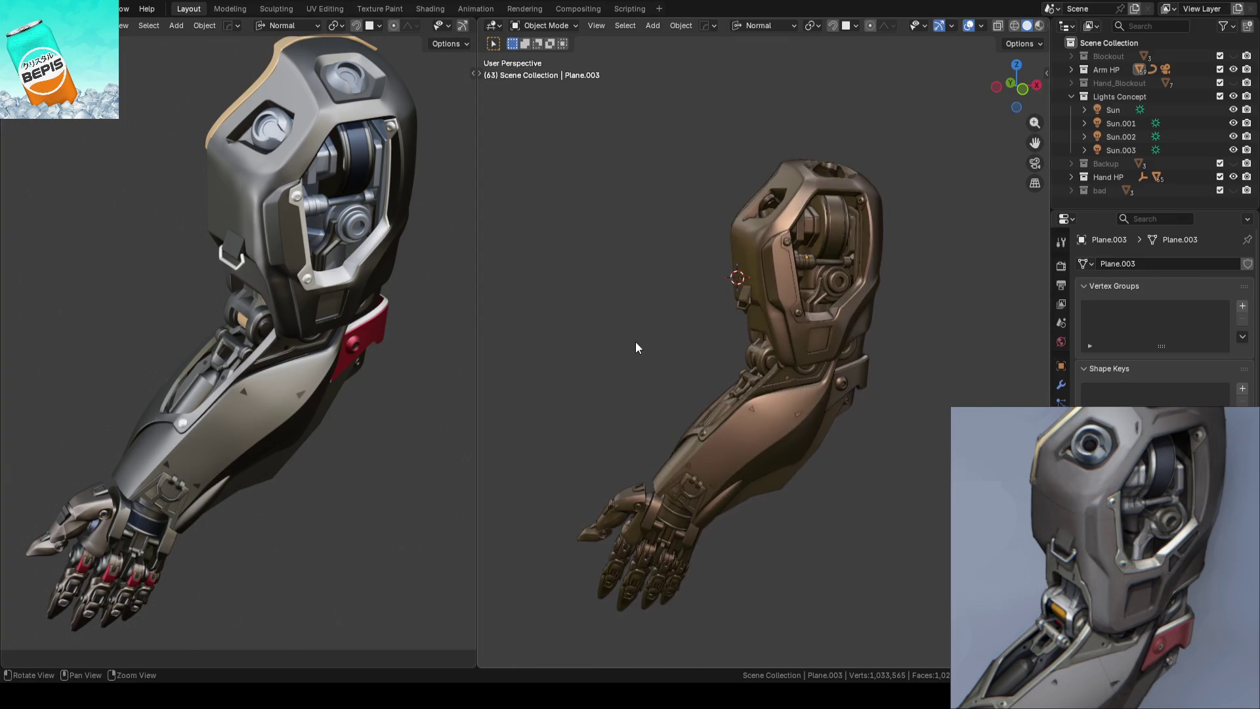
key("ctrl+s")
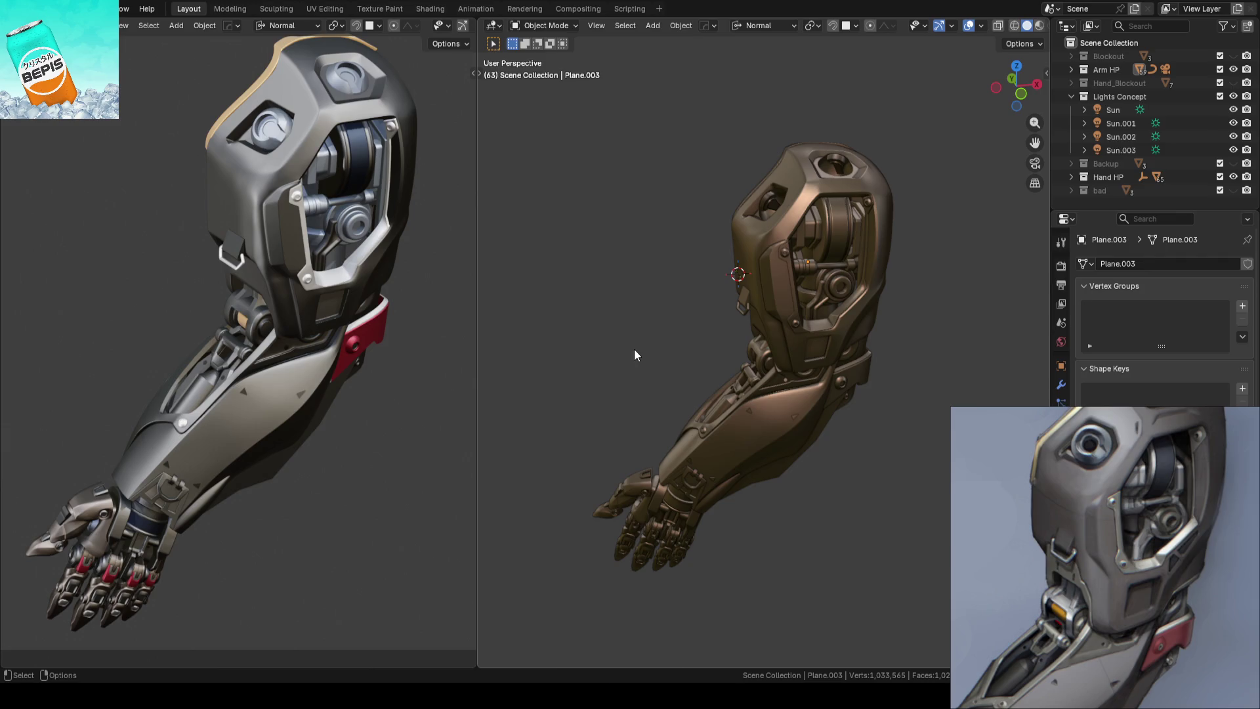
left_click(20, 8)
mouse_move(70, 51)
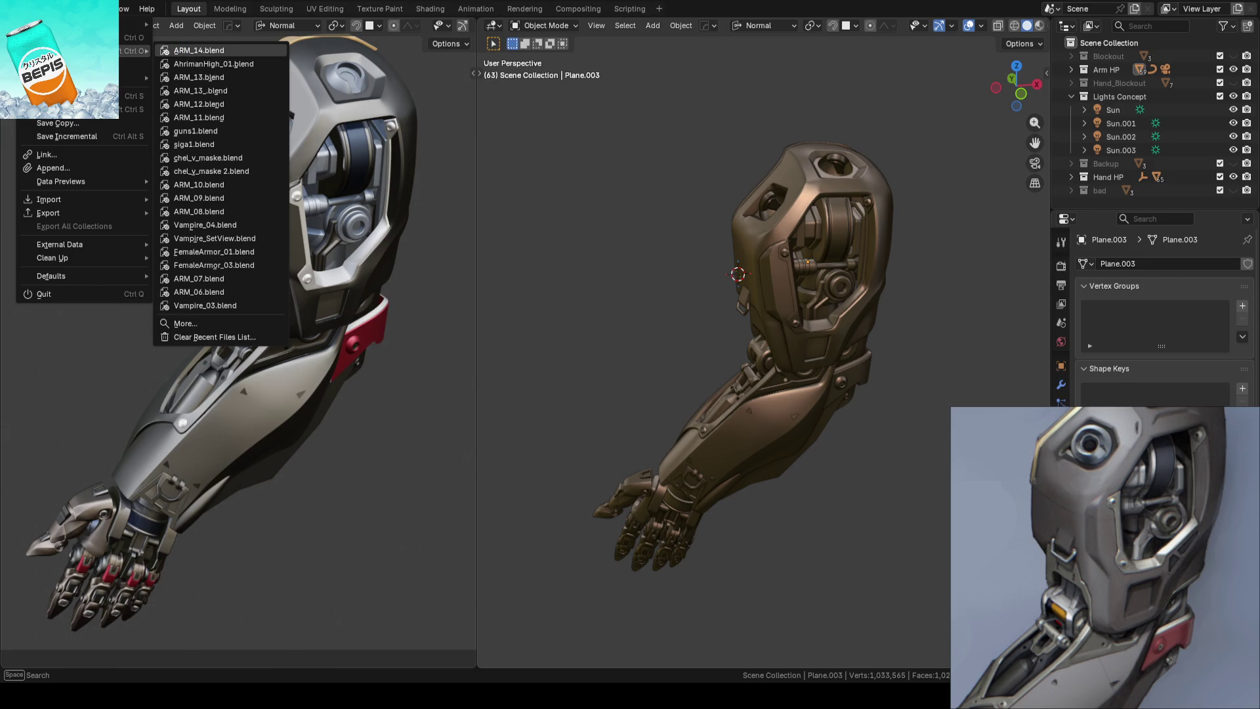
Reopen the panel-strip .blend from recent files, return to top view and select the Cube cage
left_click(20, 8)
left_click(207, 63)
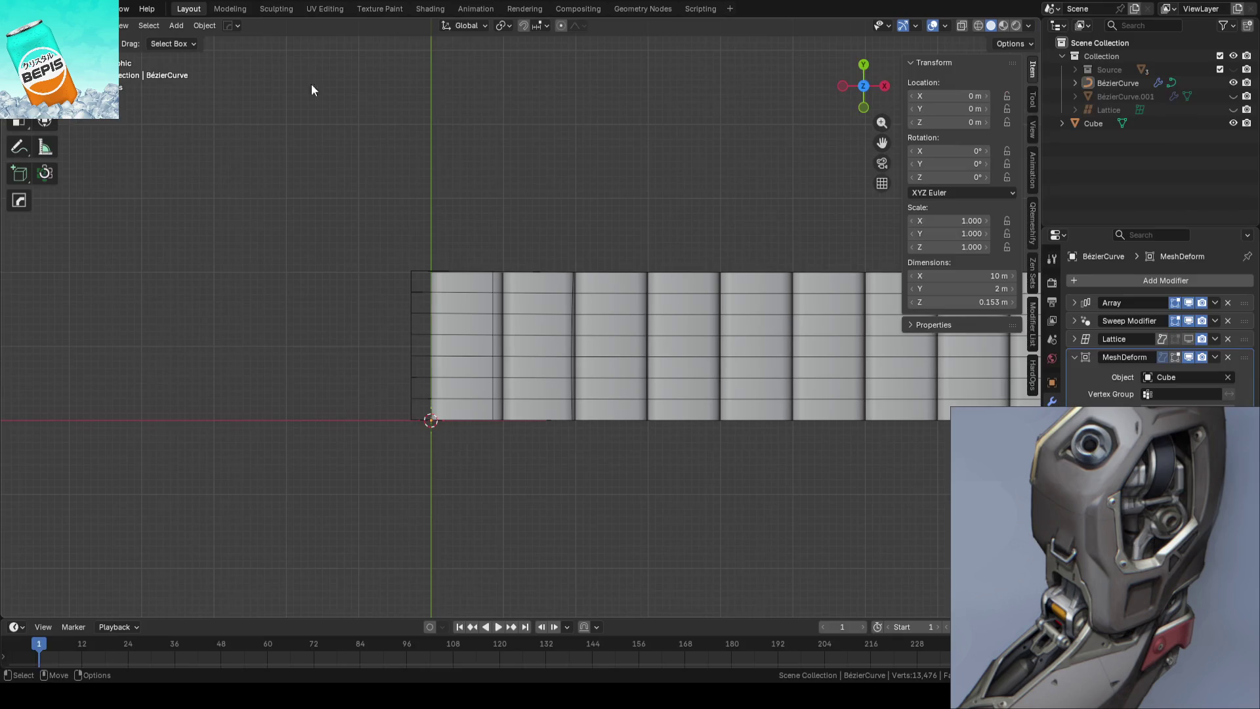
mouse_move(706, 233)
middle_mouse_down()
mouse_move(563, 282)
mouse_move(621, 268)
middle_mouse_up()
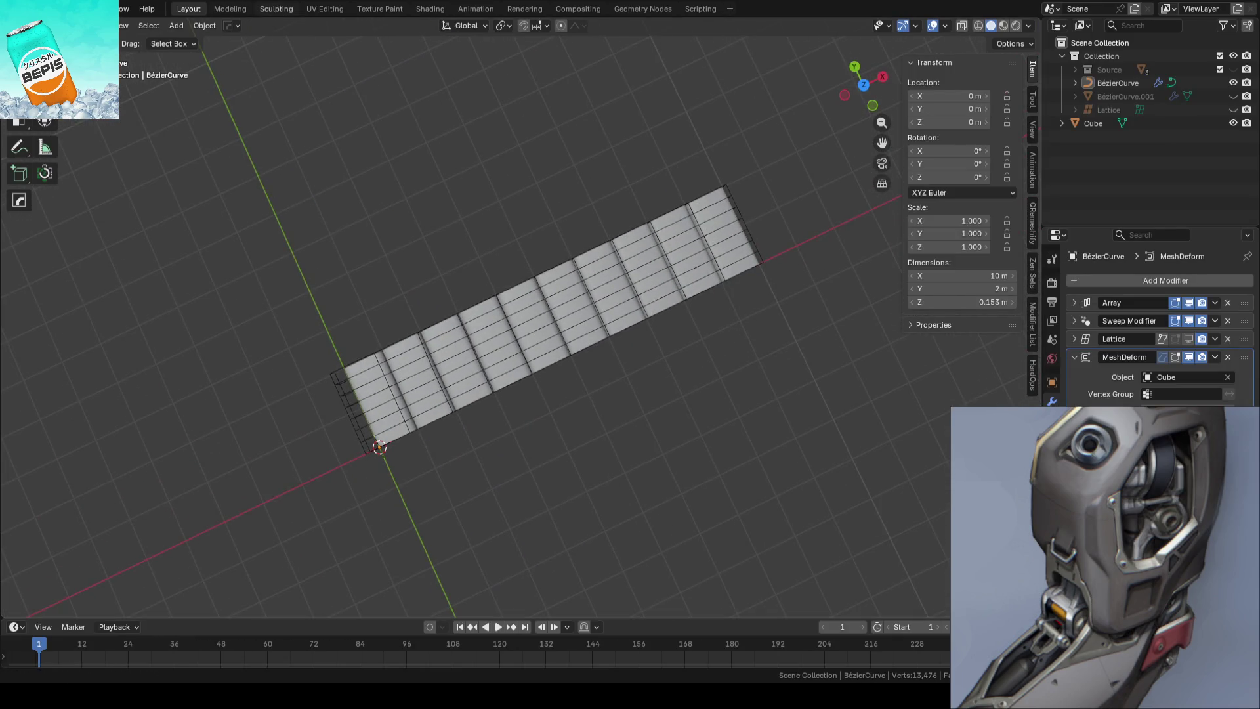
left_click(20, 7)
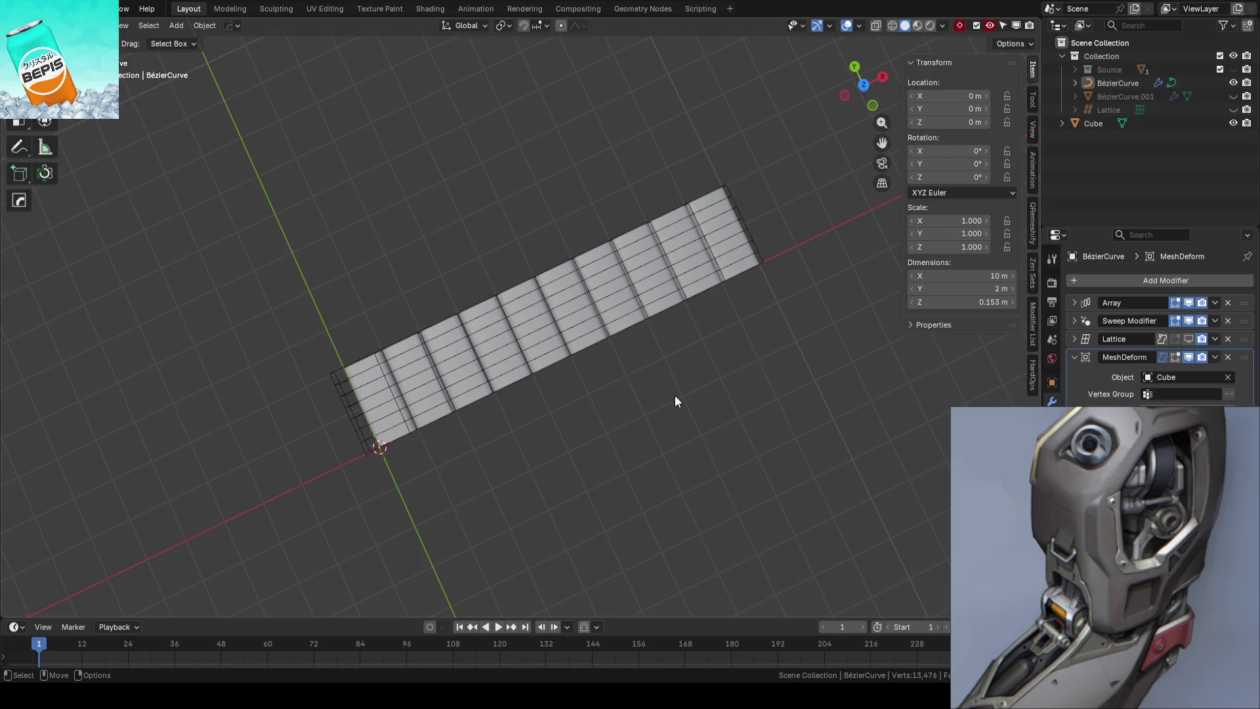
key("KP_7")
left_click(760, 364)
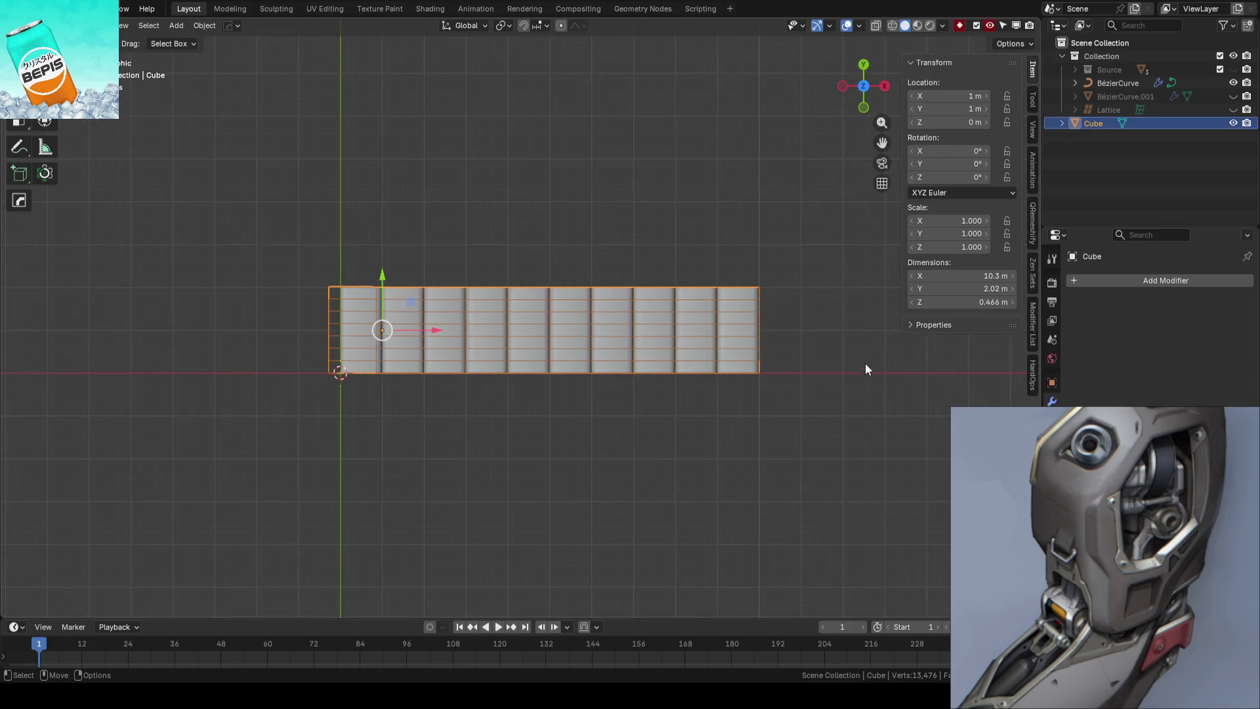
Test-move the Cube cage's right-edge vertices with proportional falloff, then undo the edits
key("Tab")
left_click_drag(827, 255, 766, 384)
key("g")
left_click(822, 331)
key("Tab")
key("ctrl+z")
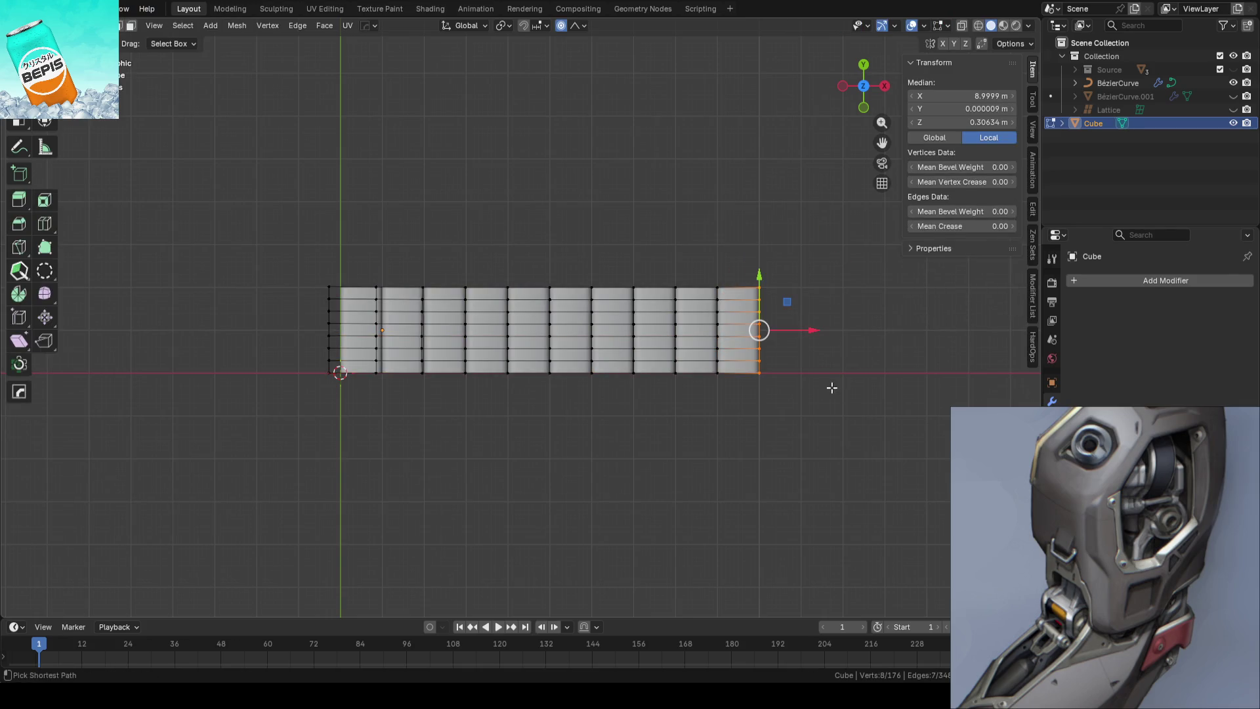
key("ctrl+z")
Enable the Lattice modifier on BézierCurve in the viewport and select the Lattice object
left_click(749, 343)
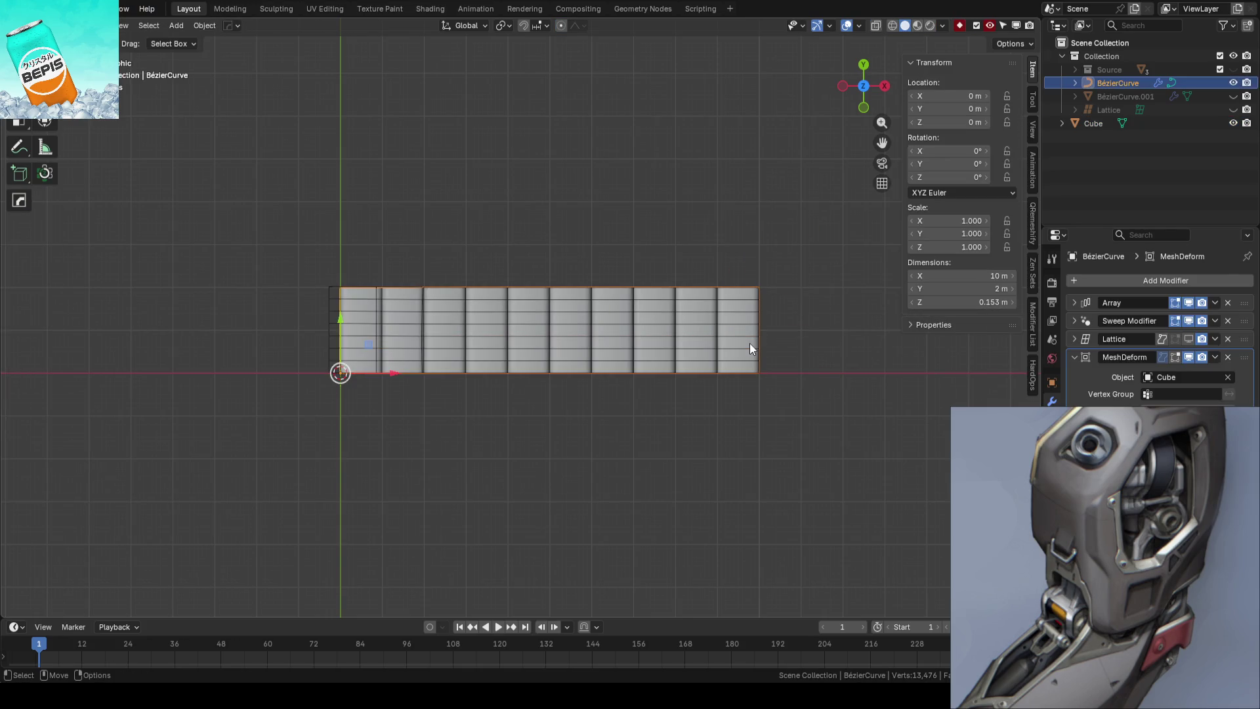
left_click(1191, 338)
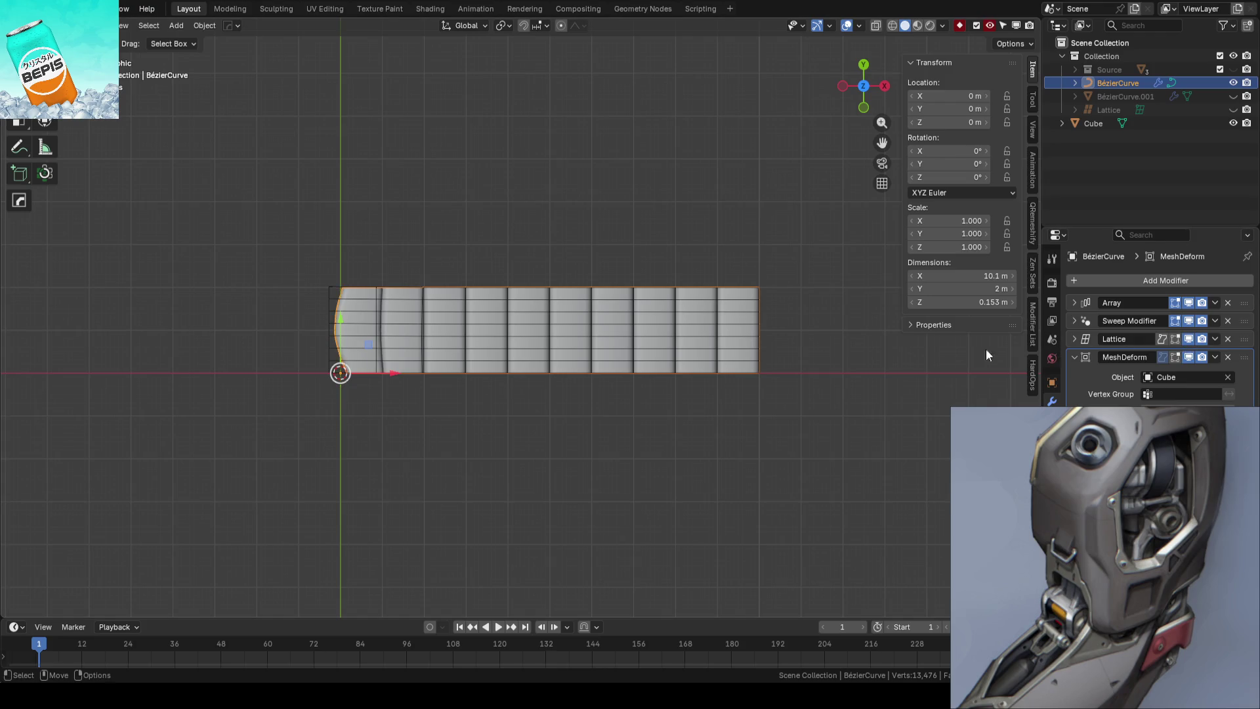
left_click(760, 320)
key("Tab")
key("g")
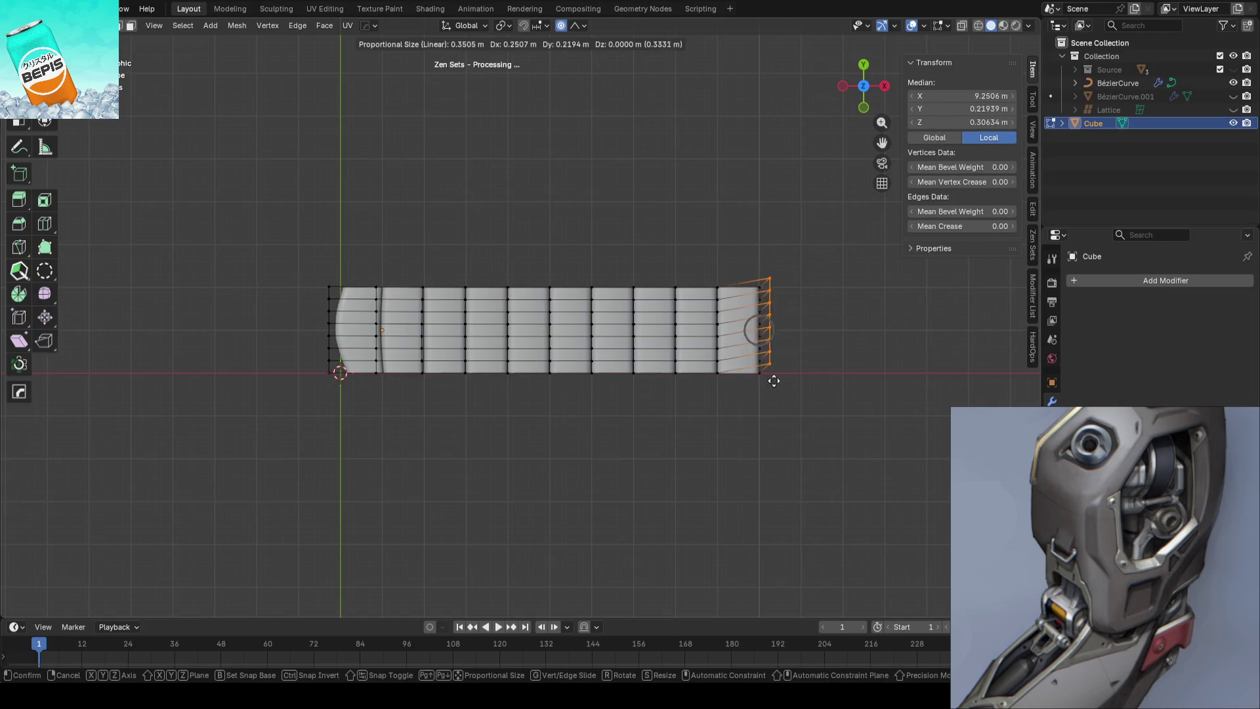
right_click(781, 341)
key("Tab")
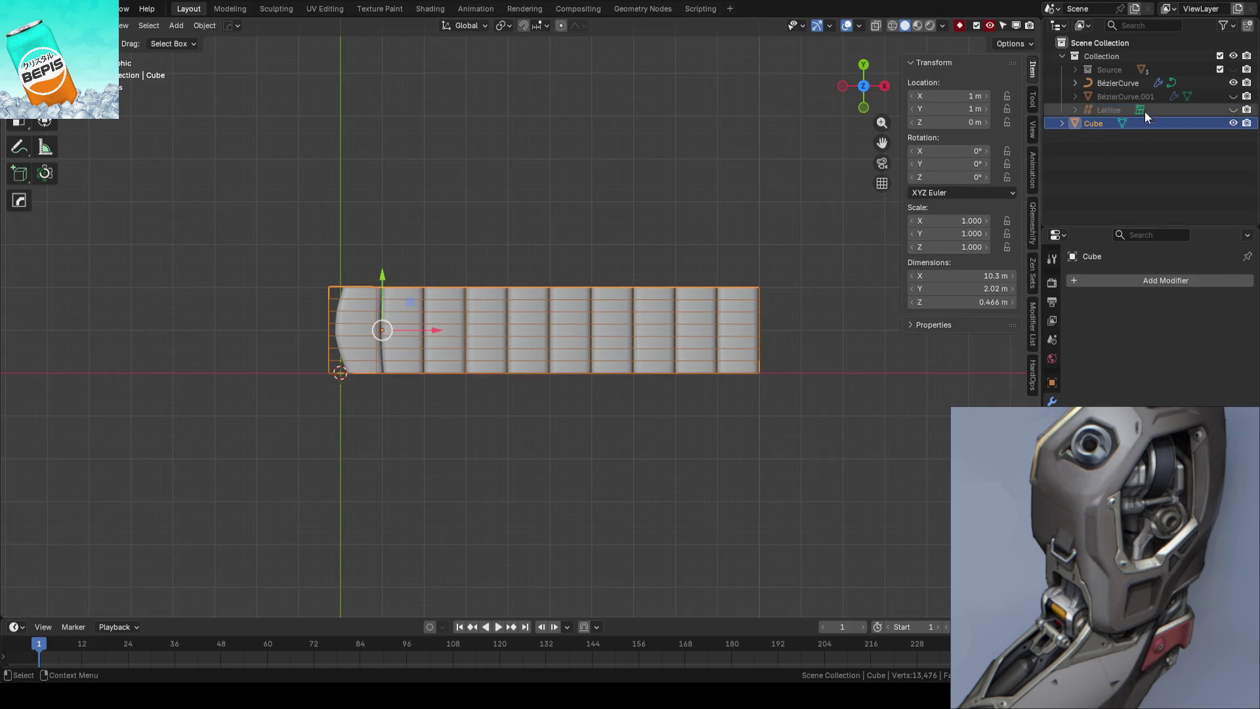
left_click(1101, 110)
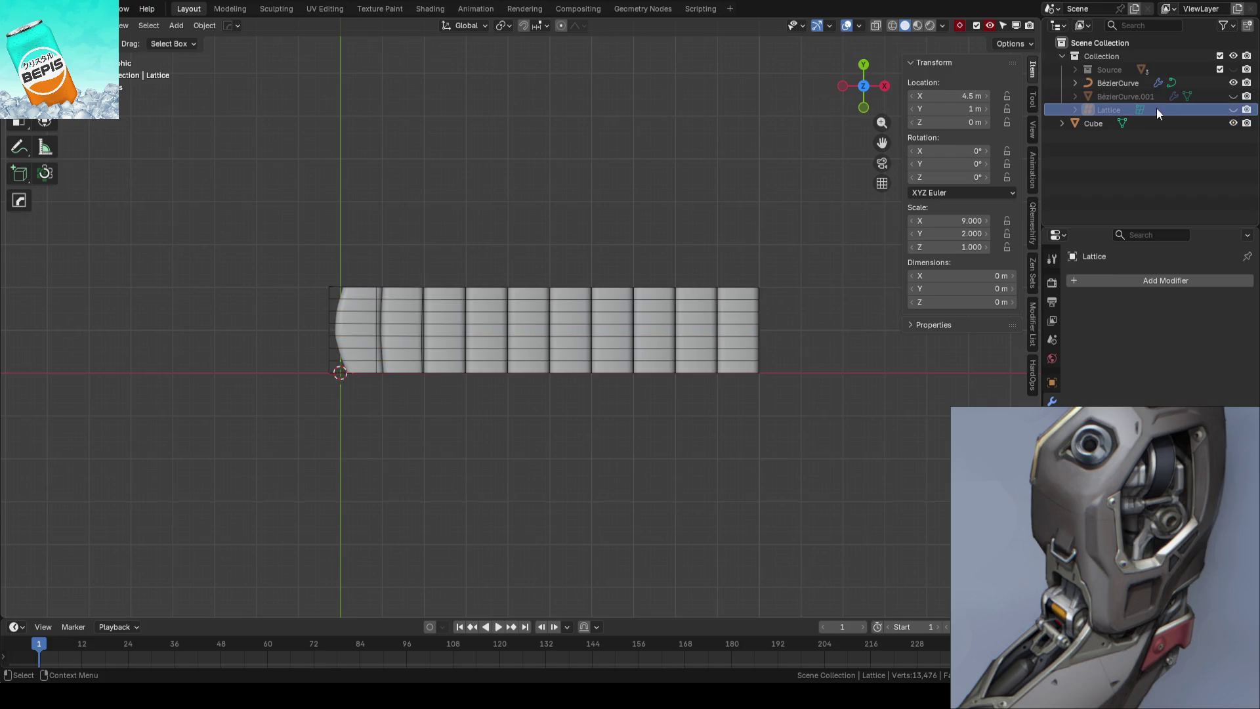
Unhide the Lattice and try moving its corner points in Edit Mode, cancelling each move
left_click(1234, 109)
key("Tab")
middle_click_drag(493, 256, 548, 264, "shift")
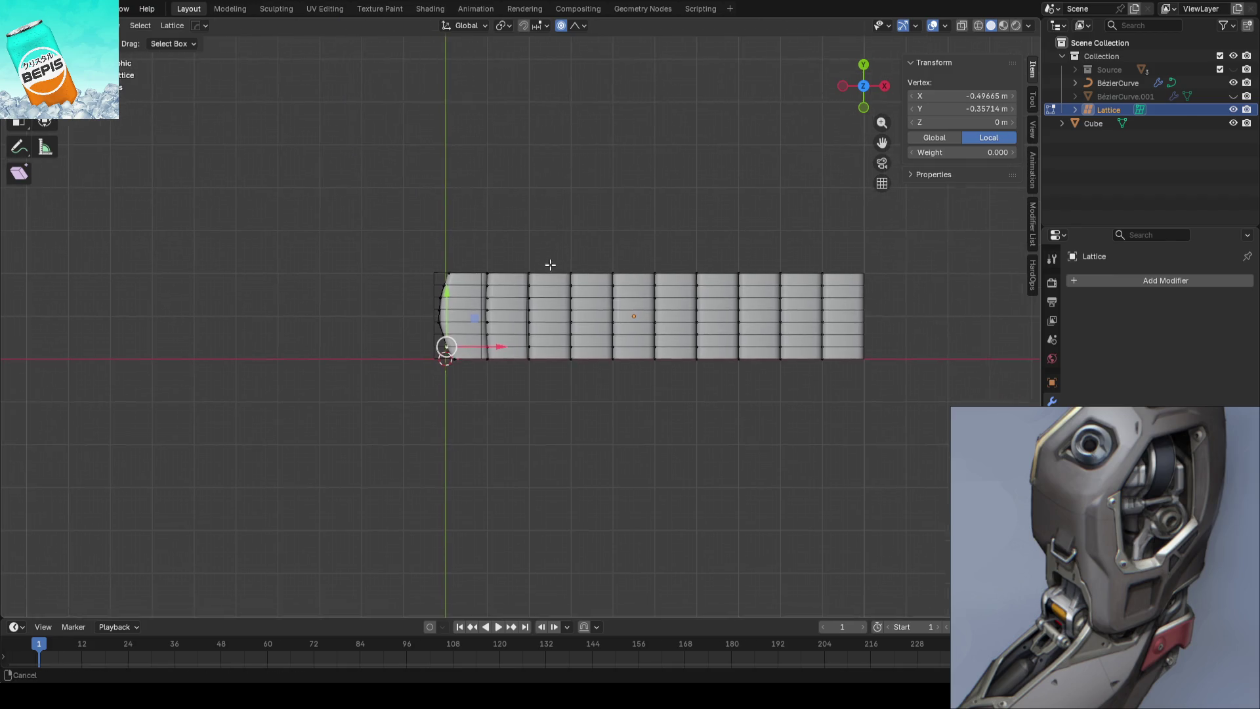
scroll(548, 264, "up", 2)
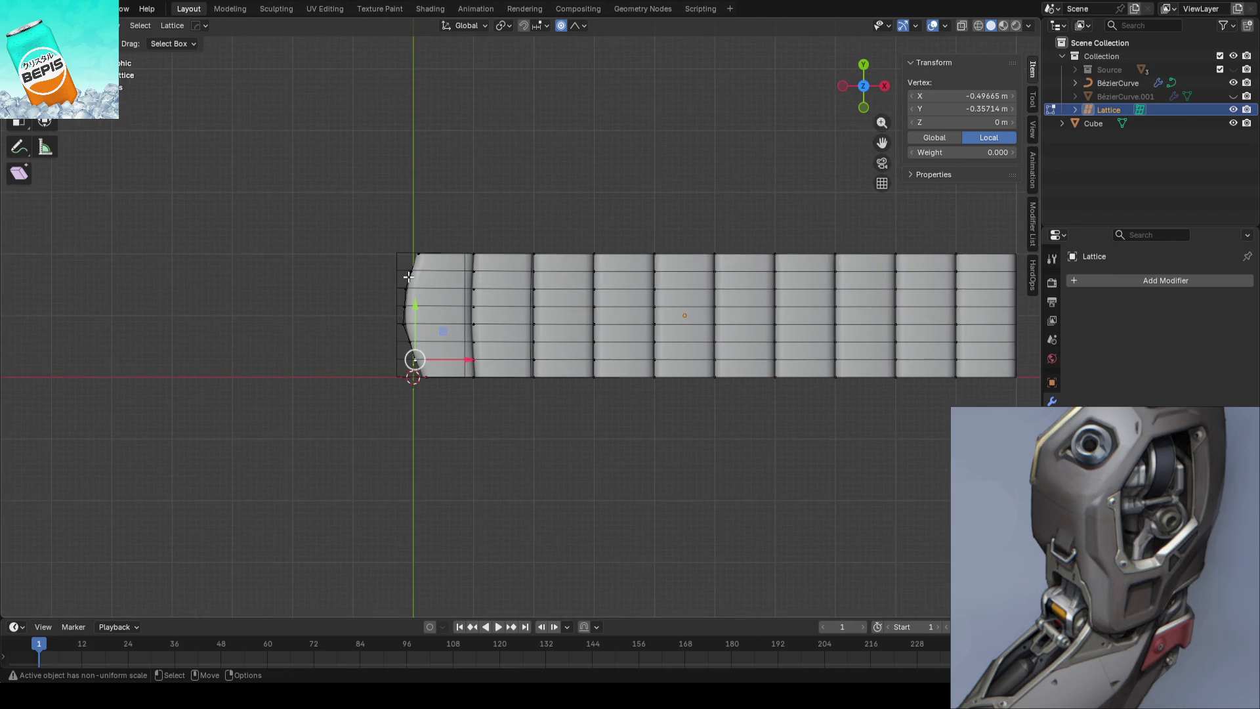
left_click_drag(360, 246, 398, 240)
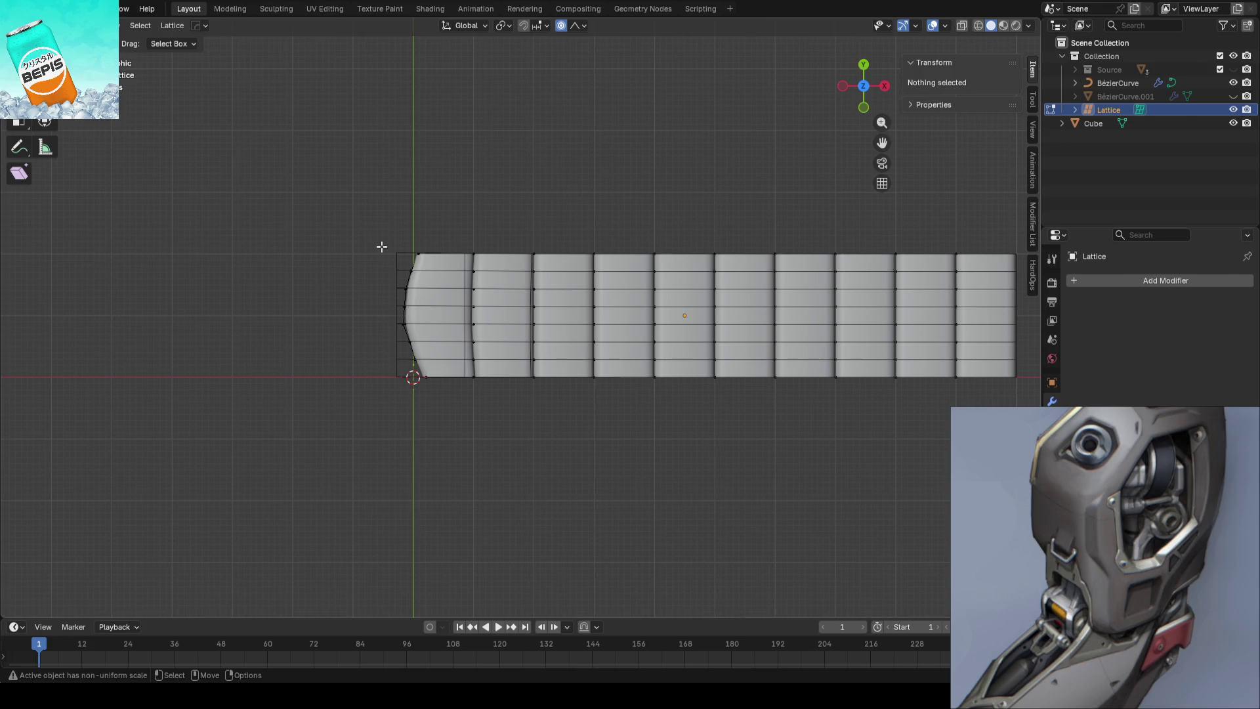
left_click(412, 255)
key("g")
key("Escape")
scroll(609, 220, "down", 2)
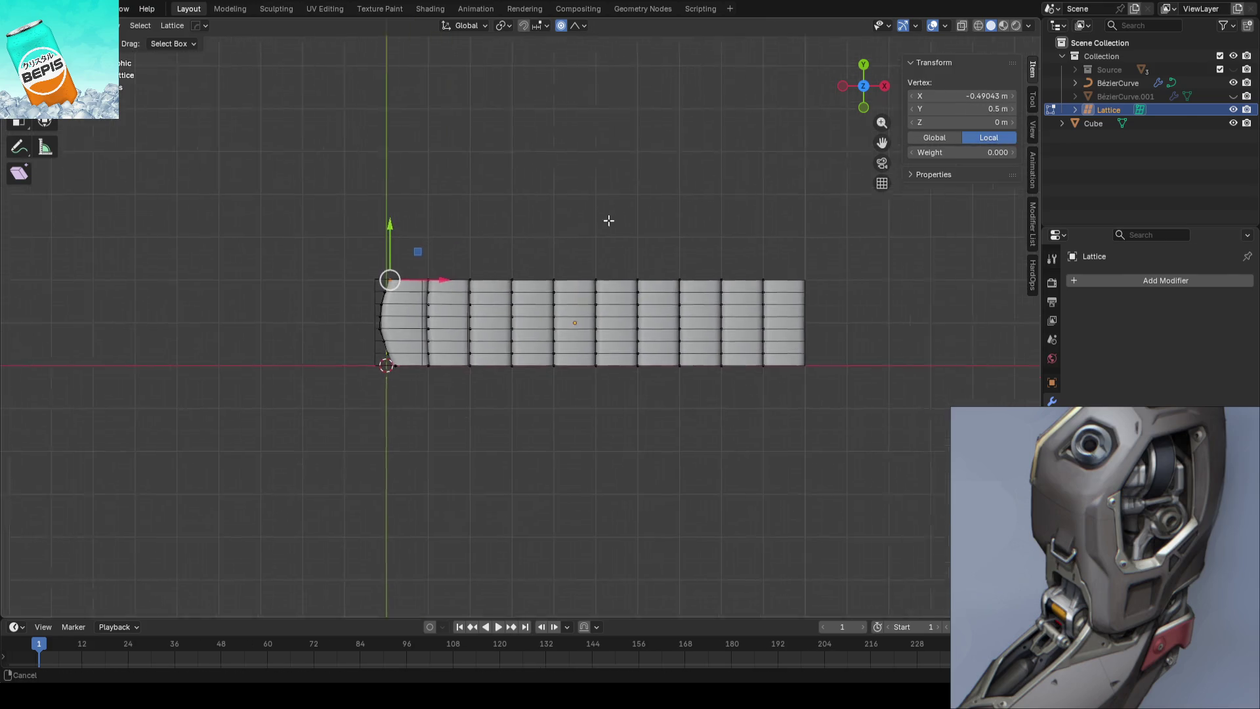
scroll(667, 247, "down", 2)
left_click_drag(760, 256, 651, 421)
left_click_drag(750, 275, 634, 404)
key("g")
key("Escape")
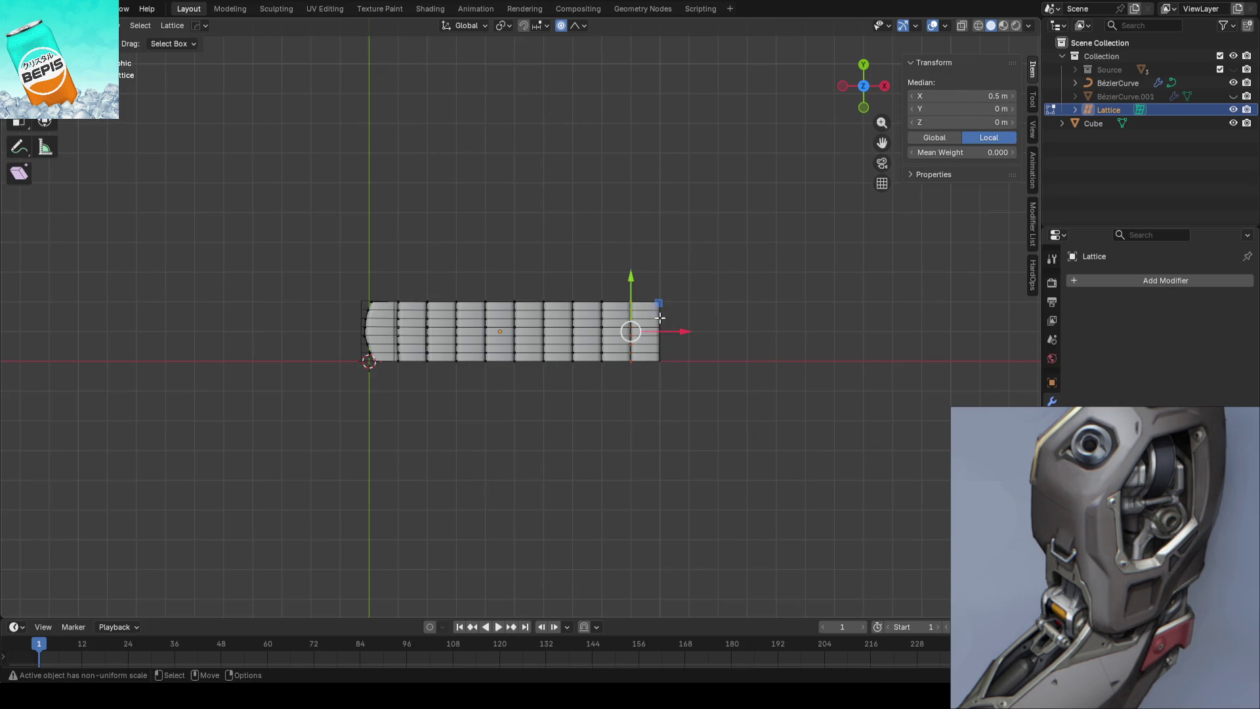
key("Tab")
scroll(683, 247, "up", 2)
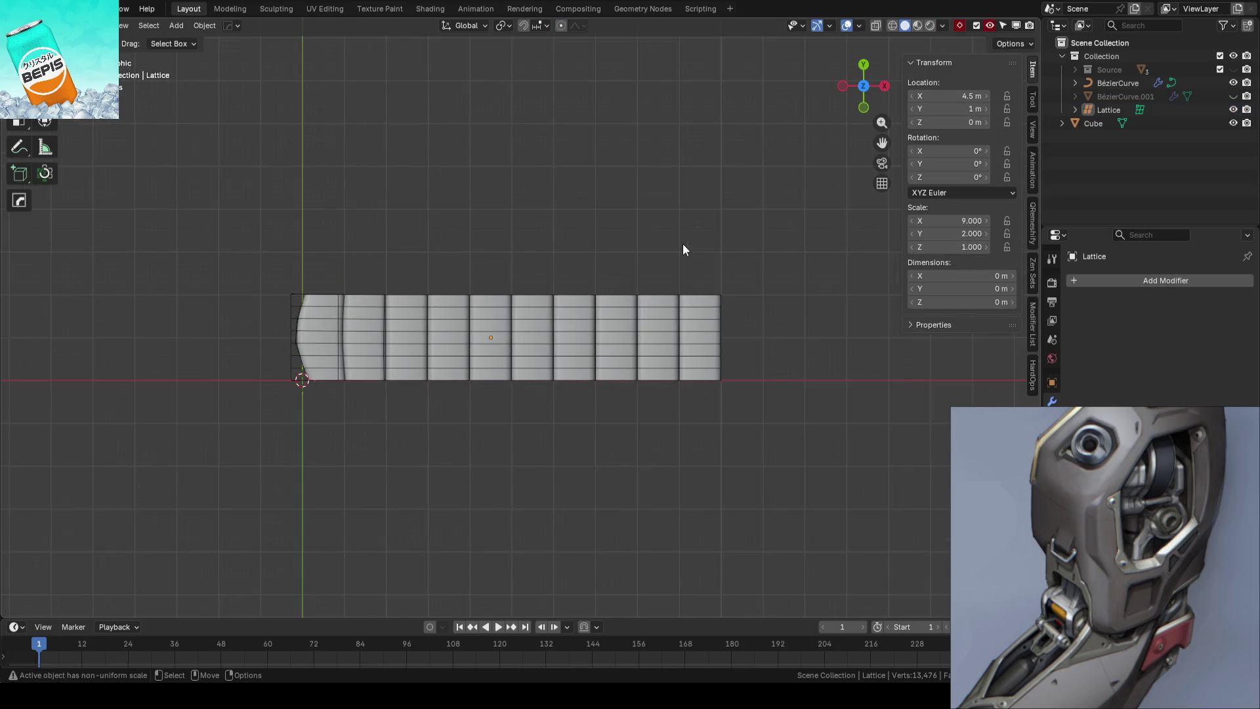
Compare the BézierCurve strip with a modifier toggled and view its curved end in perspective
left_click(659, 317)
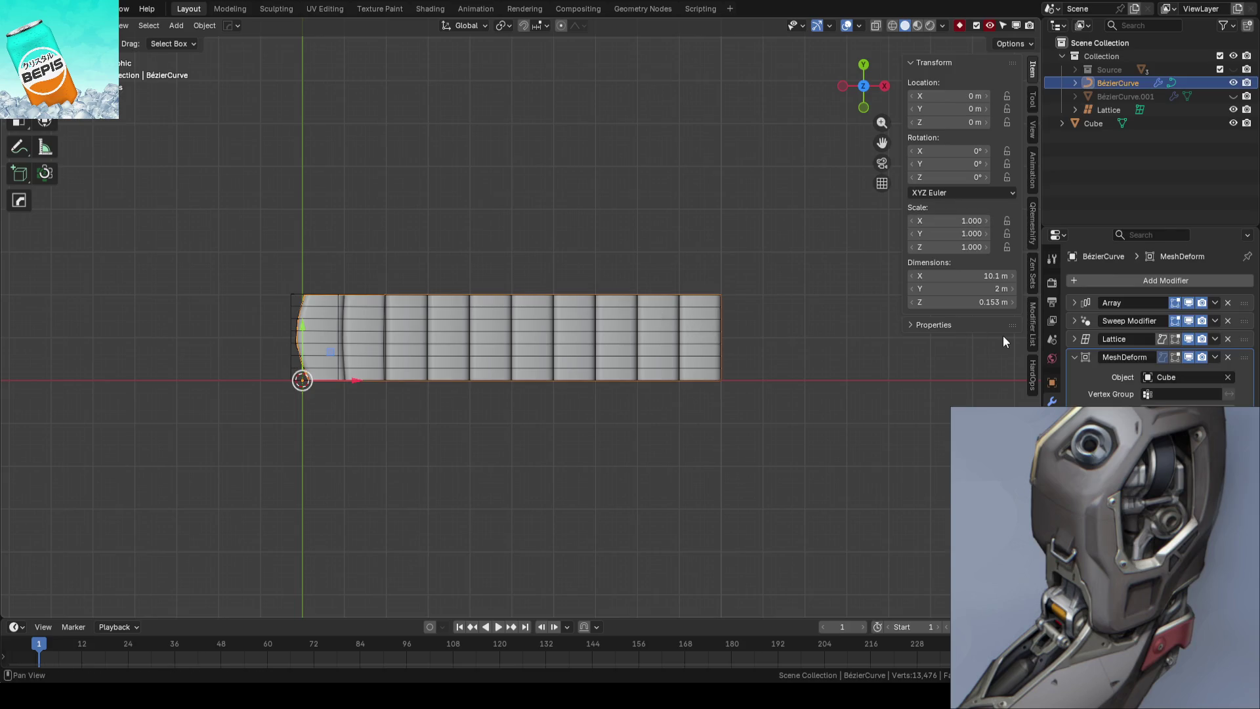
left_click(1187, 322)
left_click(1188, 322)
middle_click_drag(584, 338, 512, 335, "shift")
mouse_move(484, 314)
middle_mouse_down()
mouse_move(460, 309)
mouse_move(461, 426)
mouse_move(673, 399)
mouse_move(604, 386)
mouse_move(709, 325)
mouse_move(565, 449)
mouse_move(610, 415)
middle_mouse_up()
left_click(1097, 123)
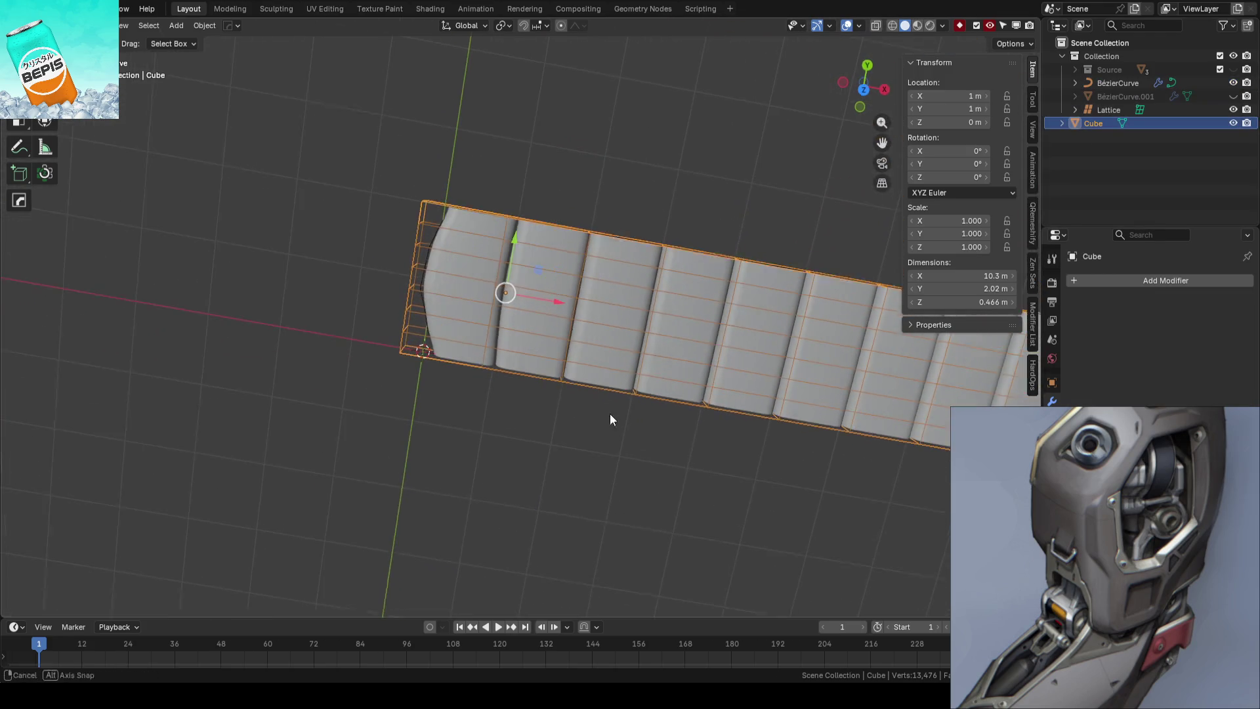
Slide a lattice point along X with falloff in Edit Mode, then leave editing
left_click(421, 277)
key("Tab")
middle_click_drag(570, 282, 571, 252)
left_click(557, 249)
left_click_drag(591, 246, 606, 246)
key("KP_7")
left_click(440, 266)
scroll(673, 265, "down", 1)
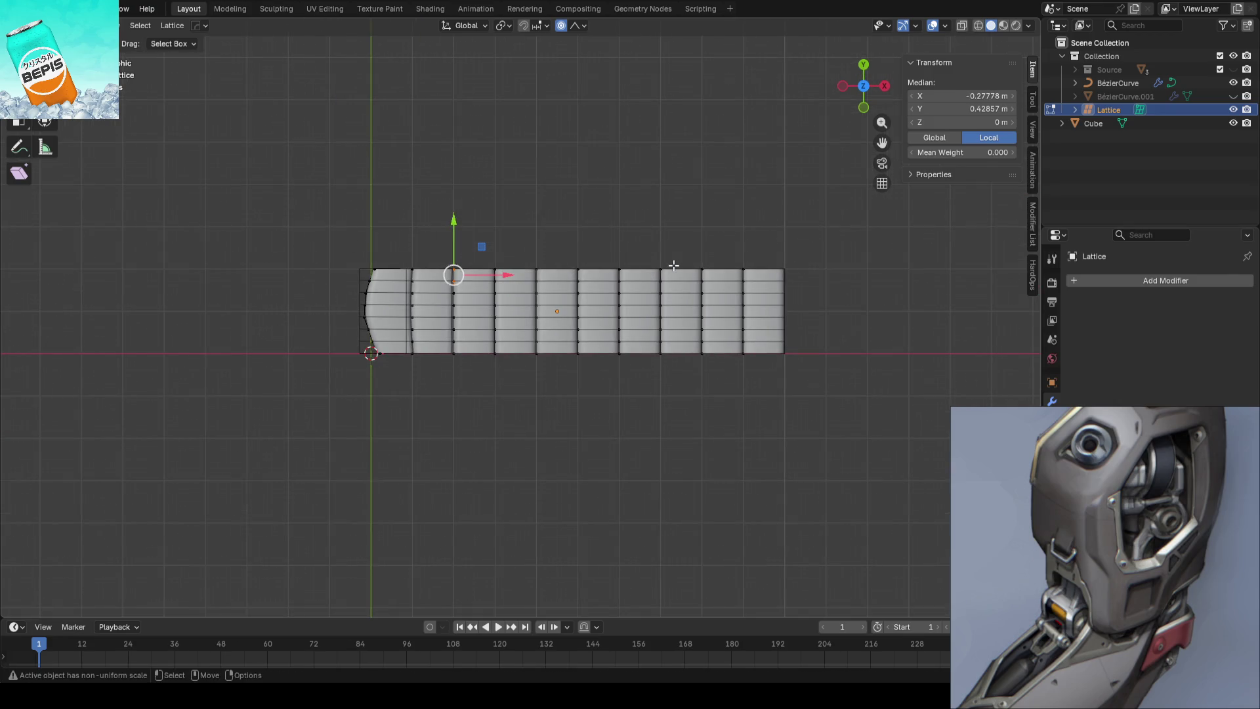
key("Tab")
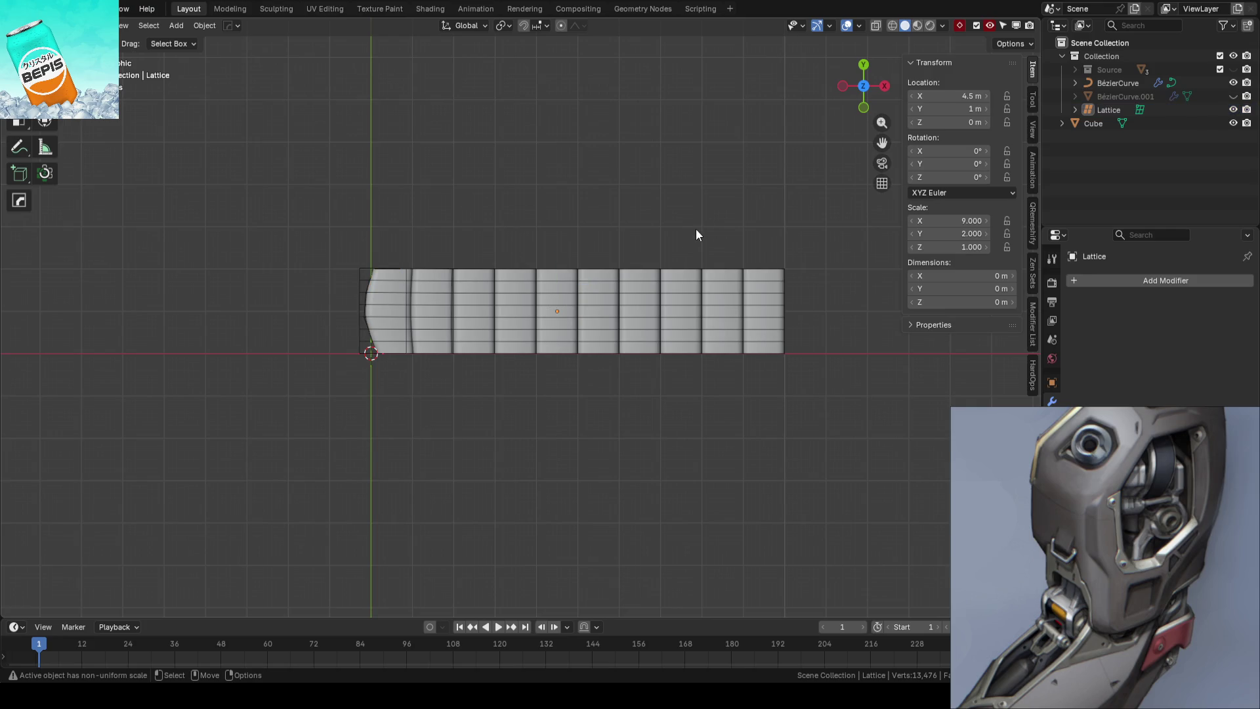
Save the scene as AhrimanHigh_02.blend and start a new General file
key("shift")
key("ctrl+alt+s")
left_click(14, 9)
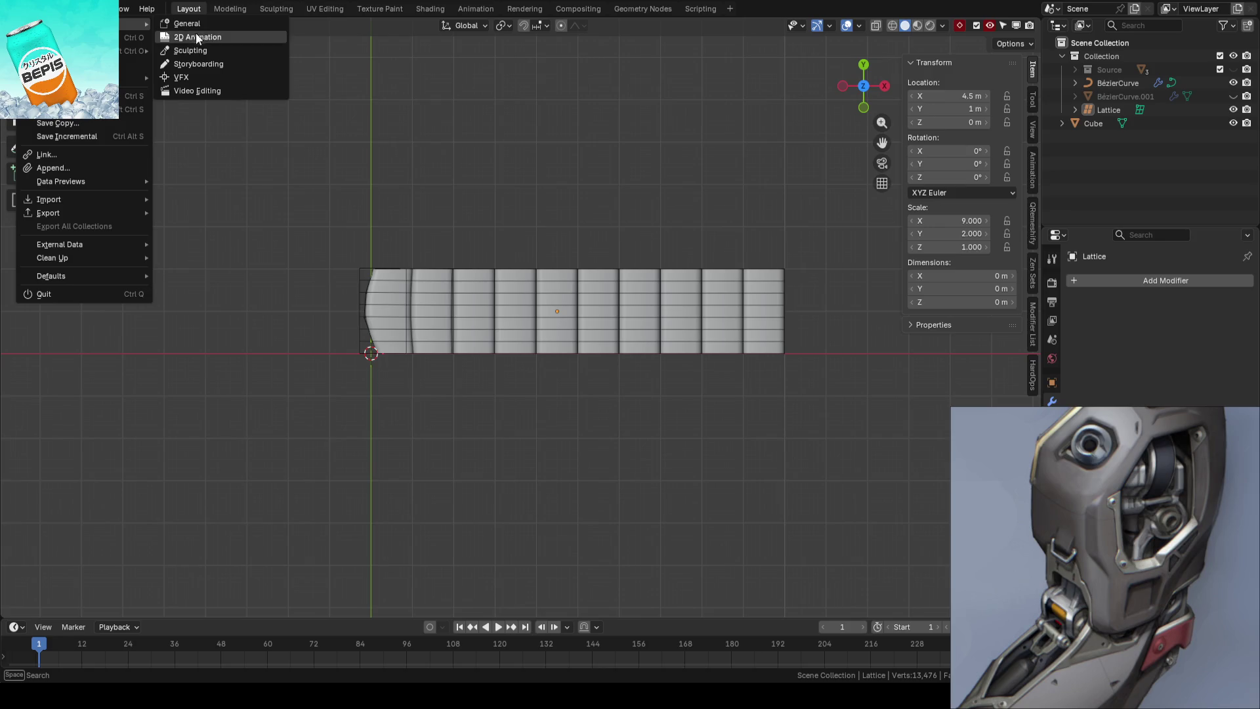
left_click(197, 24)
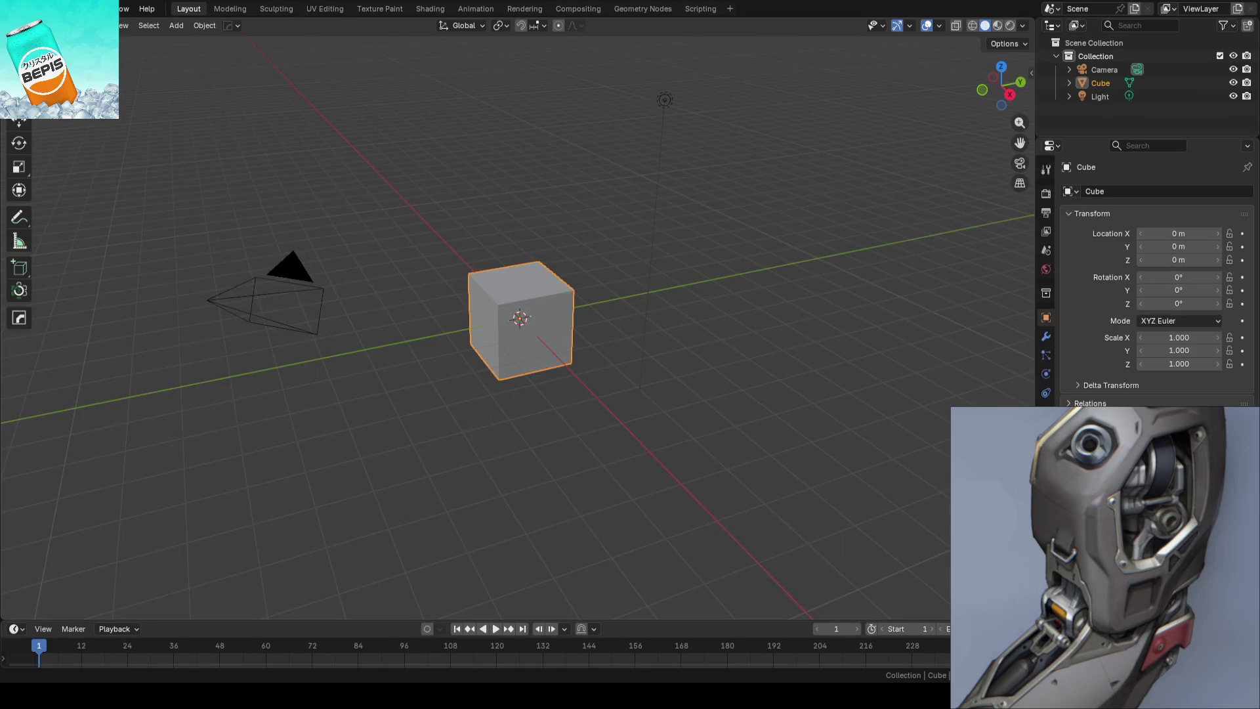
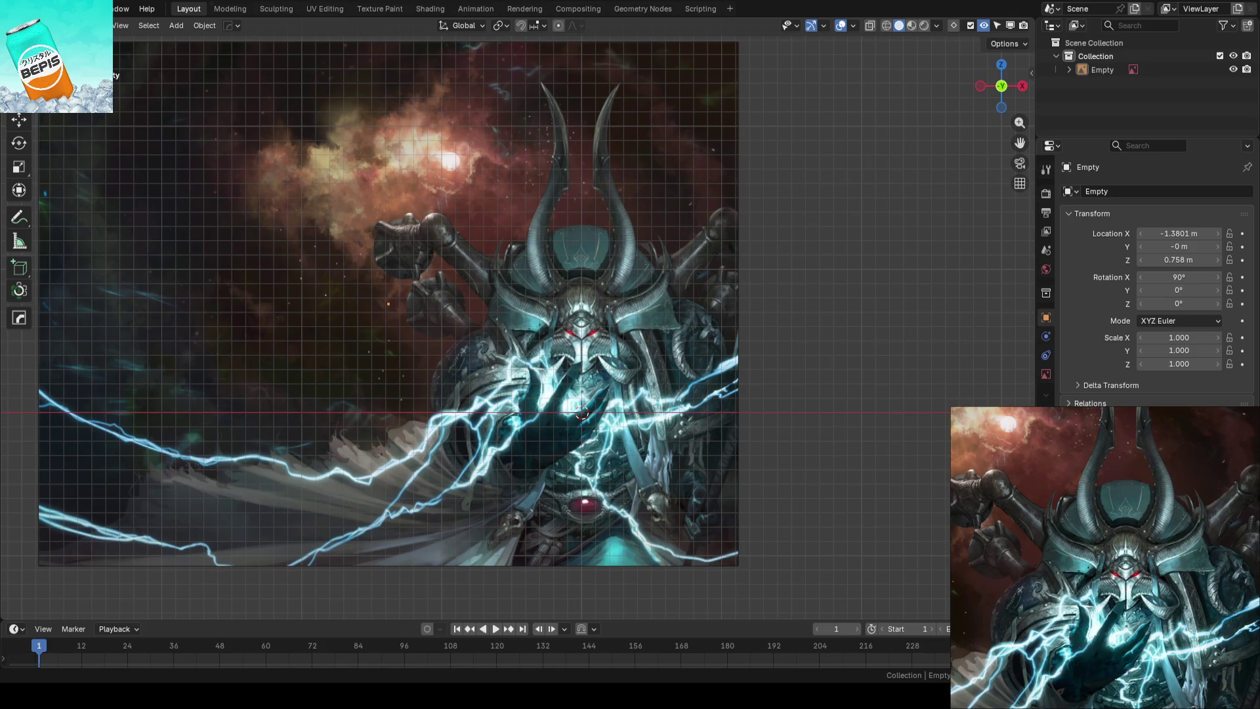
Save AhrimanBlockout_01.blend before and after inspecting the reference image
key("ctrl+s")
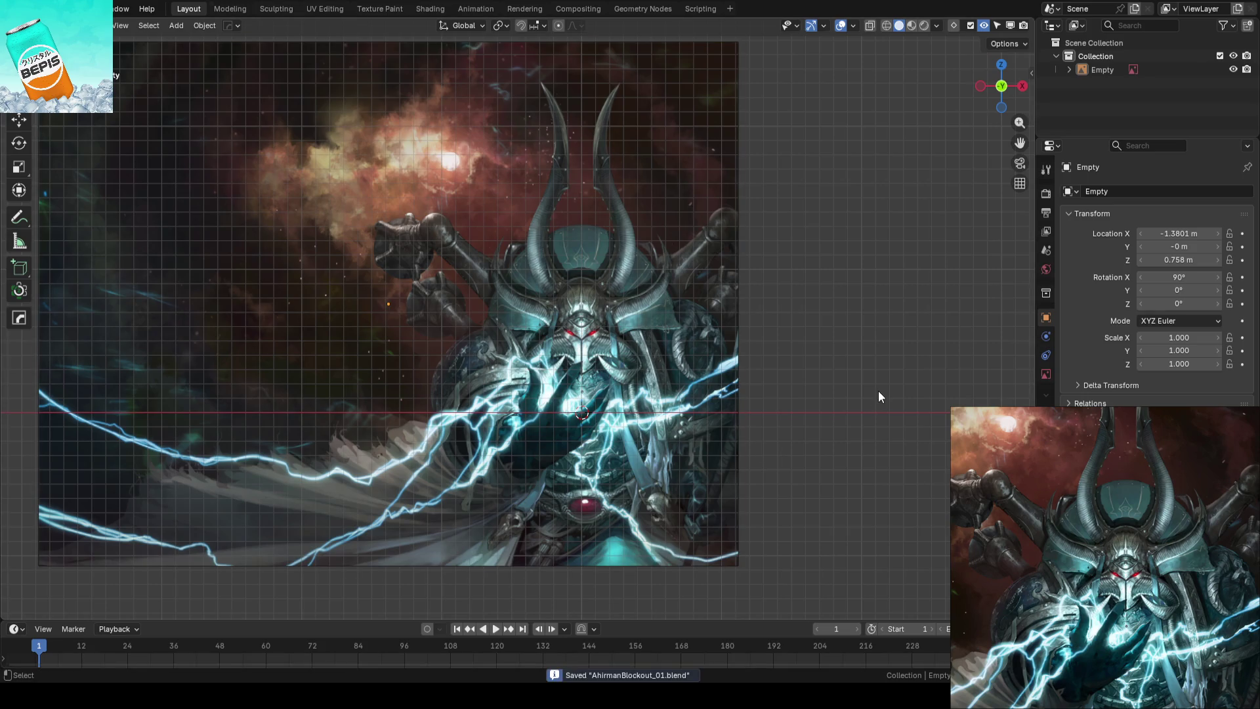
scroll(878, 391, "up", 2)
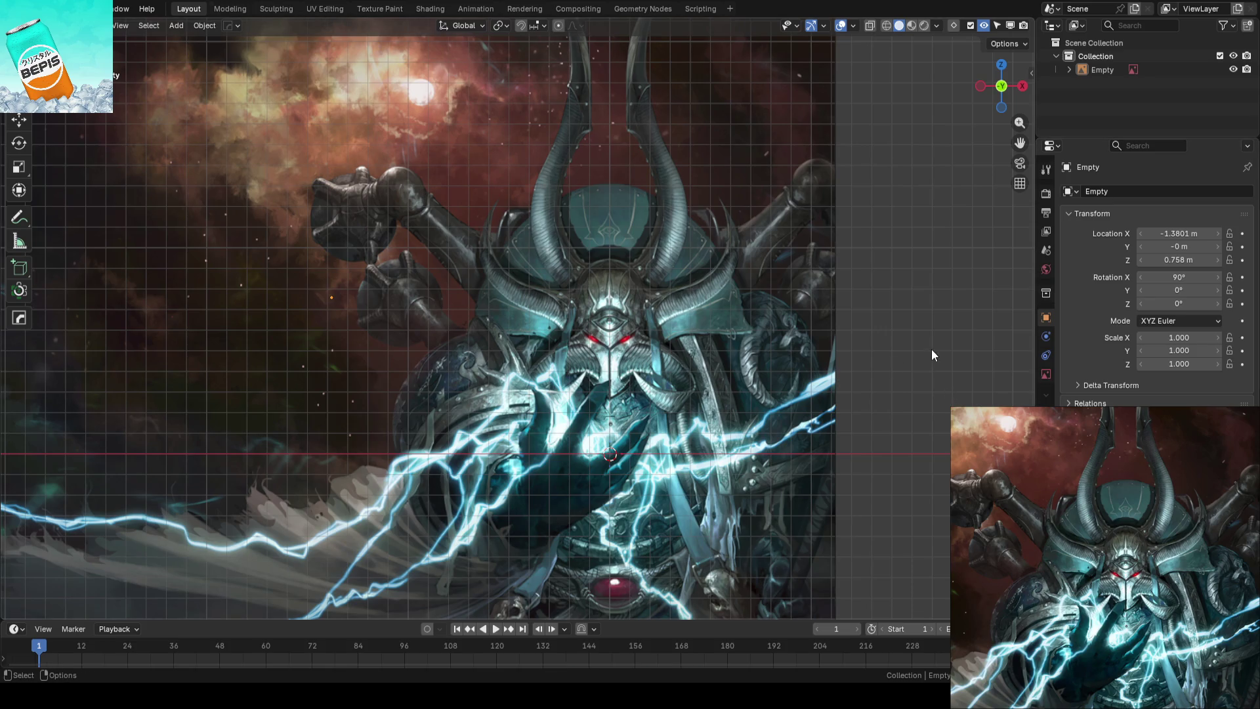
scroll(932, 350, "down", 2)
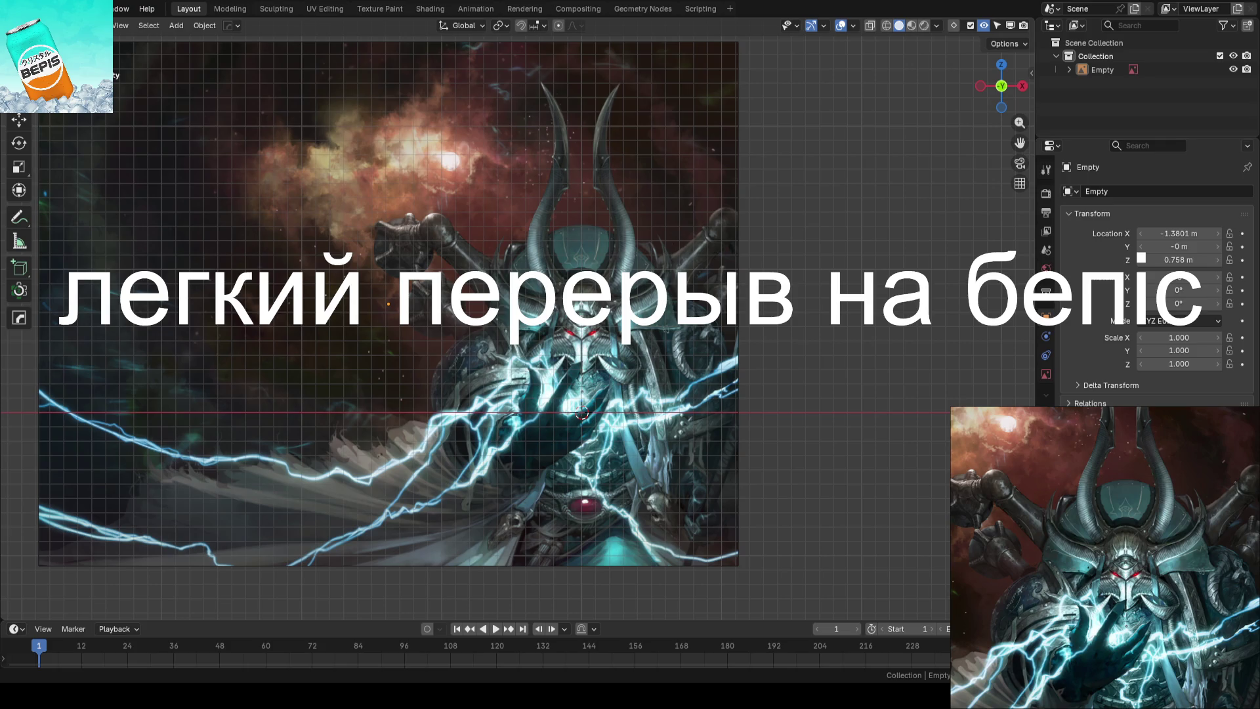
key("ctrl+s")
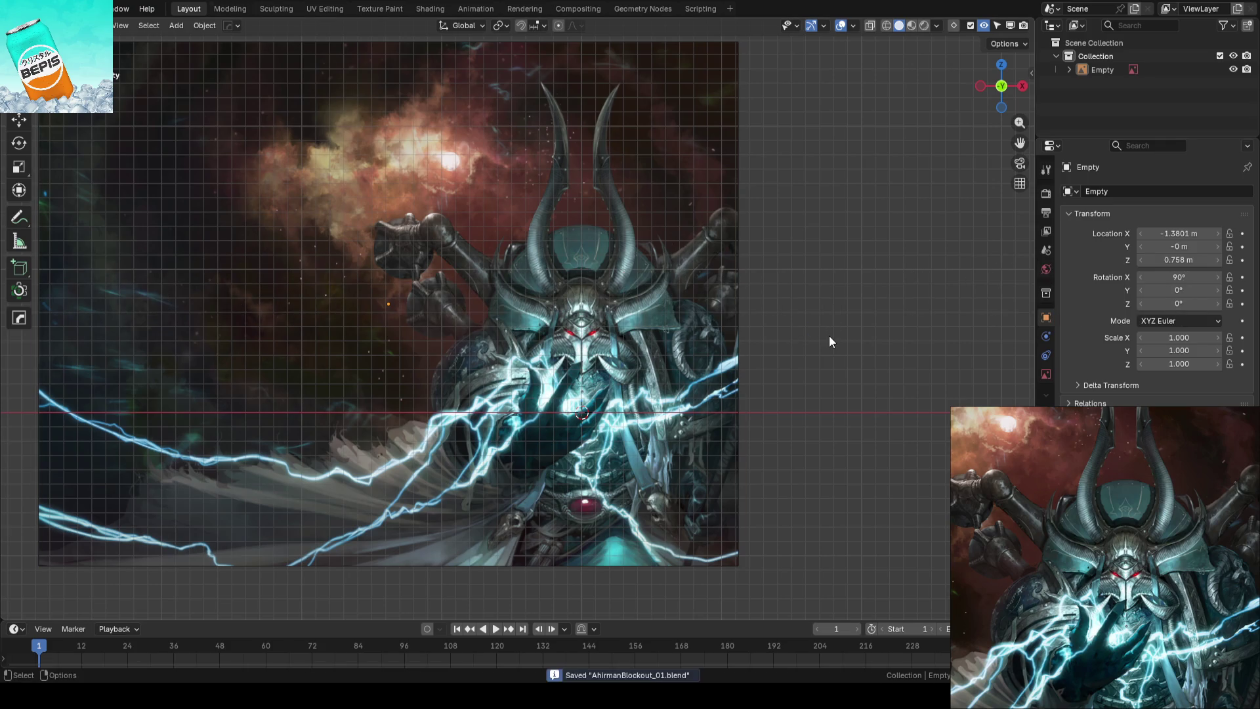
scroll(828, 336, "up", 2)
scroll(693, 315, "up", 2)
scroll(609, 294, "up", 2)
scroll(510, 282, "down", 2)
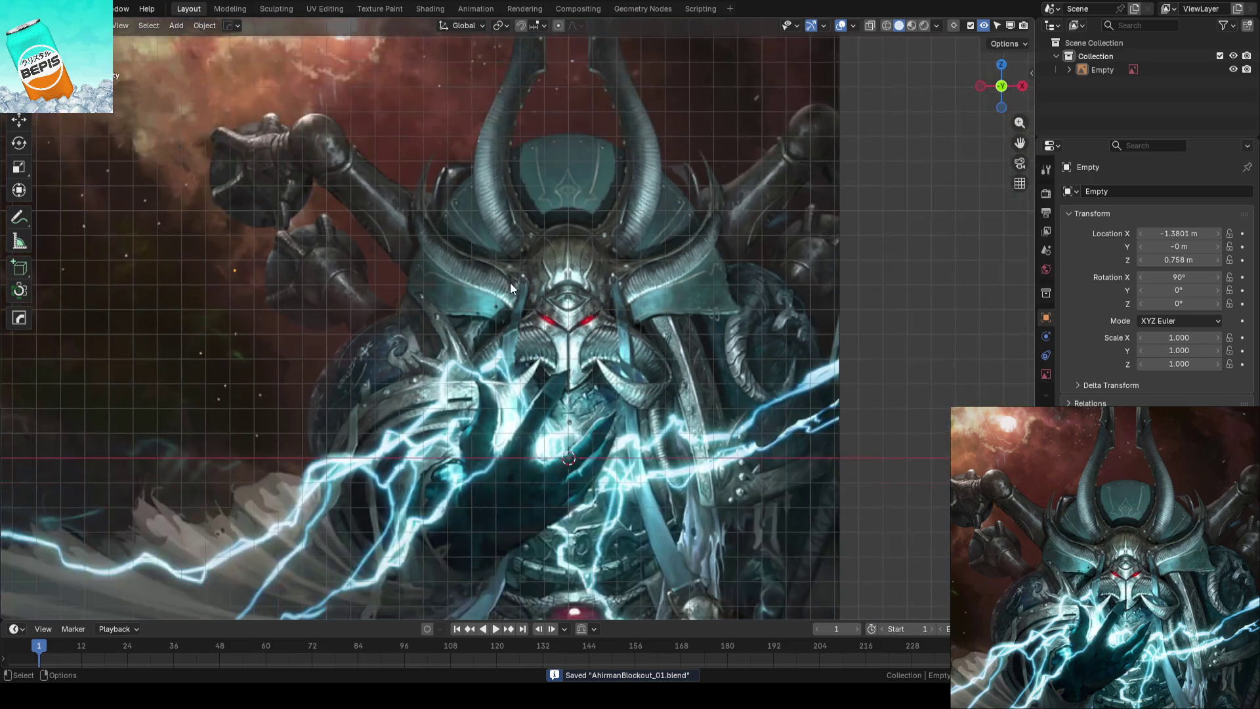
scroll(510, 283, "up", 1)
Add a plane mesh aligned to the view over the reference
key("shift+a")
mouse_move(445, 301)
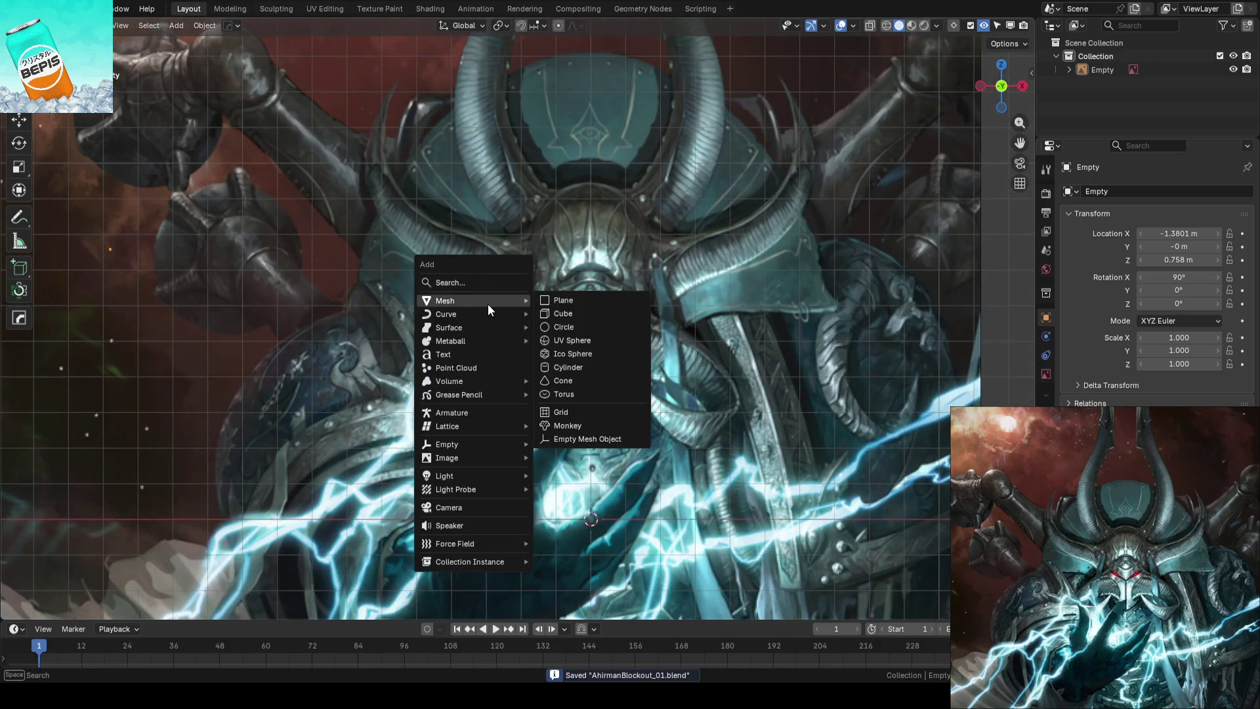
left_click(584, 298)
scroll(707, 299, "down", 3)
scroll(752, 302, "down", 1)
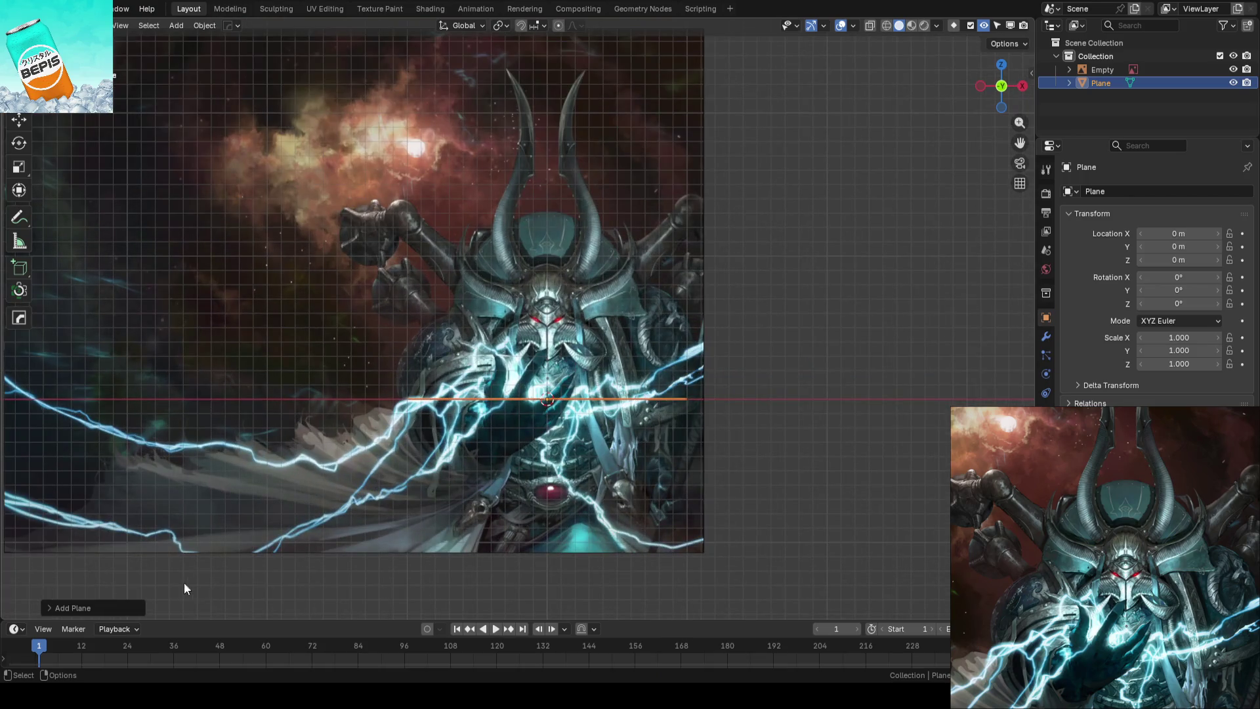
left_click(80, 608)
left_click(168, 520)
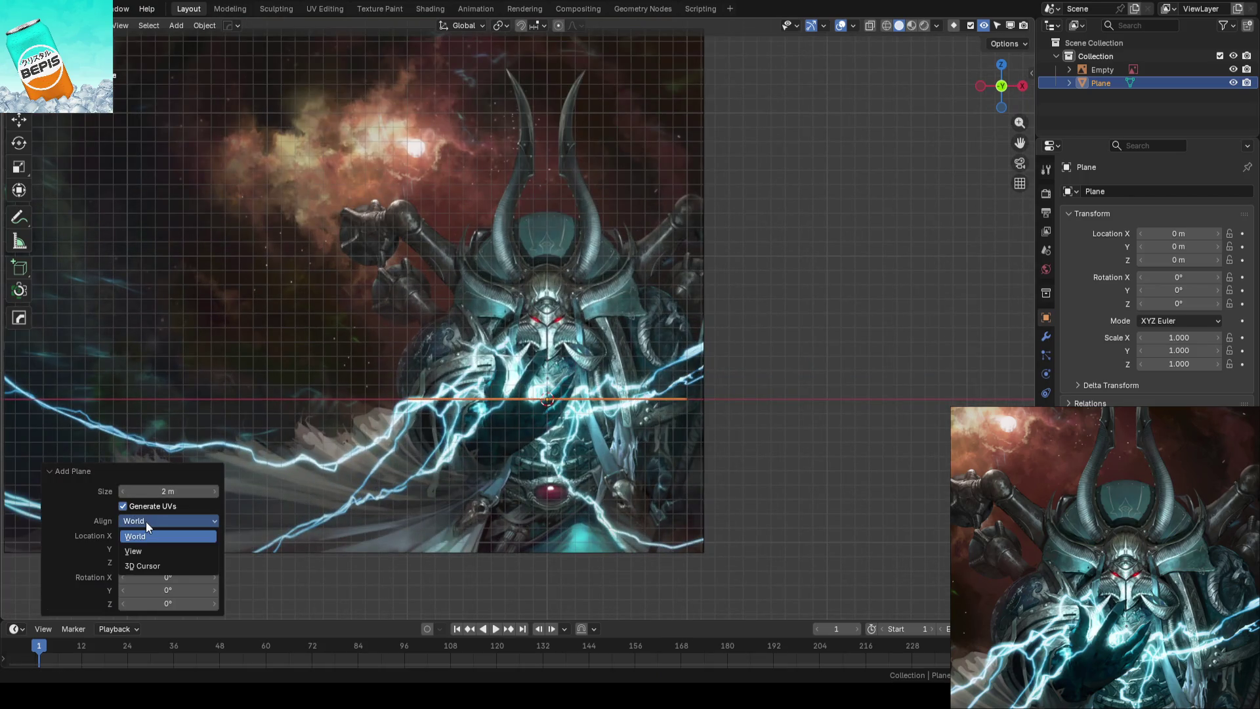
left_click(144, 548)
scroll(864, 341, "up", 2)
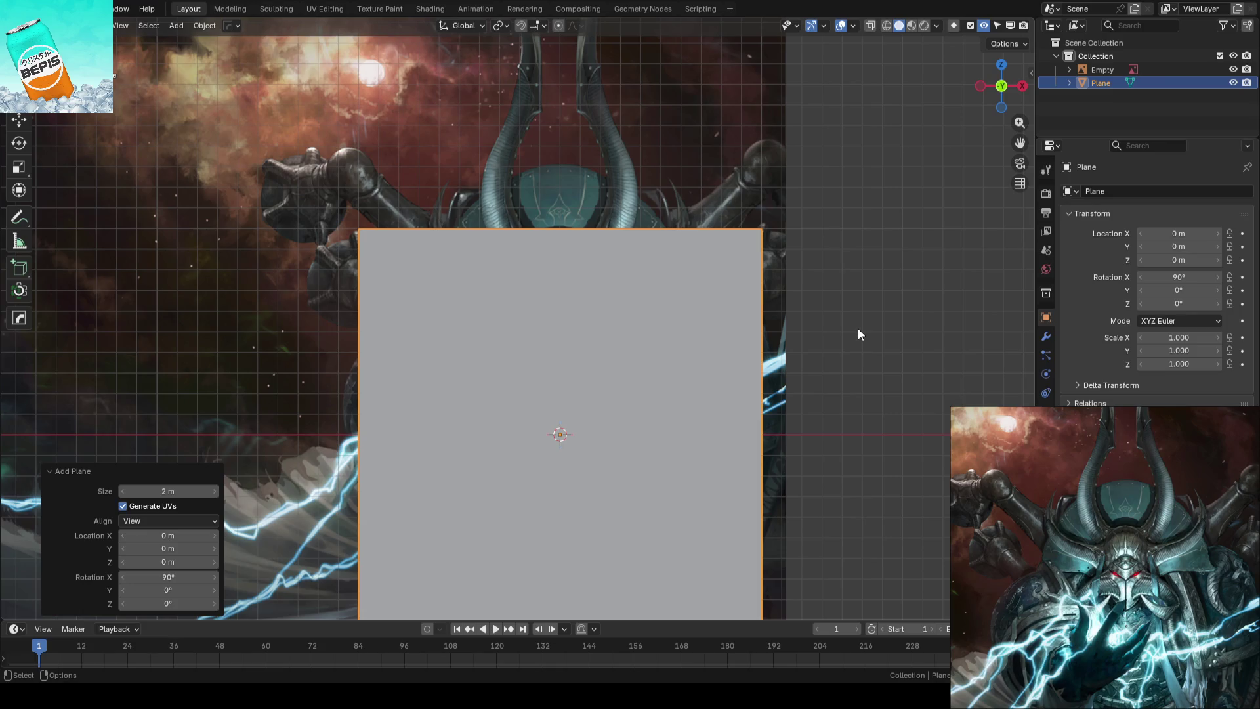
Cut one centred vertical edge loop through the plane
key("Tab")
key("ctrl+r")
left_click(591, 236)
right_click(591, 237)
scroll(645, 183, "up", 3)
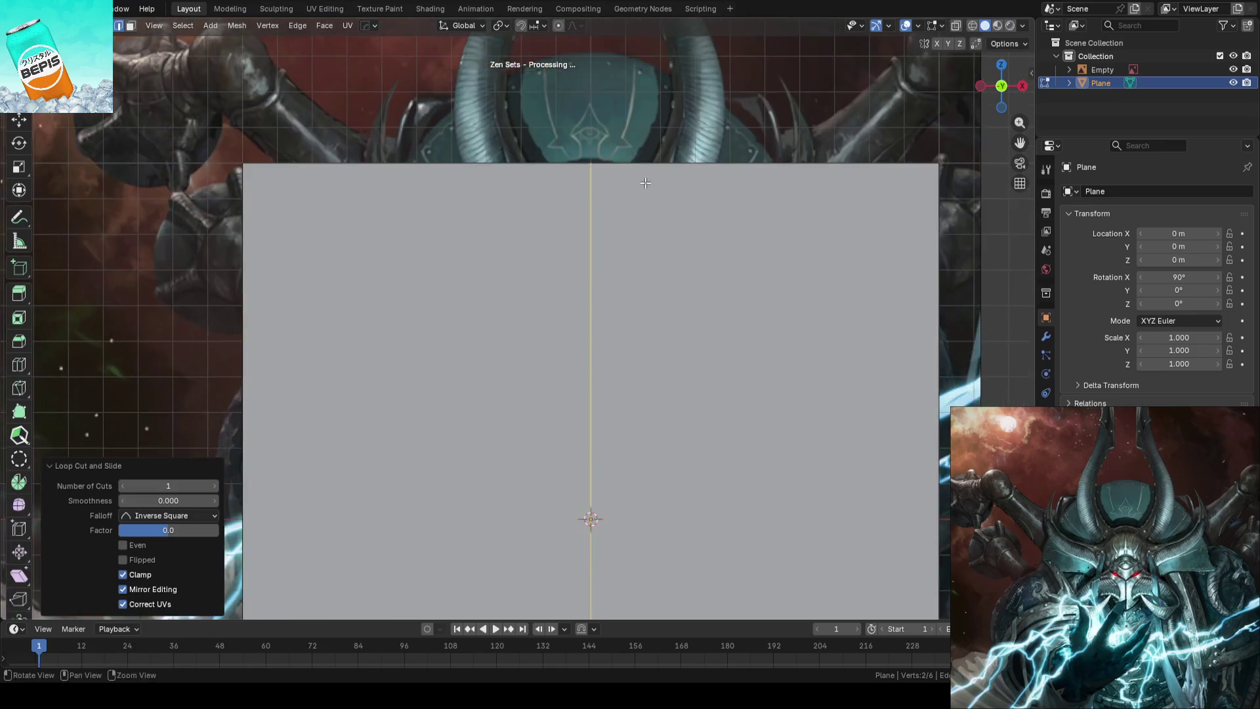
scroll(646, 182, "up", 2)
scroll(669, 237, "up", 1)
scroll(680, 256, "up", 1)
scroll(690, 281, "up", 1)
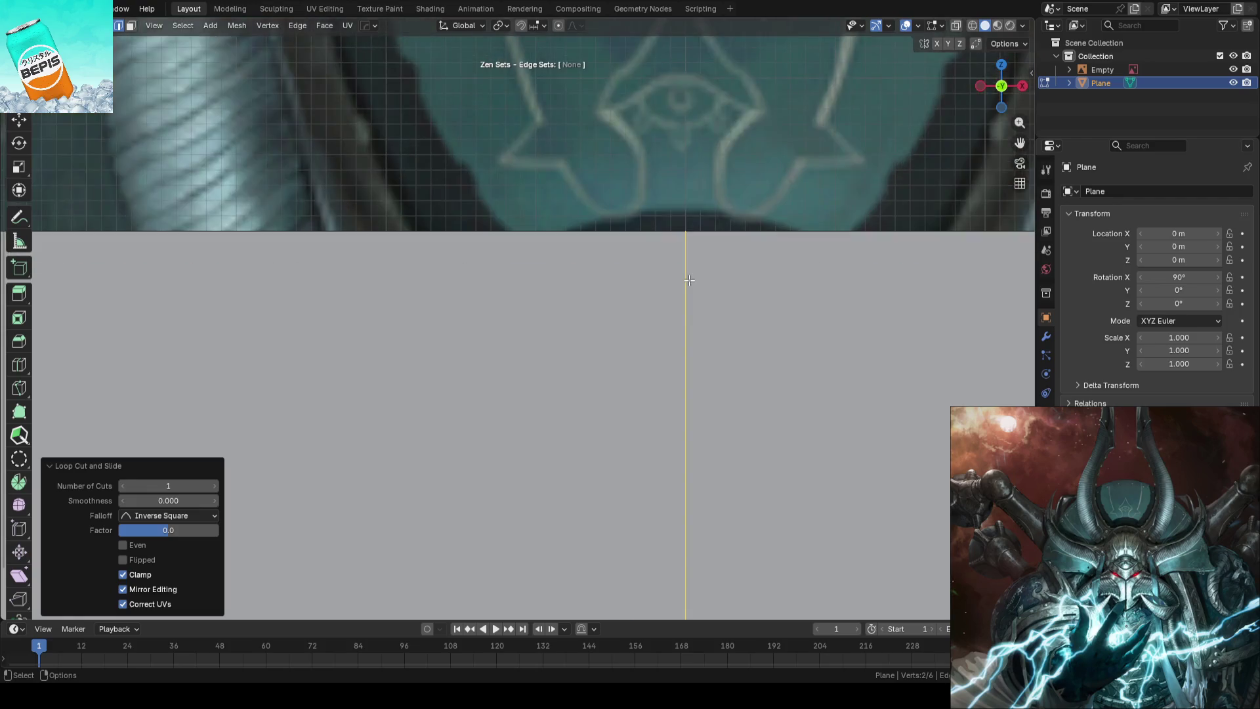
scroll(689, 281, "down", 3)
scroll(750, 282, "down", 4)
key("Tab")
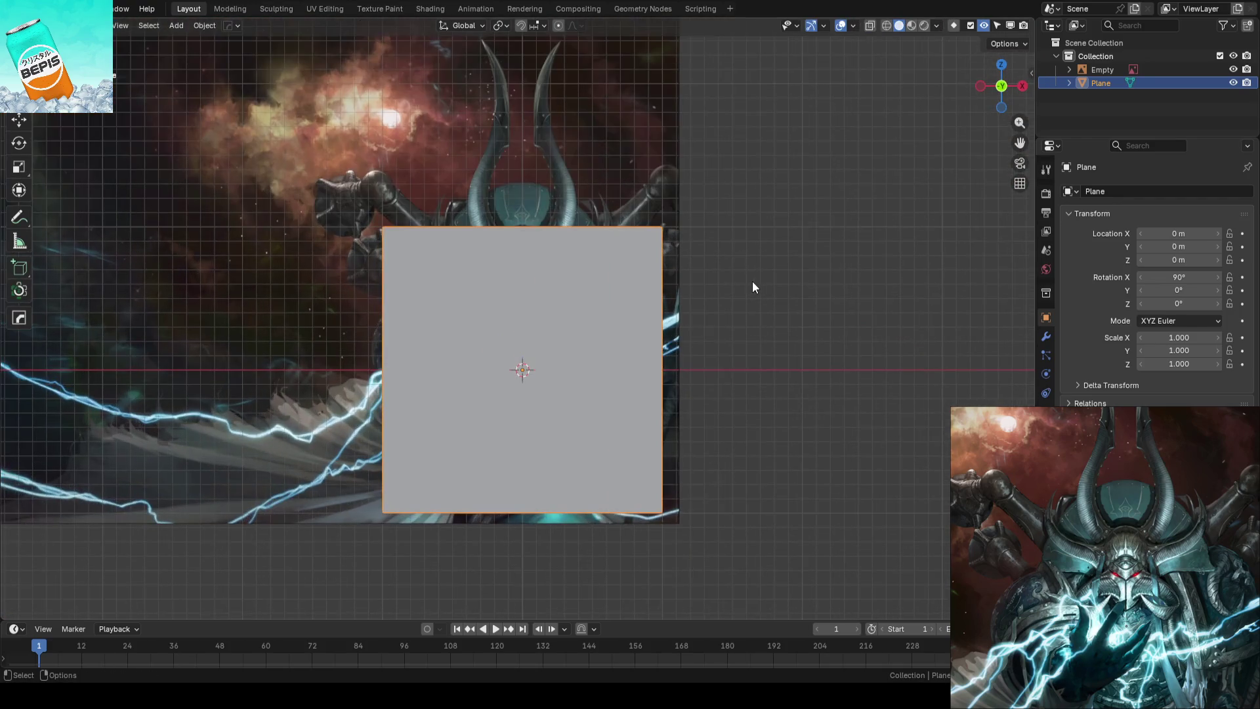
Make the reference image Empty unselectable in the Outliner and return to editing the plane
left_click(1195, 70)
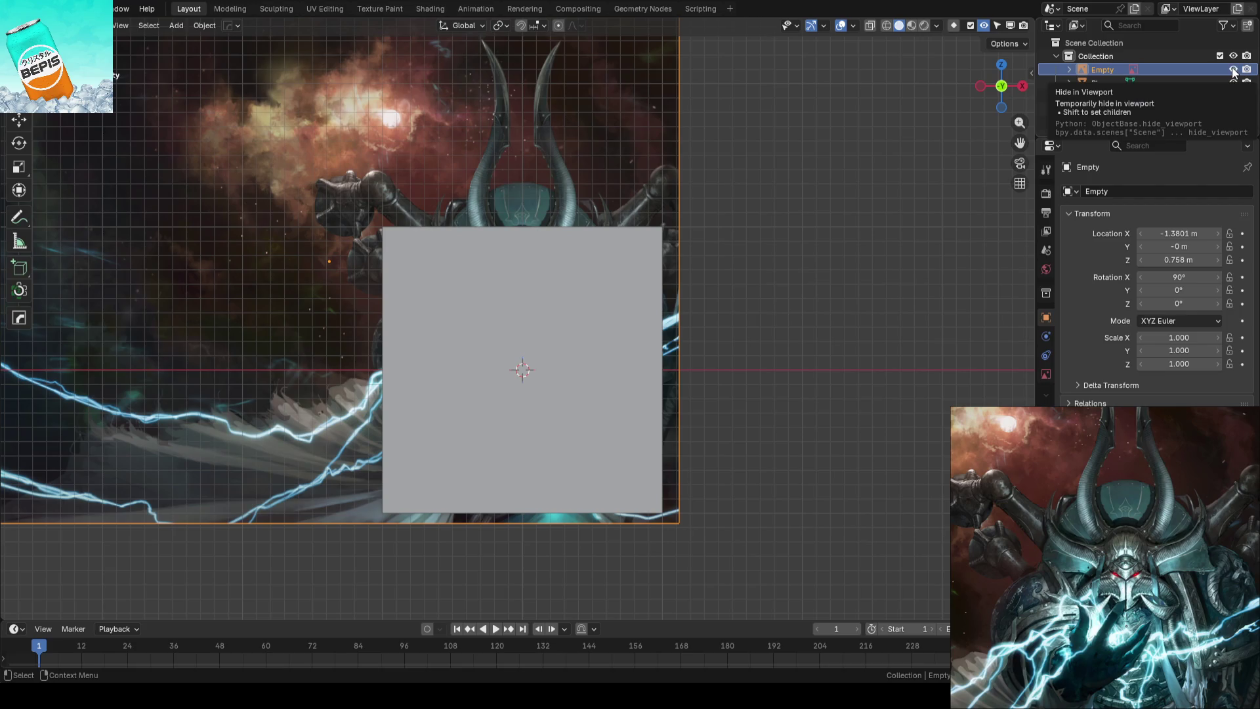
left_click(1224, 25)
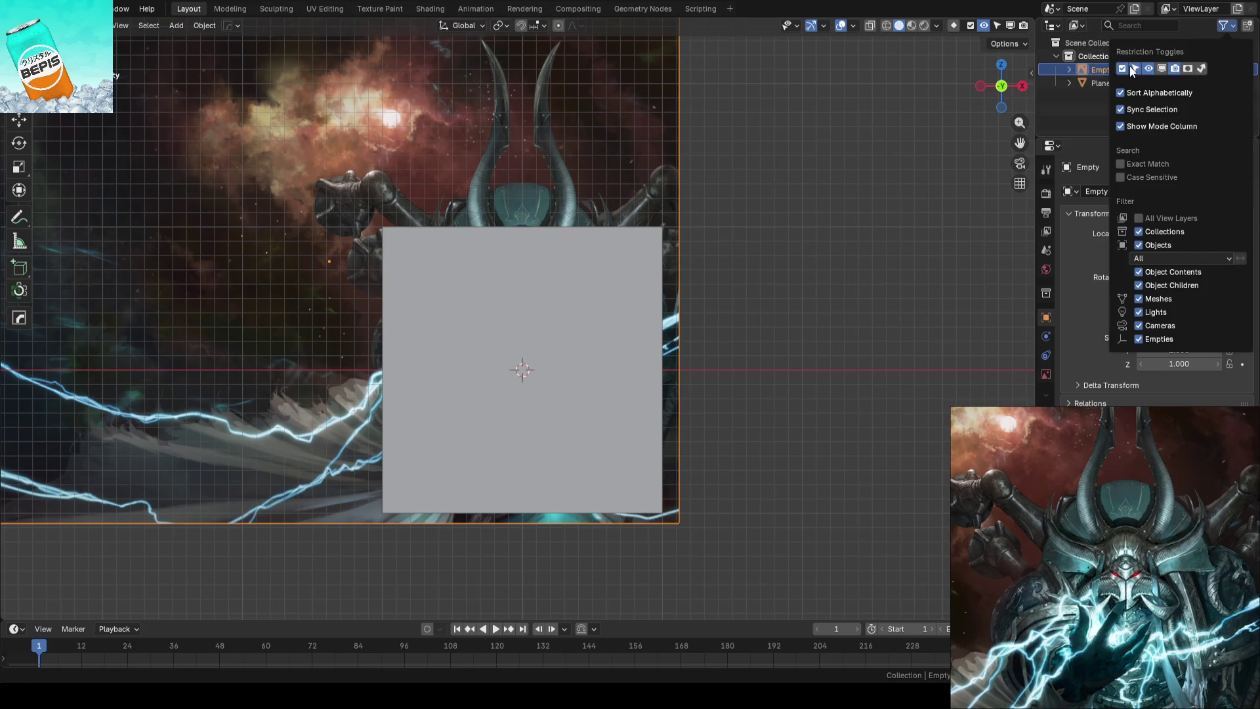
left_click(1219, 69)
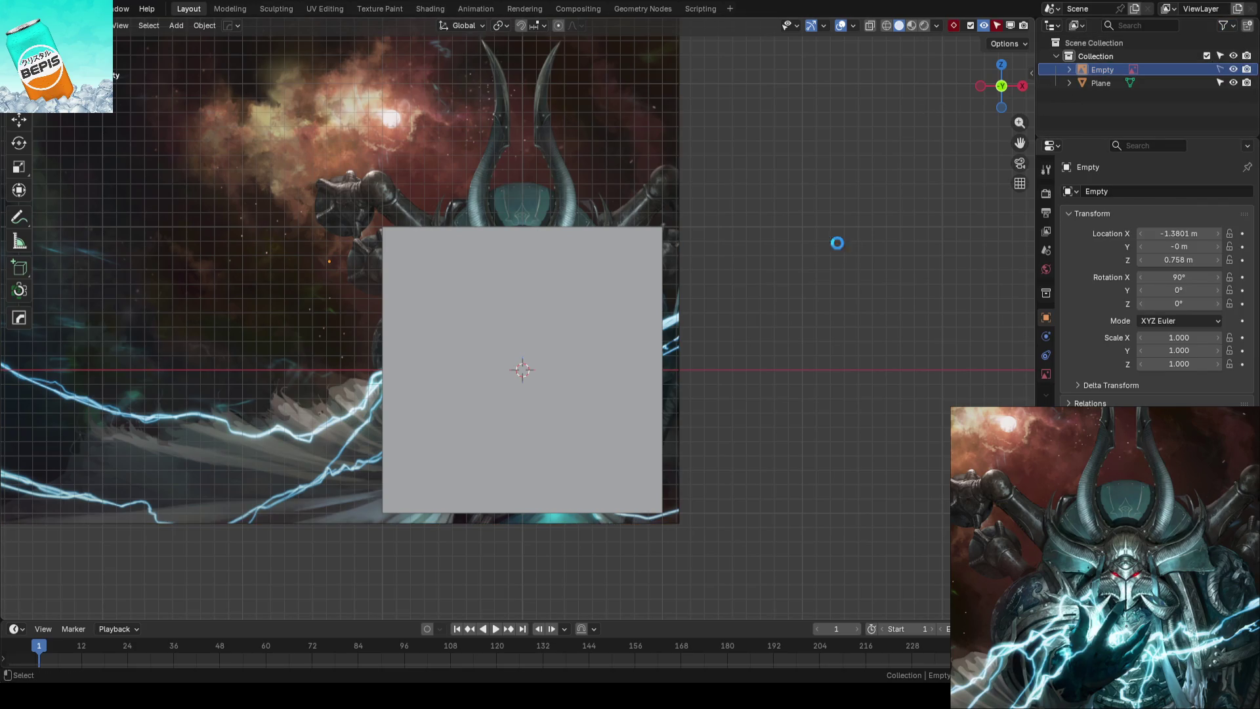
left_click(676, 296)
key("Tab")
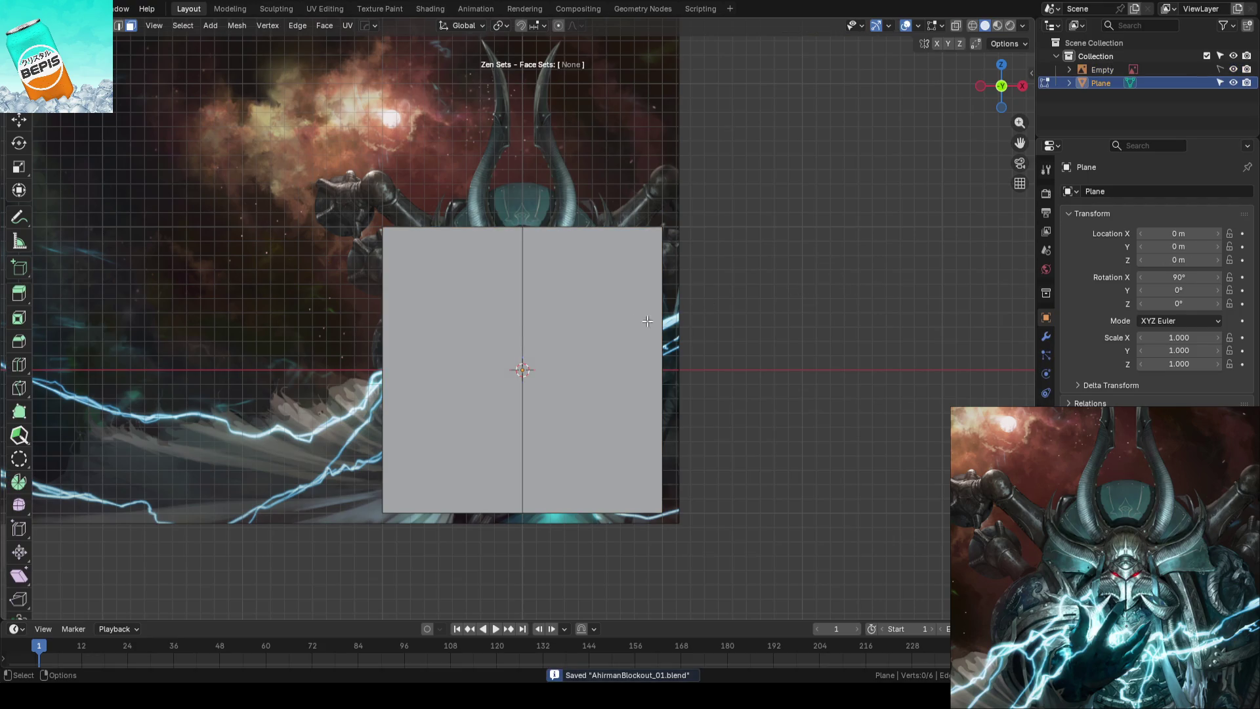
Delete the plane's right half and scale the remainder narrower along X
left_click(614, 323)
key("x")
middle_click_drag(648, 320, 697, 296, "shift")
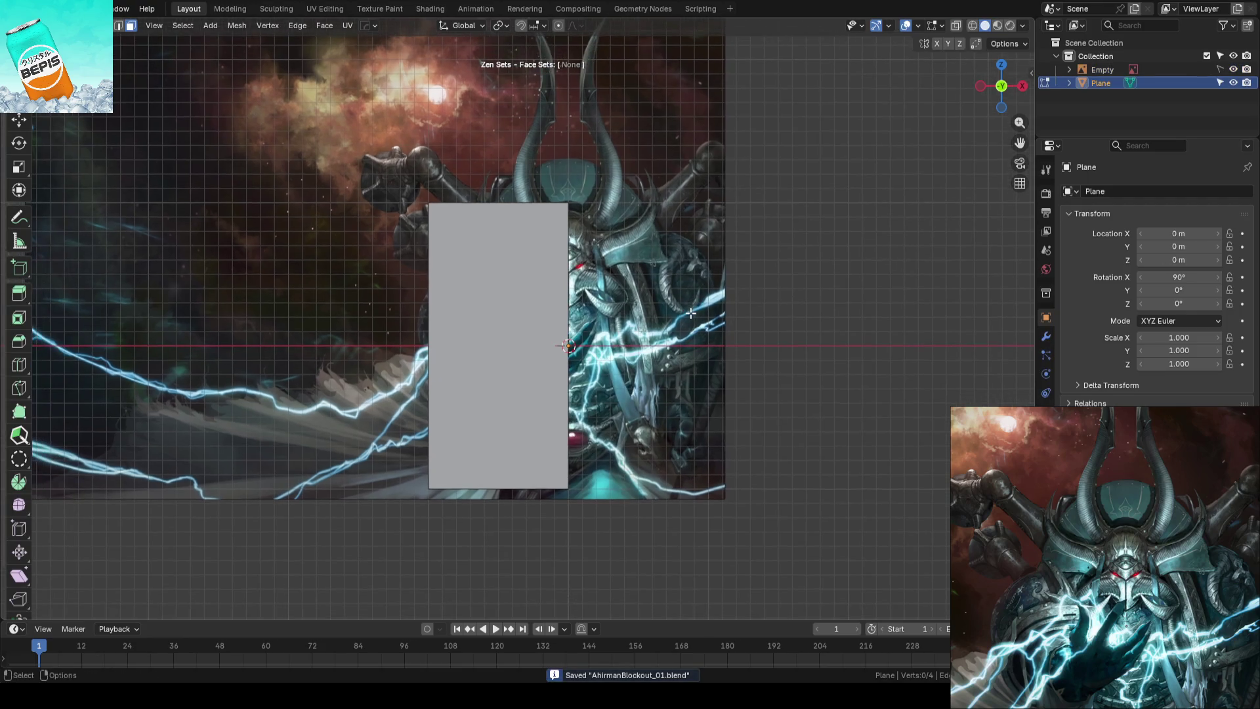
key("2")
key("1")
key("a")
key("shift+space")
key("g")
key("s")
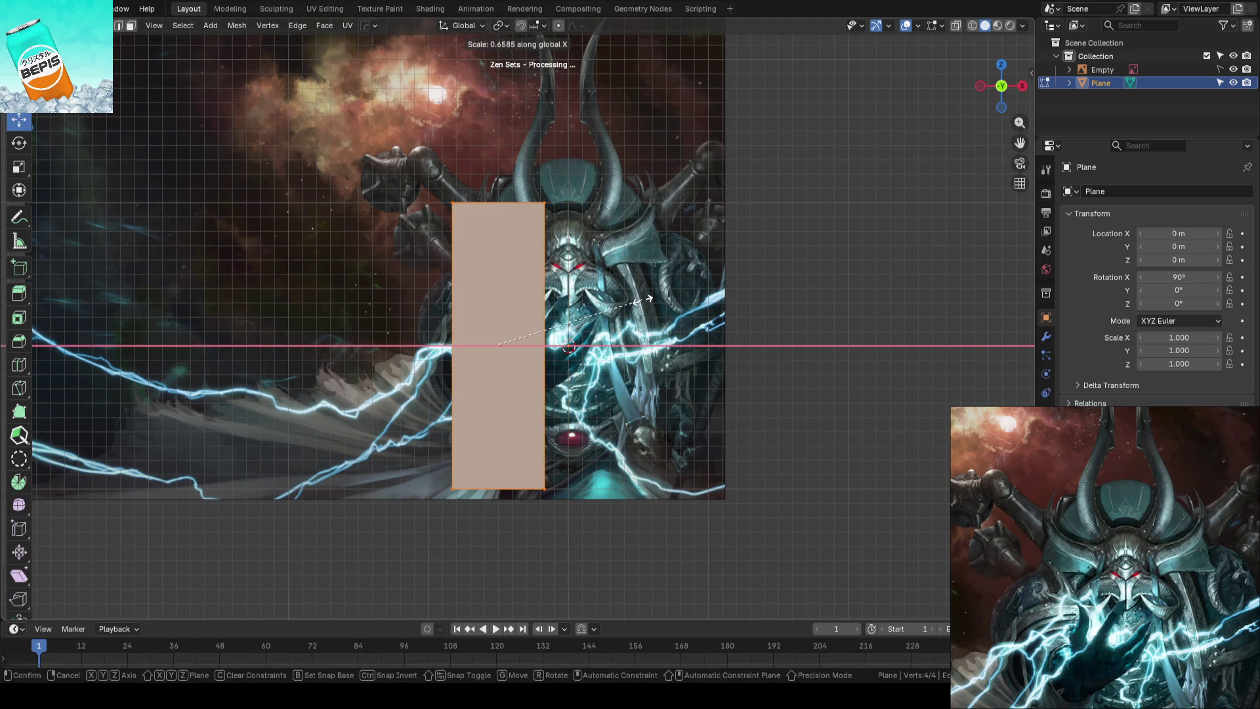
key("Escape")
key("s")
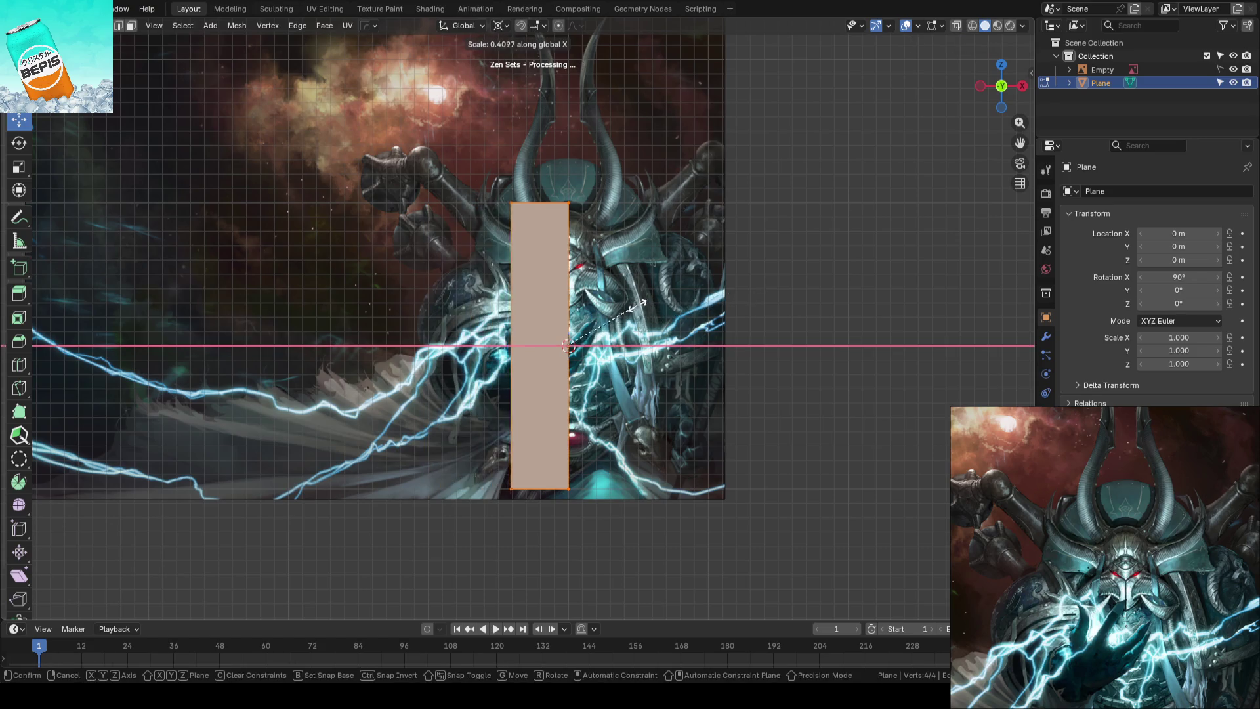
left_click(627, 307)
Move the bottom and top edges along Z so the plane fits the helmet area above the eye
left_click(579, 442)
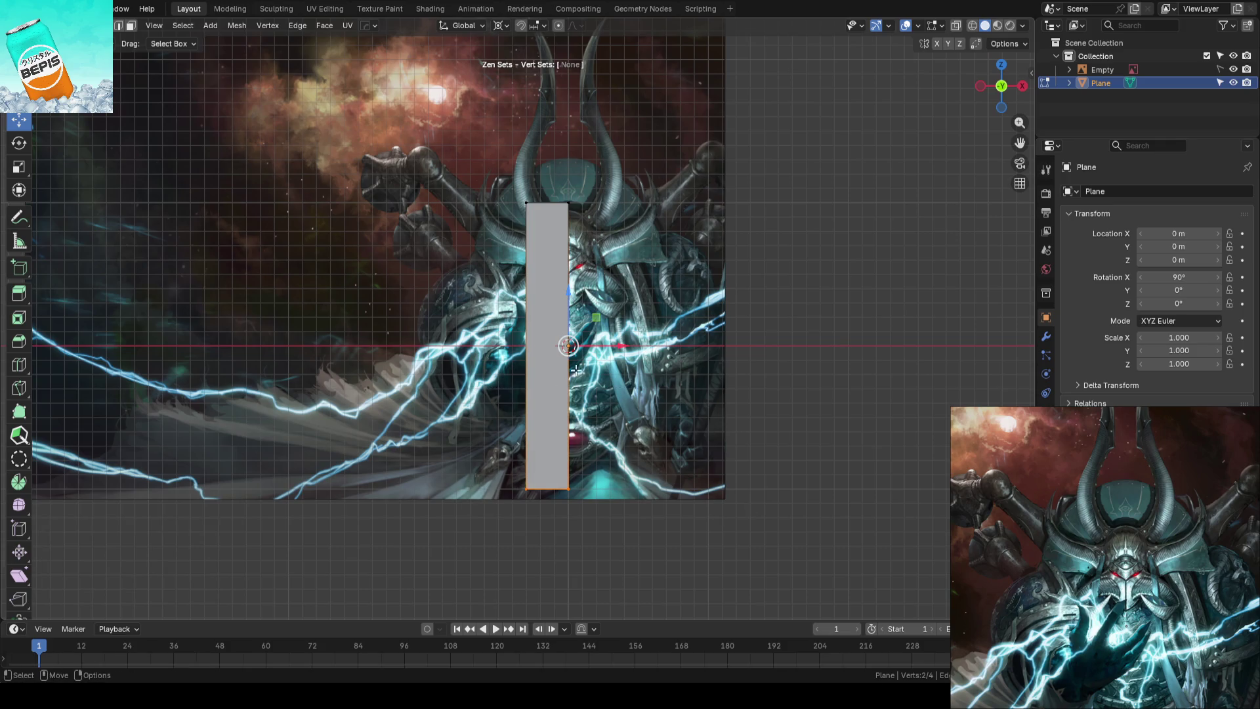
left_click(548, 487)
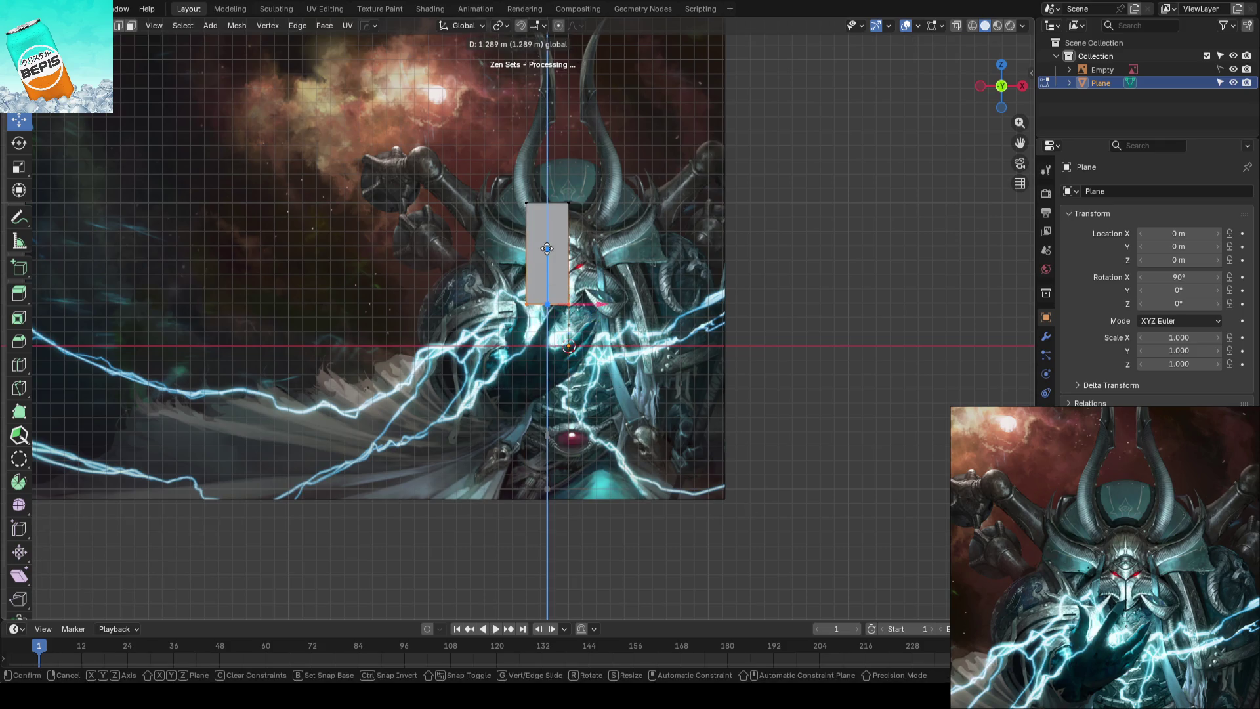
left_click_drag(550, 414, 547, 229)
middle_click_drag(547, 229, 613, 252, "shift")
scroll(613, 253, "up", 7)
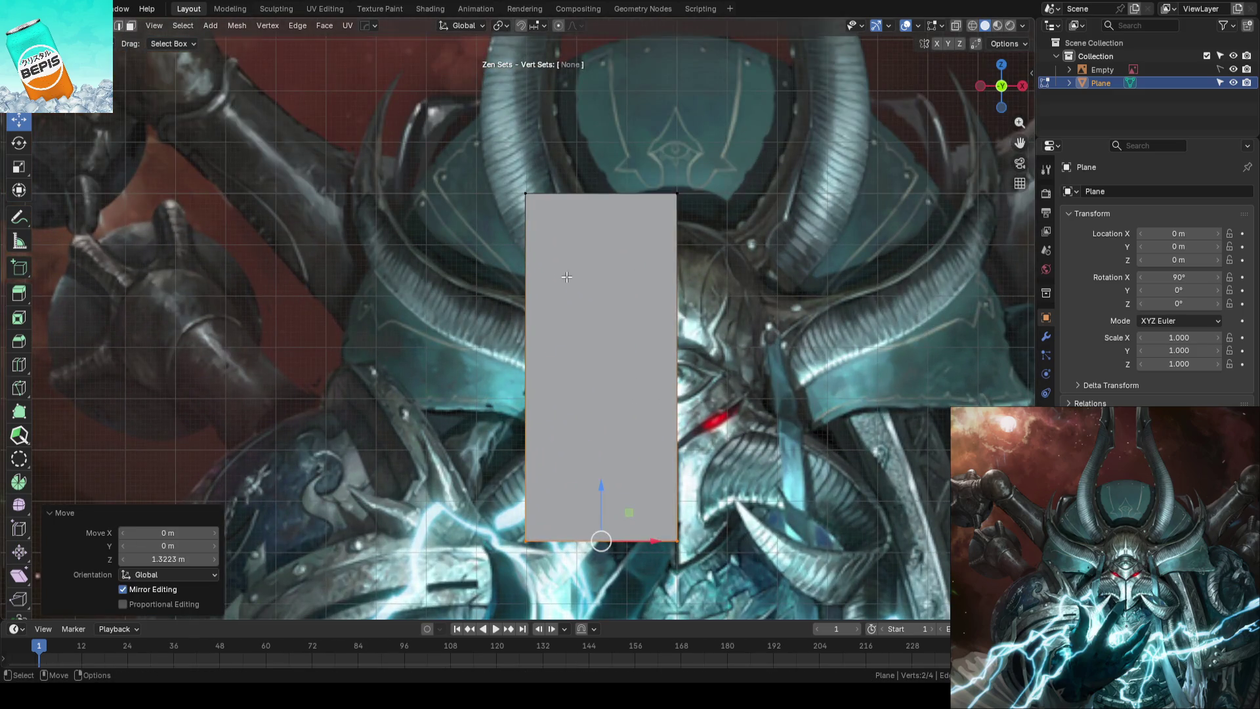
left_click(650, 193)
mouse_move(600, 146)
left_mouse_down()
mouse_move(578, 204)
mouse_move(575, 147)
left_mouse_up()
left_click(596, 541)
left_click_drag(602, 498, 607, 223)
Duplicate the small plane as Plane.001 and move it down along Z over the chest
key("Tab")
key("shift+d")
right_click(690, 227)
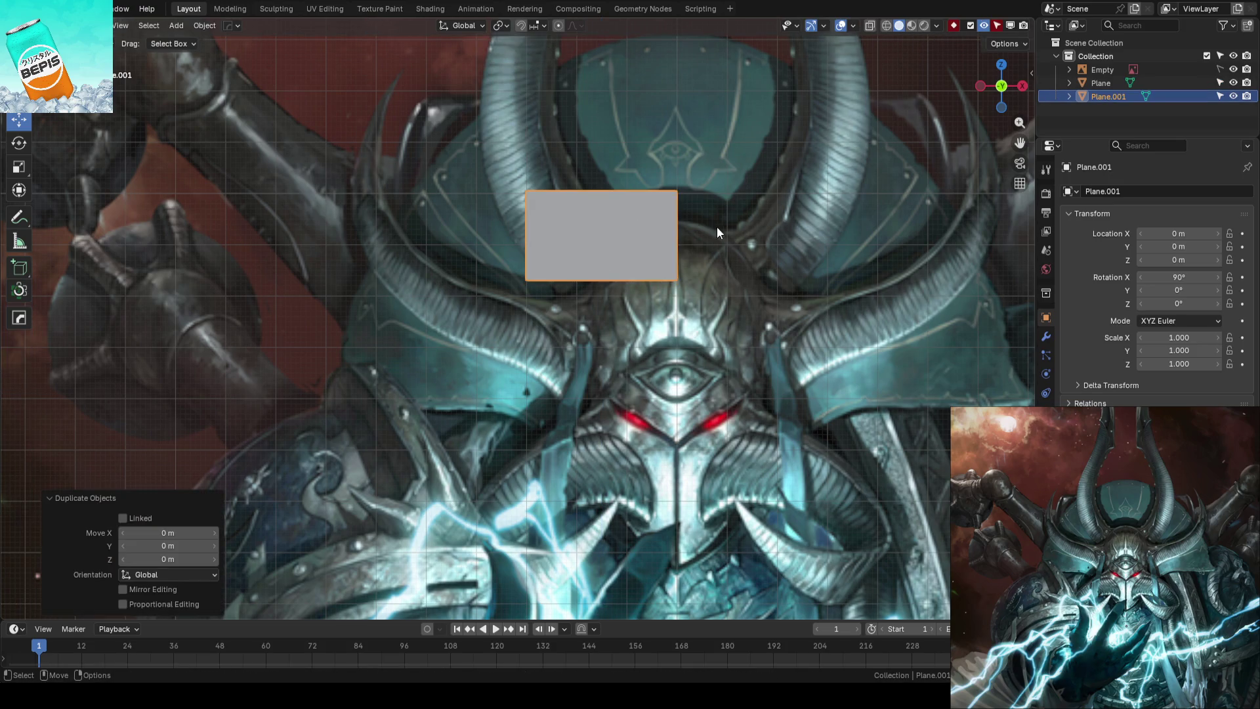
scroll(718, 239, "down", 3)
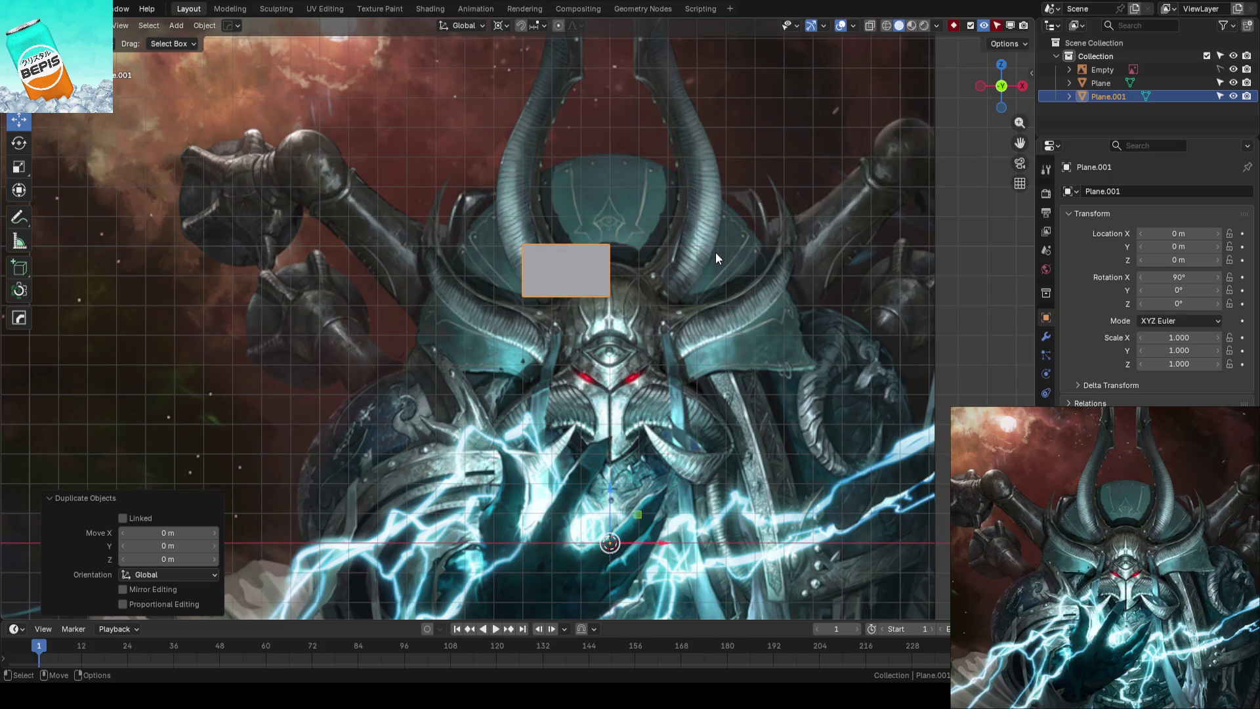
key("g")
key("z")
left_click(846, 387)
left_click(948, 328)
Lower the duplicate further to about 0.82 m, save, and start editing the original Plane
key("ctrl+s")
left_click(604, 397)
key("g")
key("z")
left_click(610, 499)
left_click(990, 382)
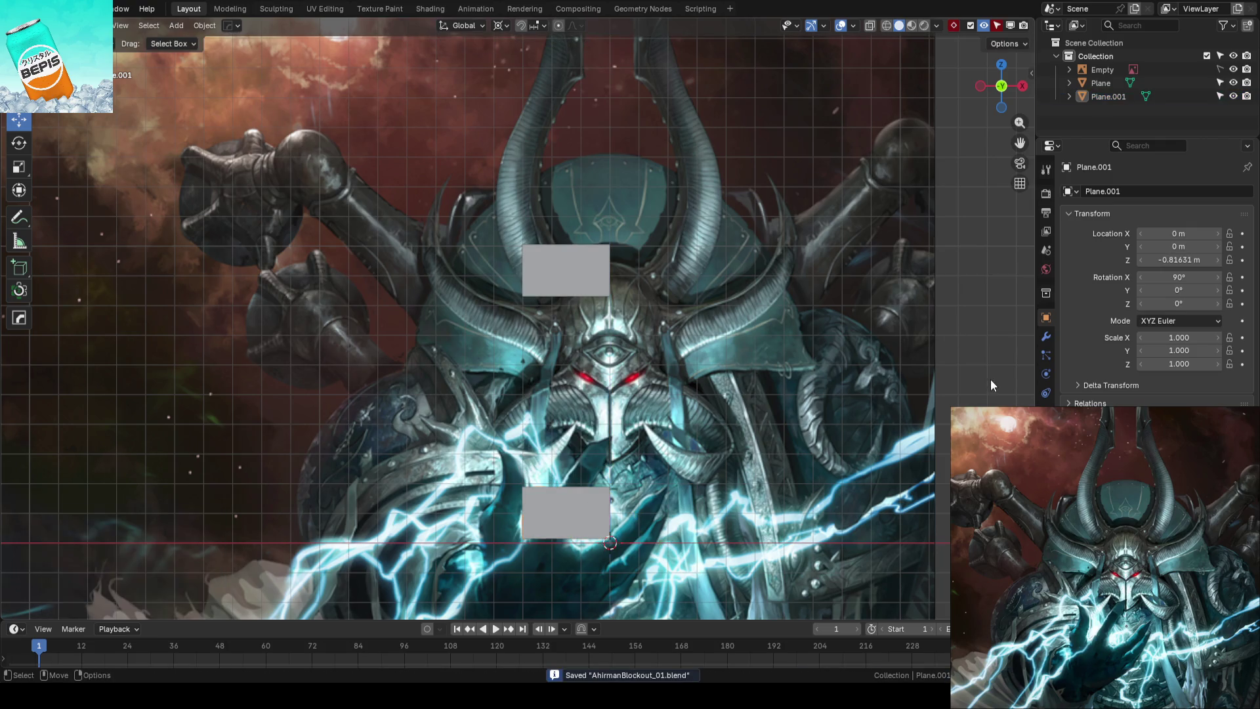
scroll(726, 309, "up", 3)
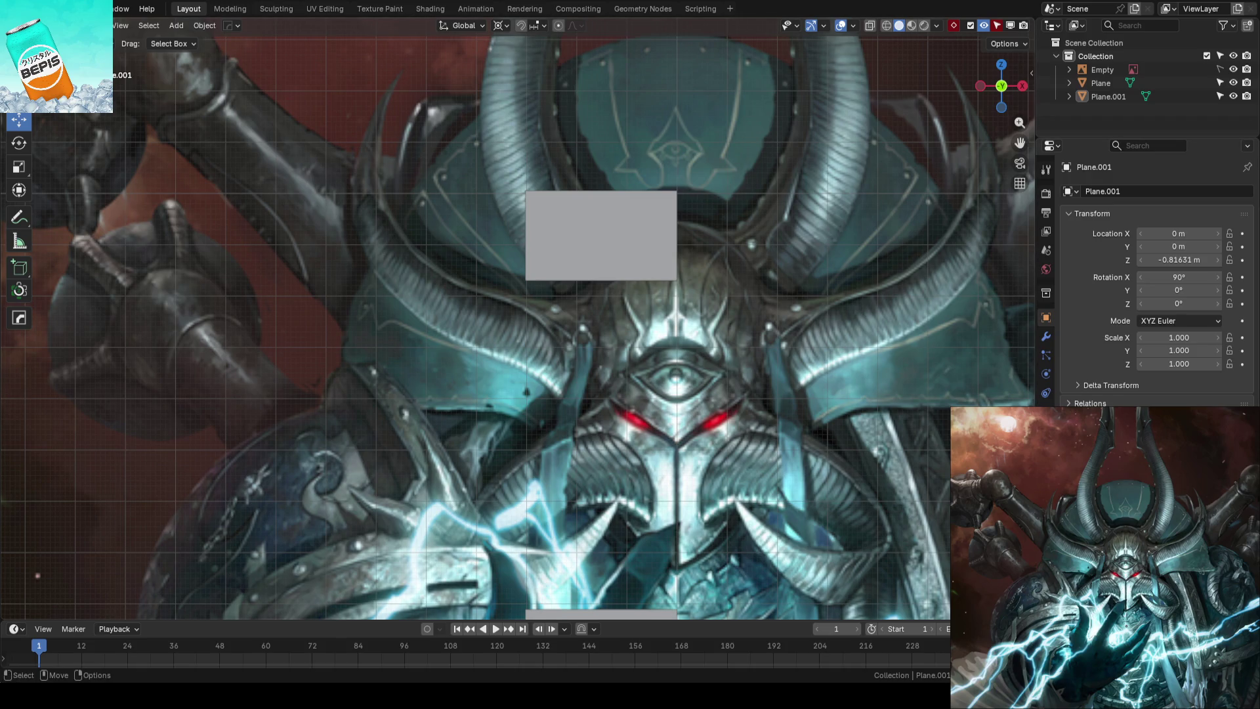
scroll(518, 319, "down", 2)
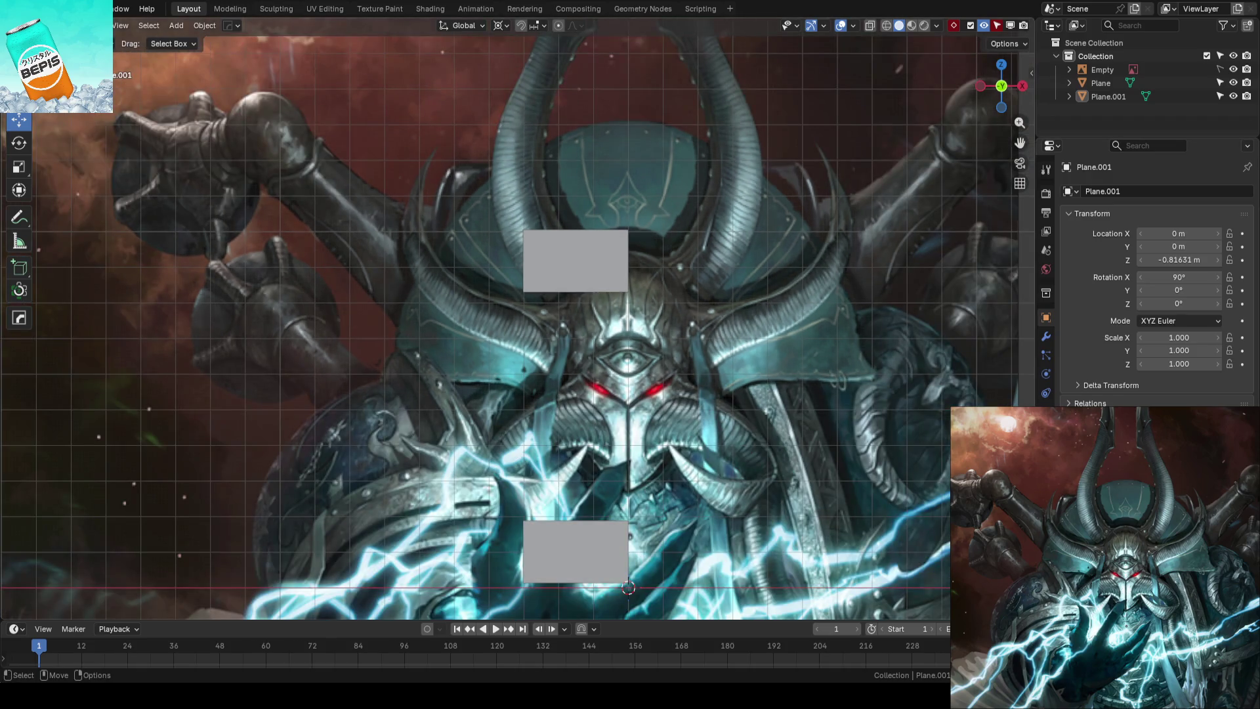
key("Tab")
scroll(686, 302, "up", 2)
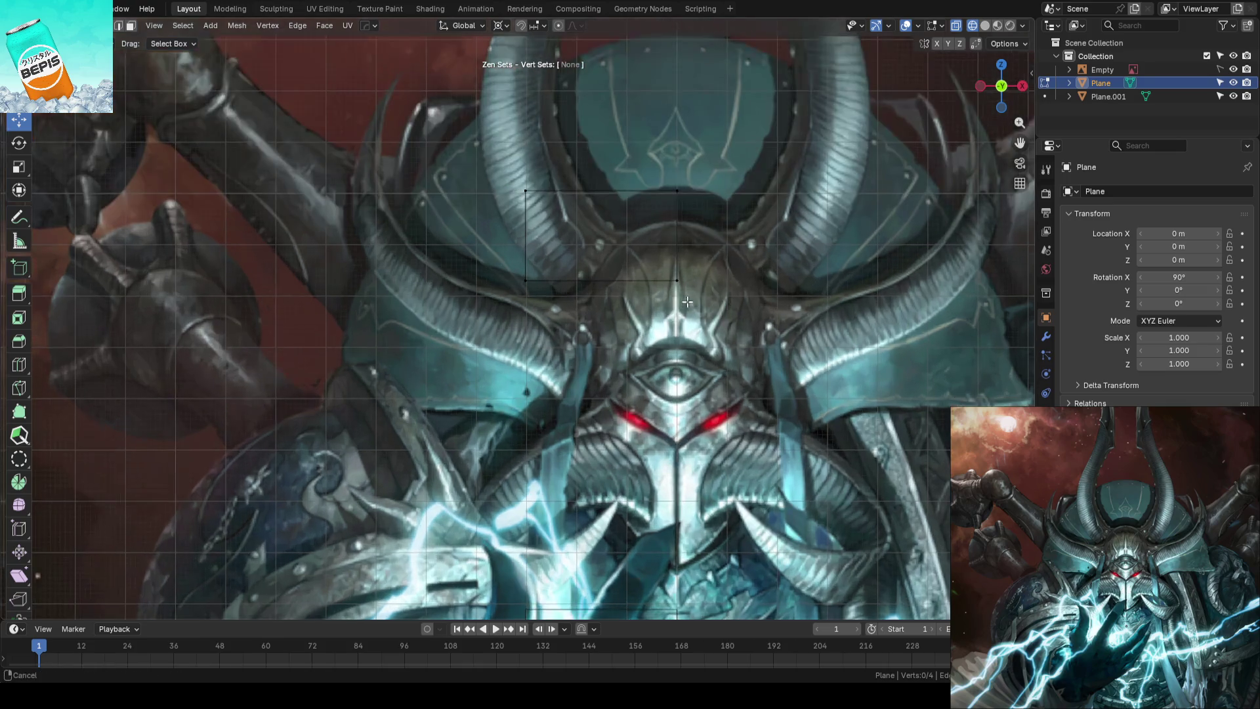
Move the plane's left vertices outward along X toward the left horn base
middle_click_drag(685, 302, 652, 361, "shift")
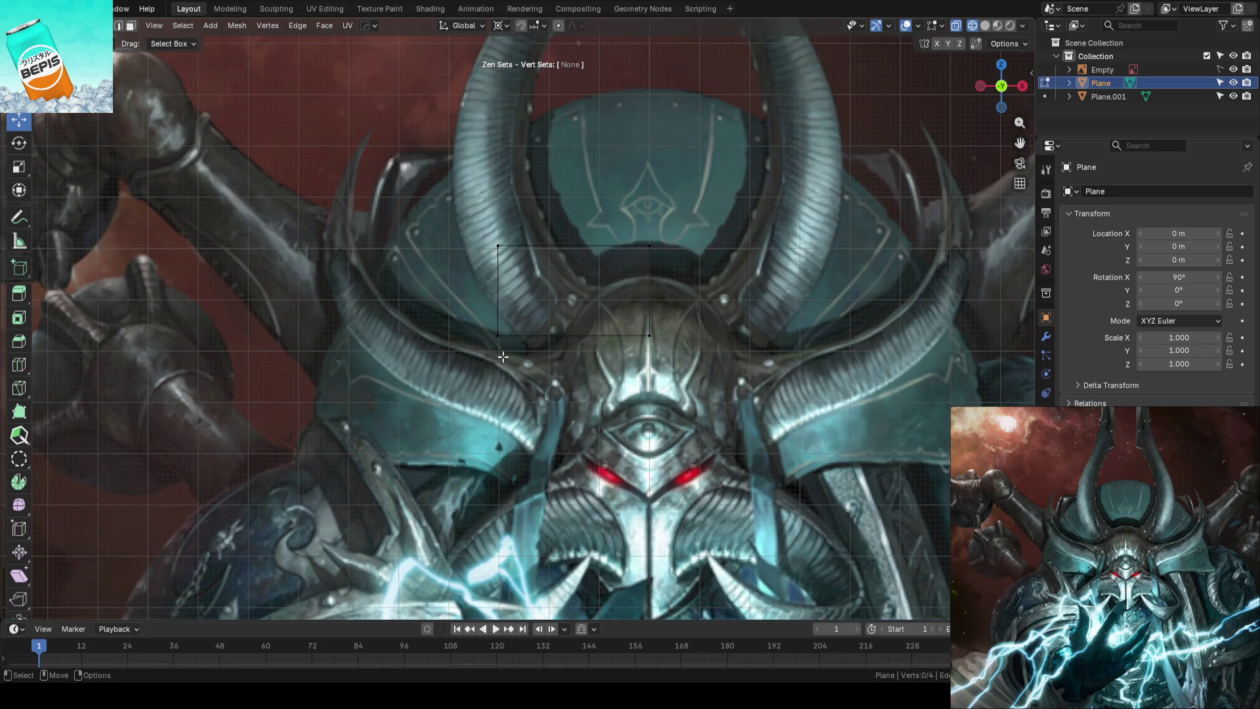
scroll(534, 289, "up", 2, "shift")
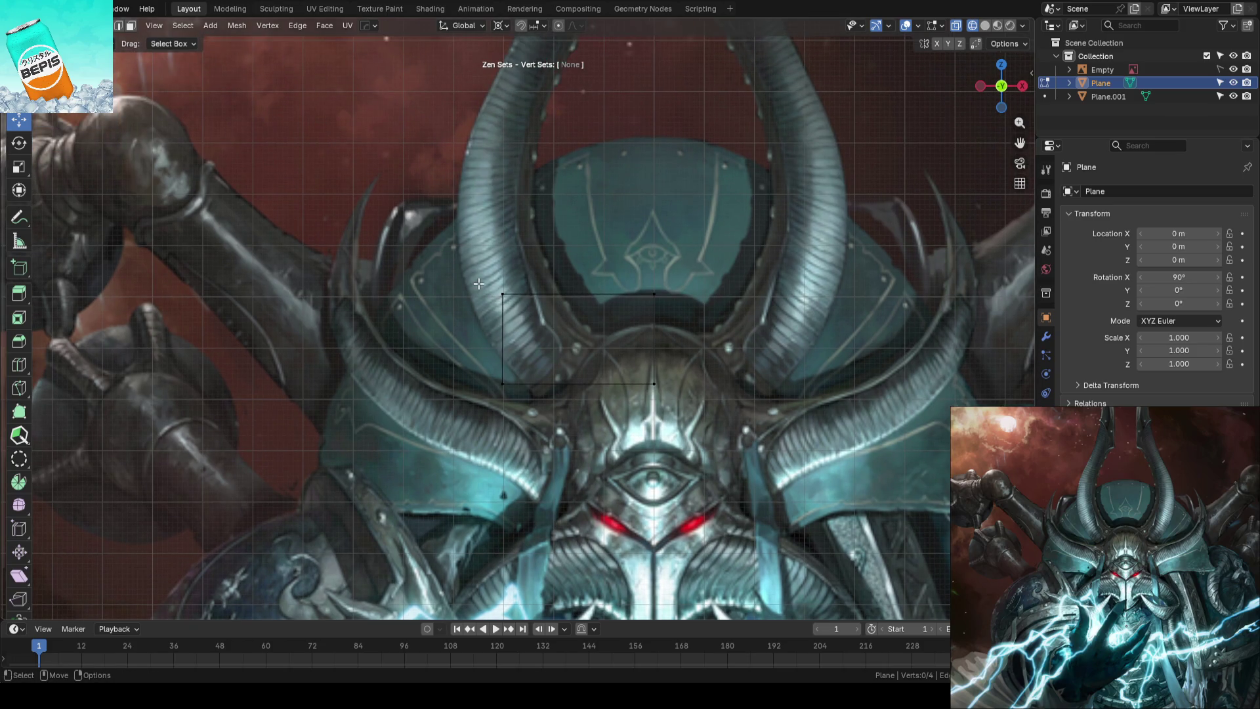
left_click_drag(498, 271, 729, 311)
left_click_drag(705, 246, 642, 401)
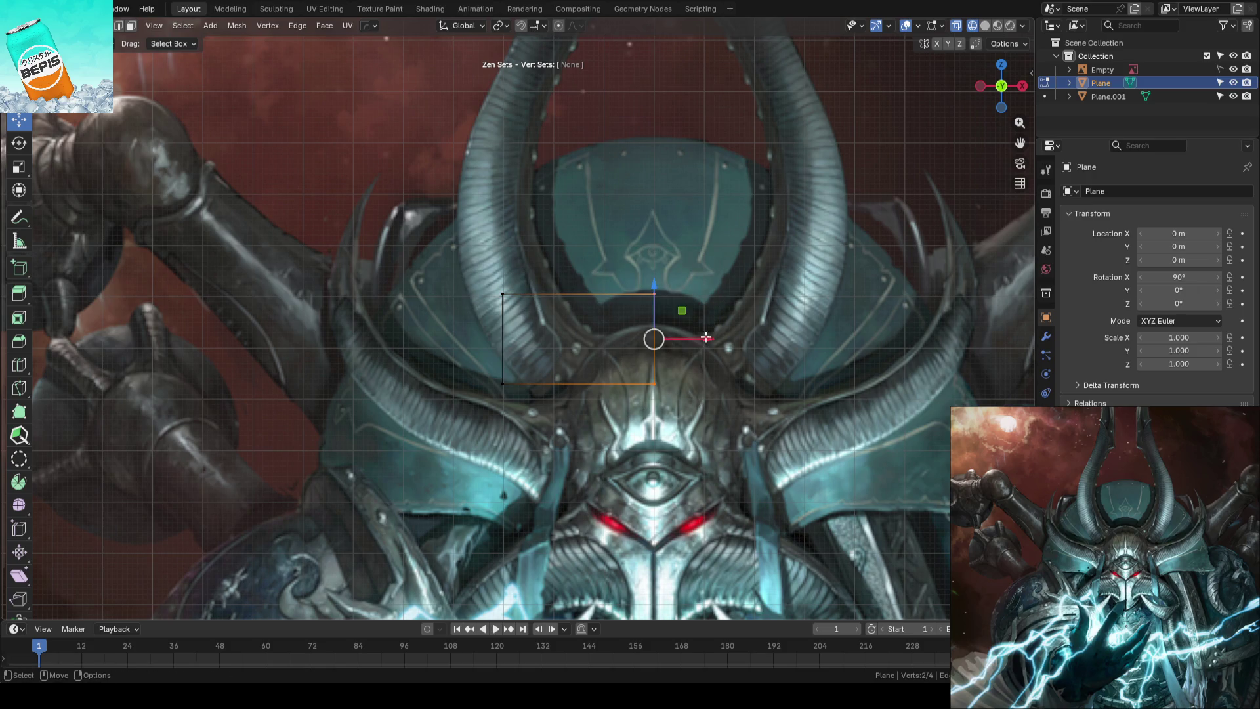
left_click_drag(472, 276, 532, 414)
key("g")
key("x")
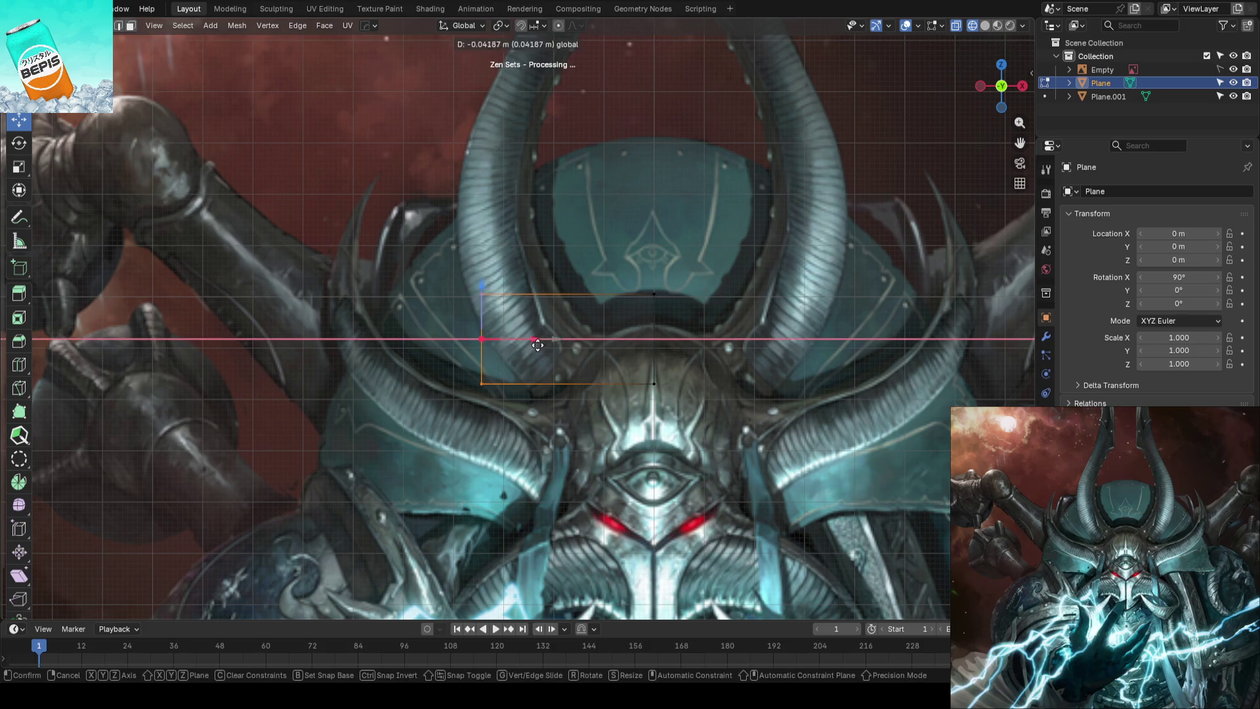
left_click(557, 305)
Shift the right vertices inward along X about 0.15 m, narrowing the block beside the horn
left_click_drag(590, 257, 738, 404)
key("g")
key("x")
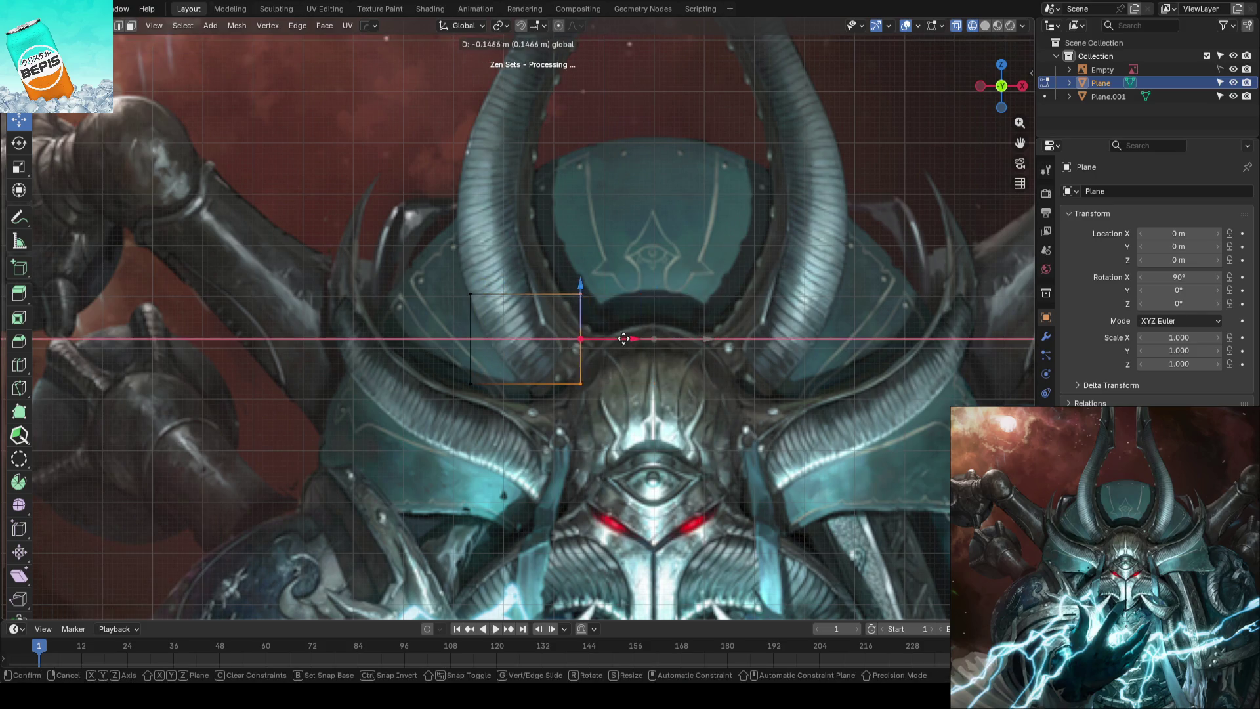
left_click(652, 325)
scroll(652, 325, "up", 3)
left_click(597, 429)
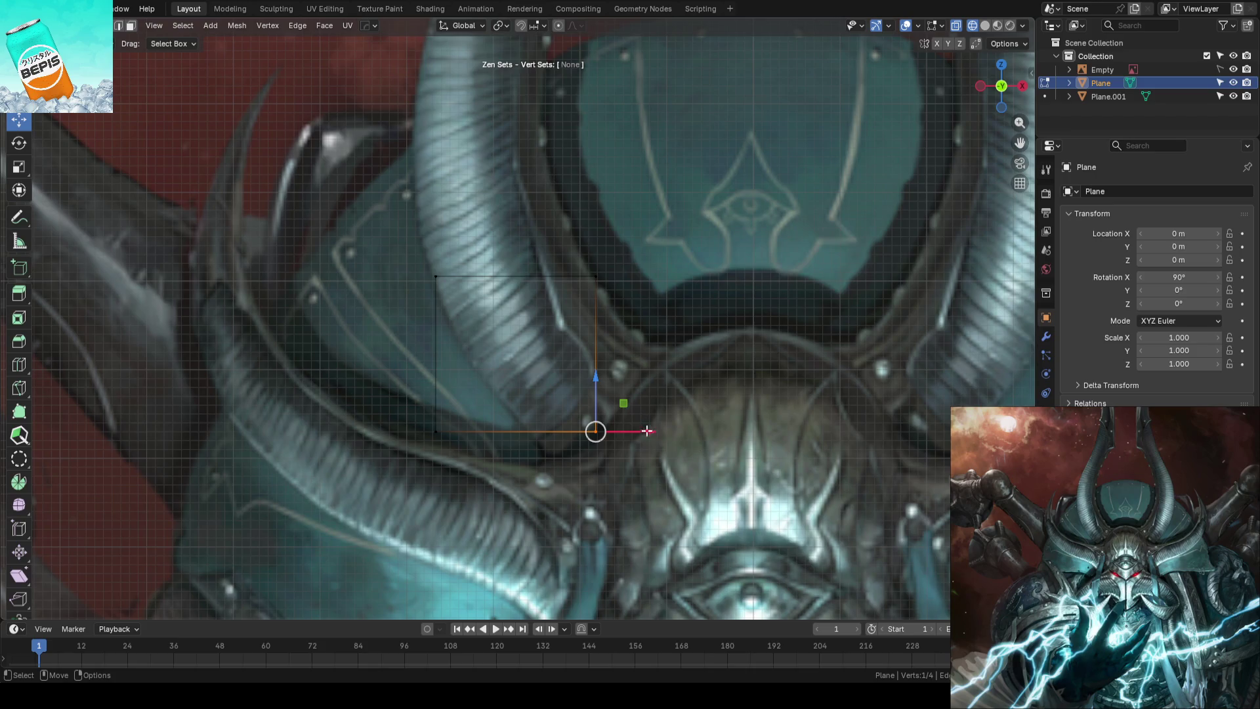
Fit the first face's four vertices onto the left horn's base outline with the Tweak tool
key("g")
left_click(754, 338)
key("g")
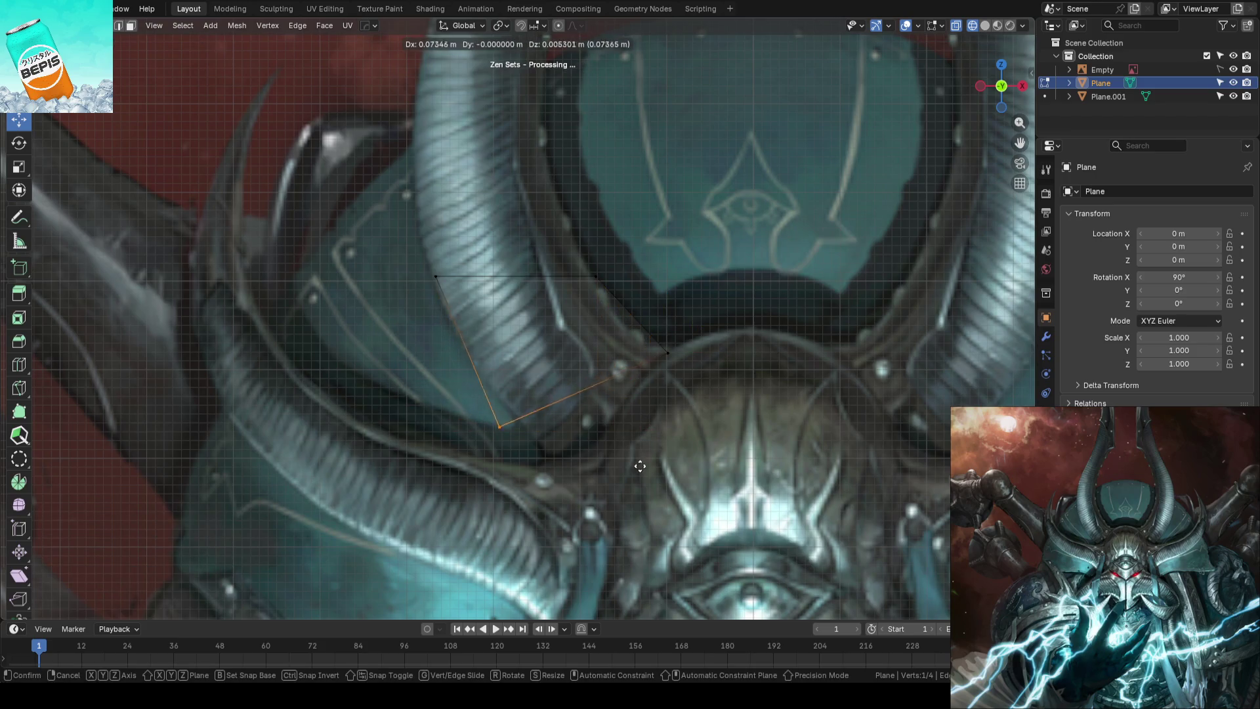
left_click(686, 497)
key("alt+a")
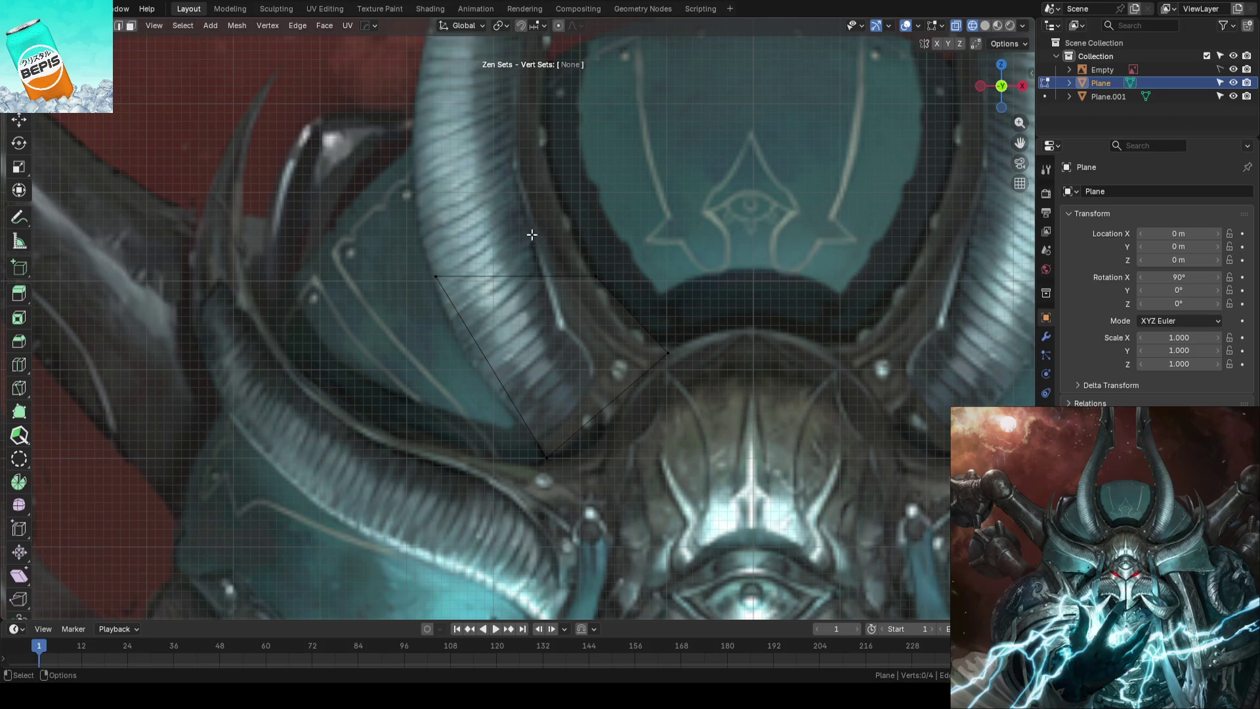
mouse_move(435, 277)
left_mouse_down()
mouse_move(466, 323)
mouse_move(463, 346)
left_mouse_up()
left_click_drag(586, 282, 592, 277)
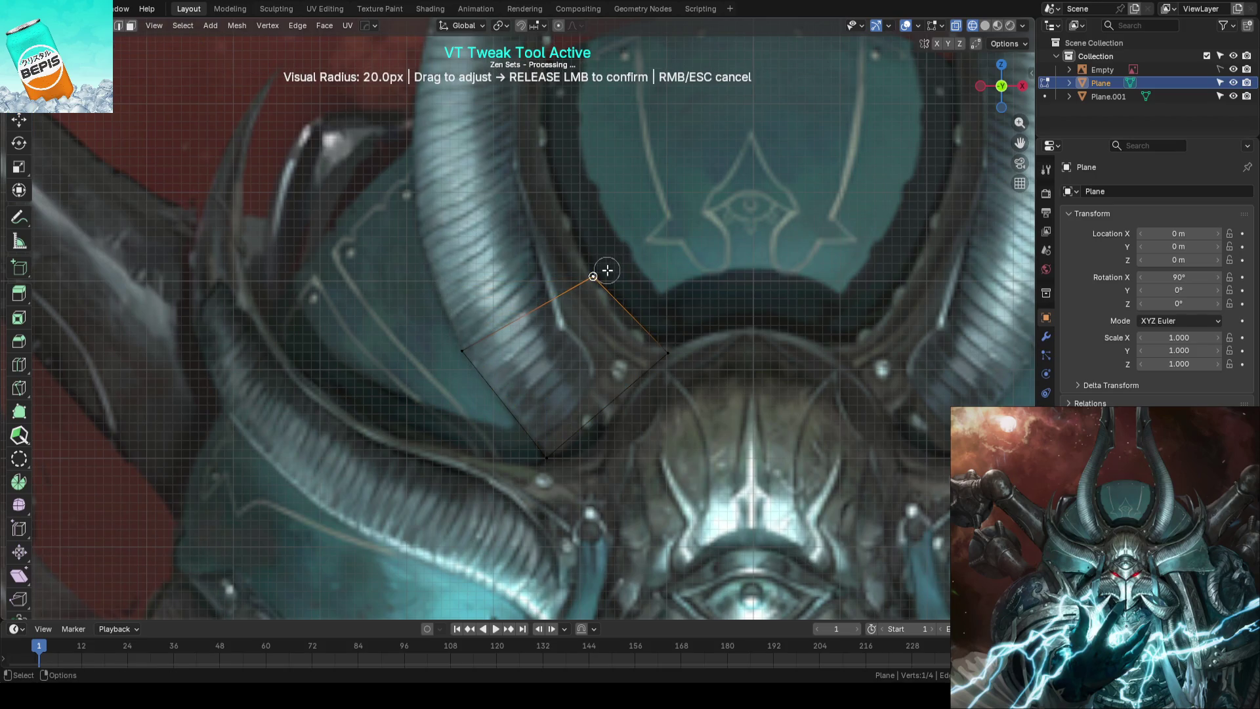
left_click_drag(665, 344, 668, 347)
left_click_drag(546, 455, 548, 445)
Extrude the top edge up the horn and fit the new vertices to its edges
left_click(532, 309)
middle_click_drag(512, 296, 524, 343, "shift")
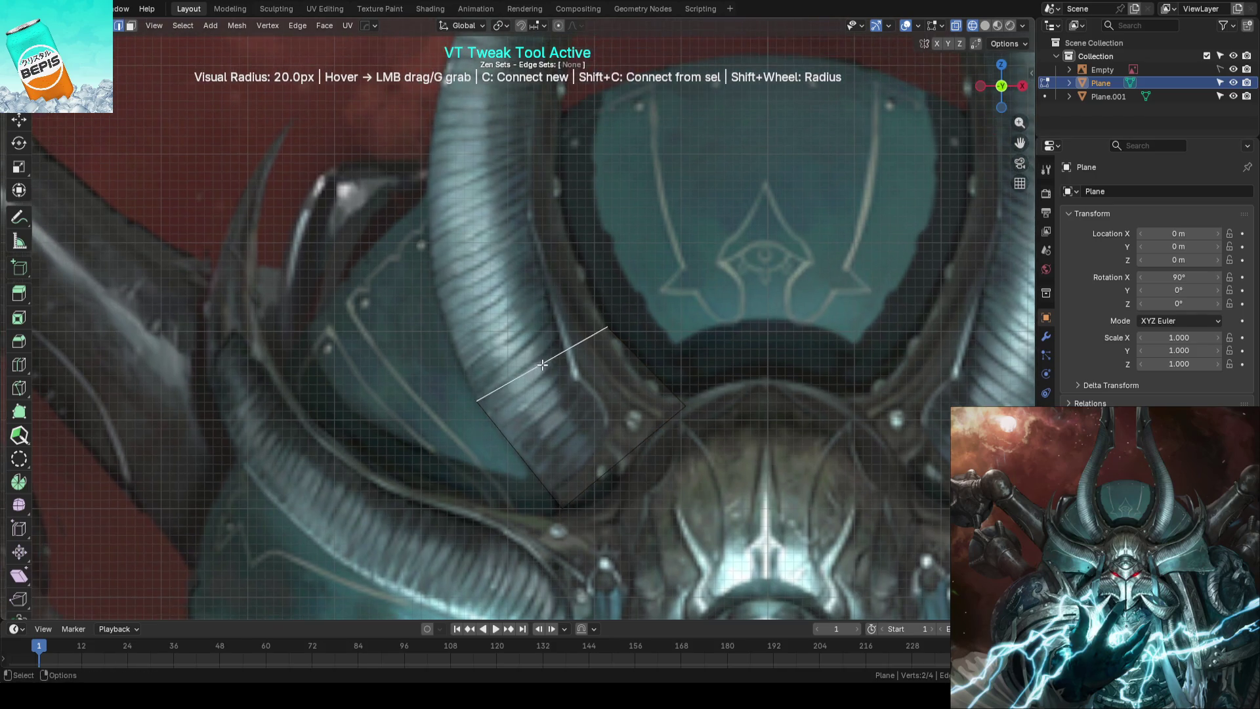
key("e")
left_click(492, 223)
middle_click_drag(492, 223, 551, 326, "shift")
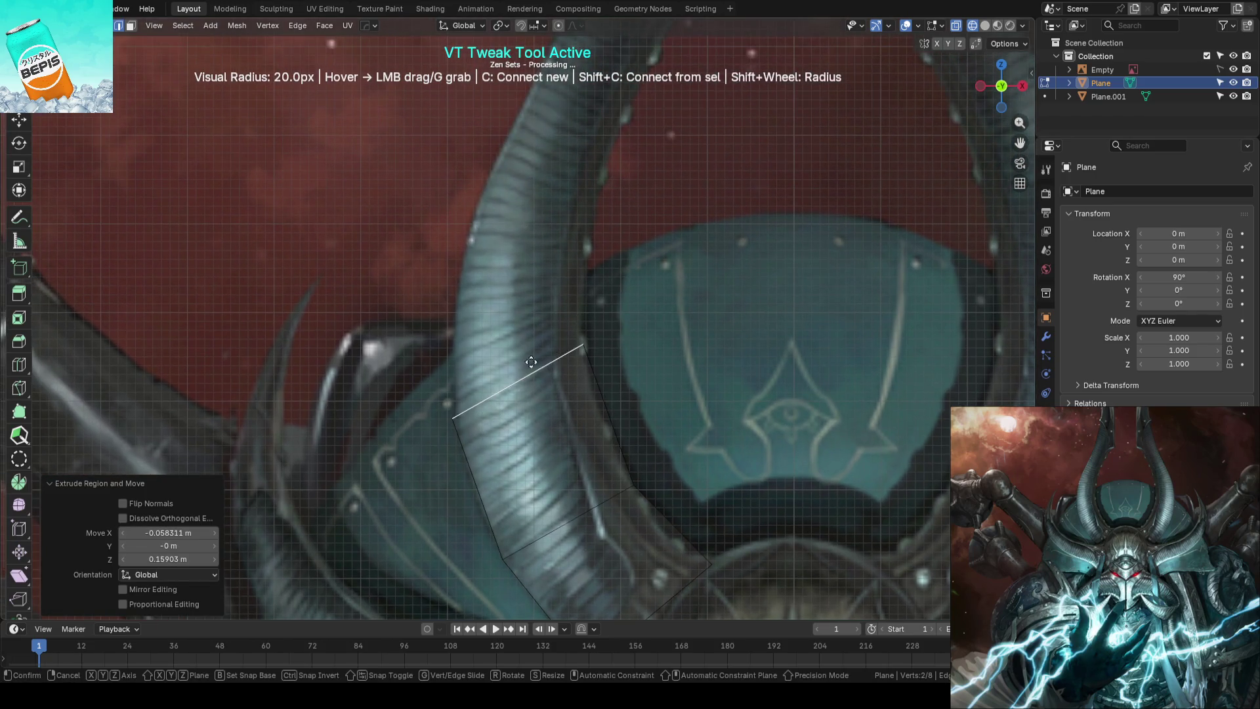
middle_click_drag(581, 236, 607, 215, "shift")
left_click_drag(591, 189, 604, 247)
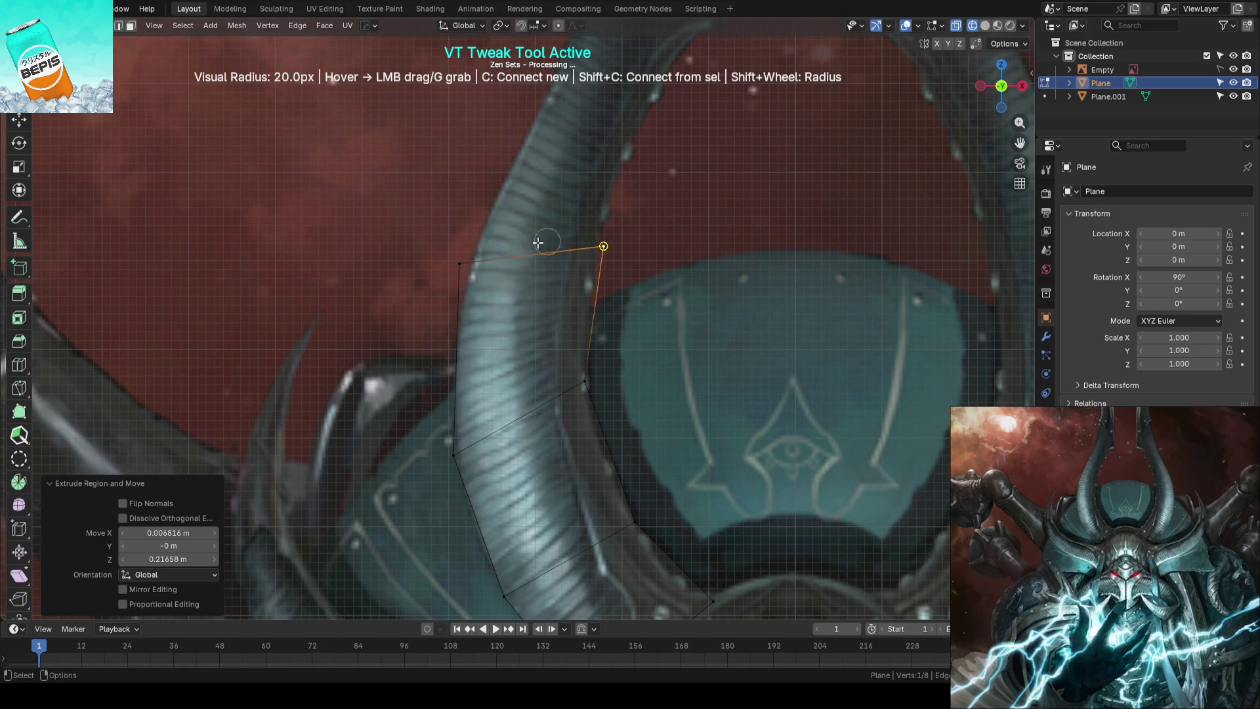
left_click_drag(459, 264, 488, 217)
left_click_drag(595, 219, 589, 234)
middle_click_drag(589, 234, 605, 287, "shift")
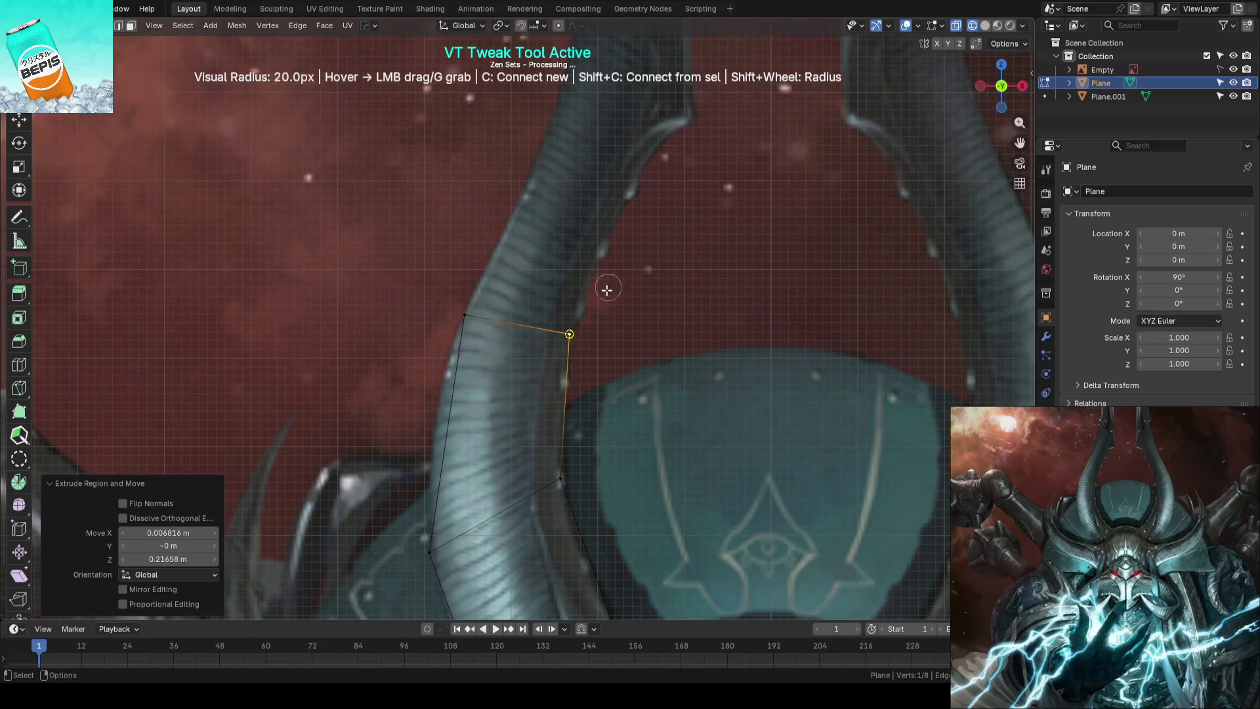
Extrude a further section toward the horn tip and align its vertices with the outline
key("e")
left_click(588, 157)
middle_click_drag(587, 158, 590, 211, "shift")
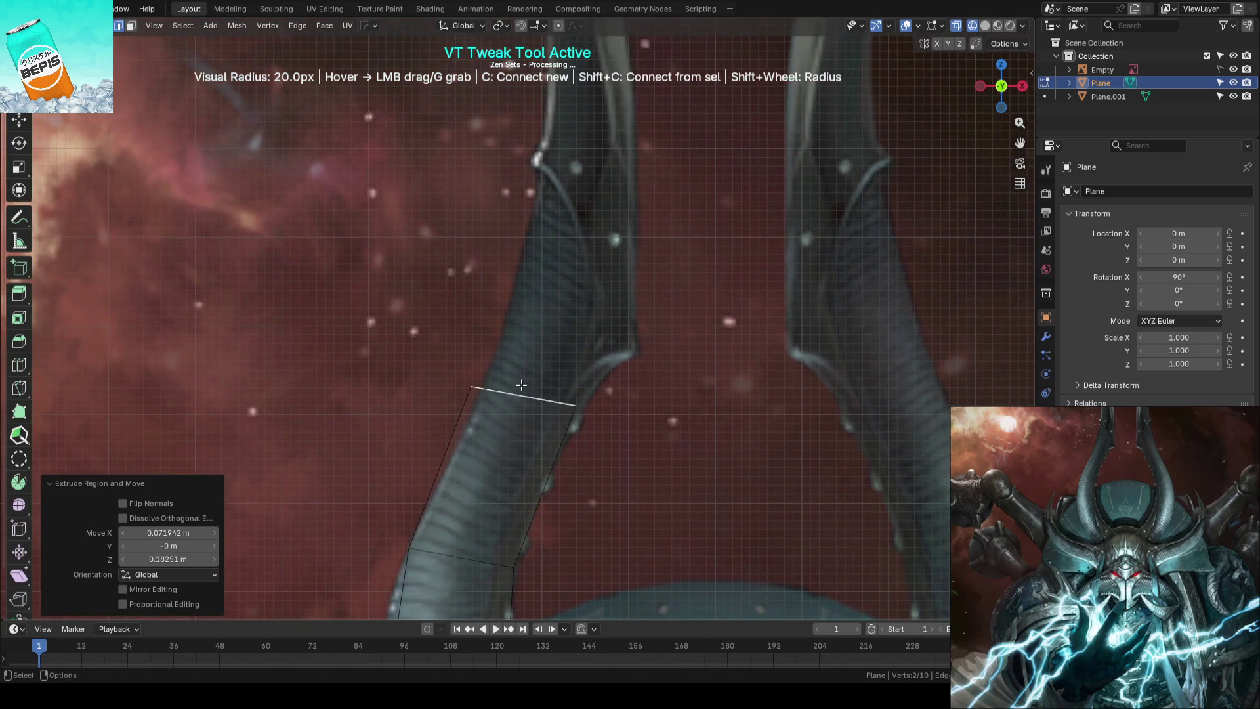
left_click_drag(535, 168, 540, 191)
left_click_drag(470, 387, 482, 391)
middle_click_drag(490, 373, 493, 148, "shift")
left_click_drag(493, 147, 497, 158)
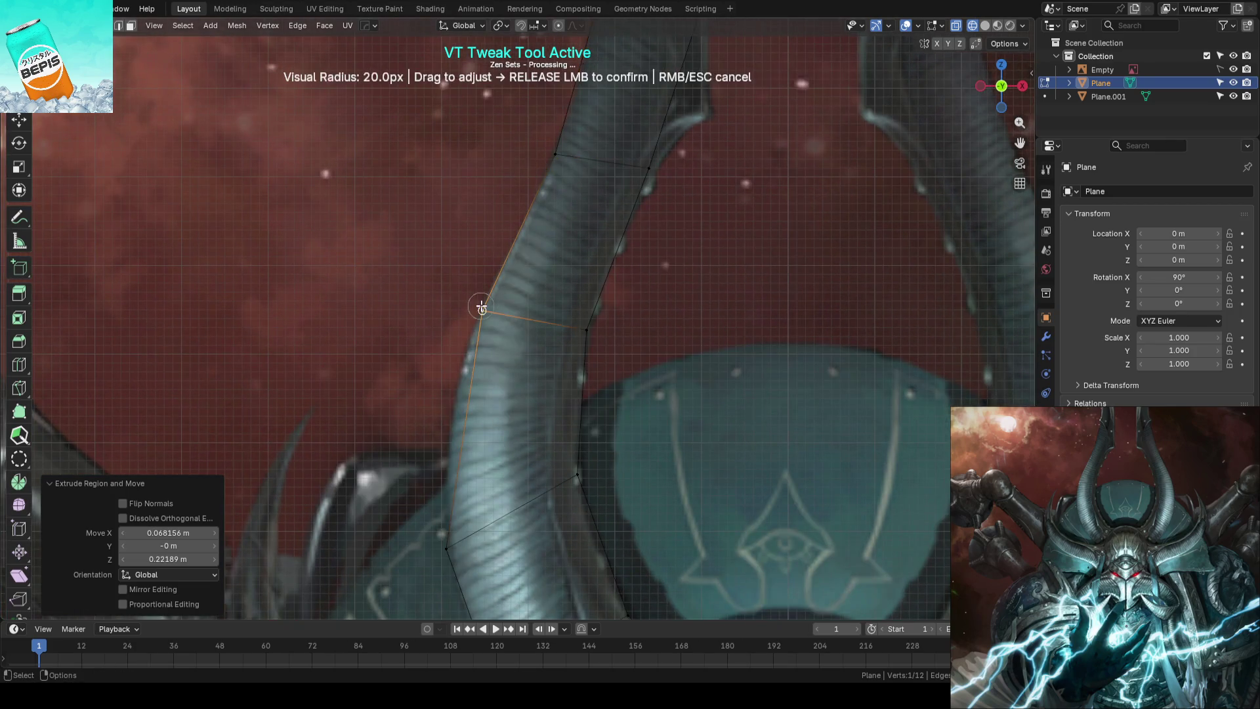
middle_click_drag(498, 158, 495, 268, "shift")
Add three edge loops across the strip and fit their vertices to the horn's curve
key("ctrl+r")
left_click(495, 267)
left_click_drag(487, 295, 475, 289)
left_click_drag(602, 270, 591, 259)
mouse_move(591, 259)
middle_mouse_down("shift")
mouse_move(591, 295)
mouse_move(578, 282)
middle_mouse_up("shift")
key("c")
left_click_drag(607, 259, 600, 251)
mouse_move(600, 250)
middle_mouse_down("shift")
mouse_move(695, 324)
mouse_move(690, 355)
middle_mouse_up("shift")
key("c")
left_click_drag(659, 284, 667, 273)
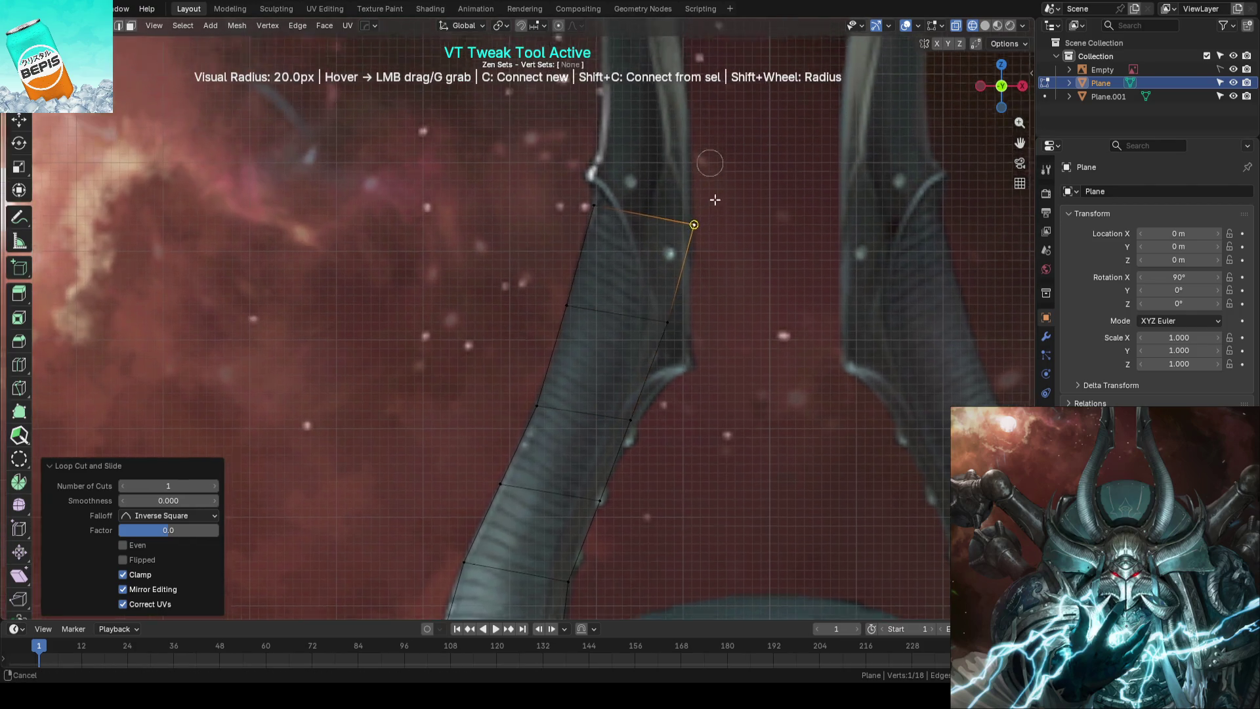
scroll(709, 155, "down", 4)
key("Escape")
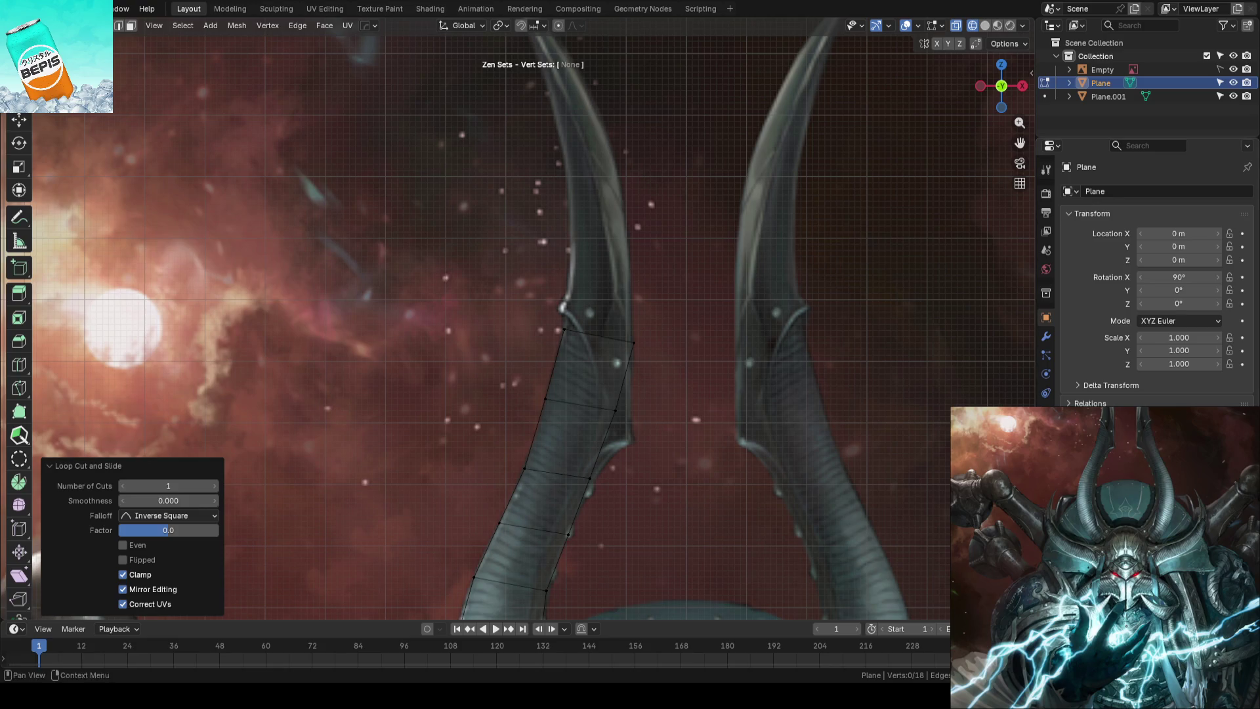
scroll(735, 262, "down", 3)
scroll(719, 319, "down", 2)
key("Tab")
scroll(719, 312, "up", 2)
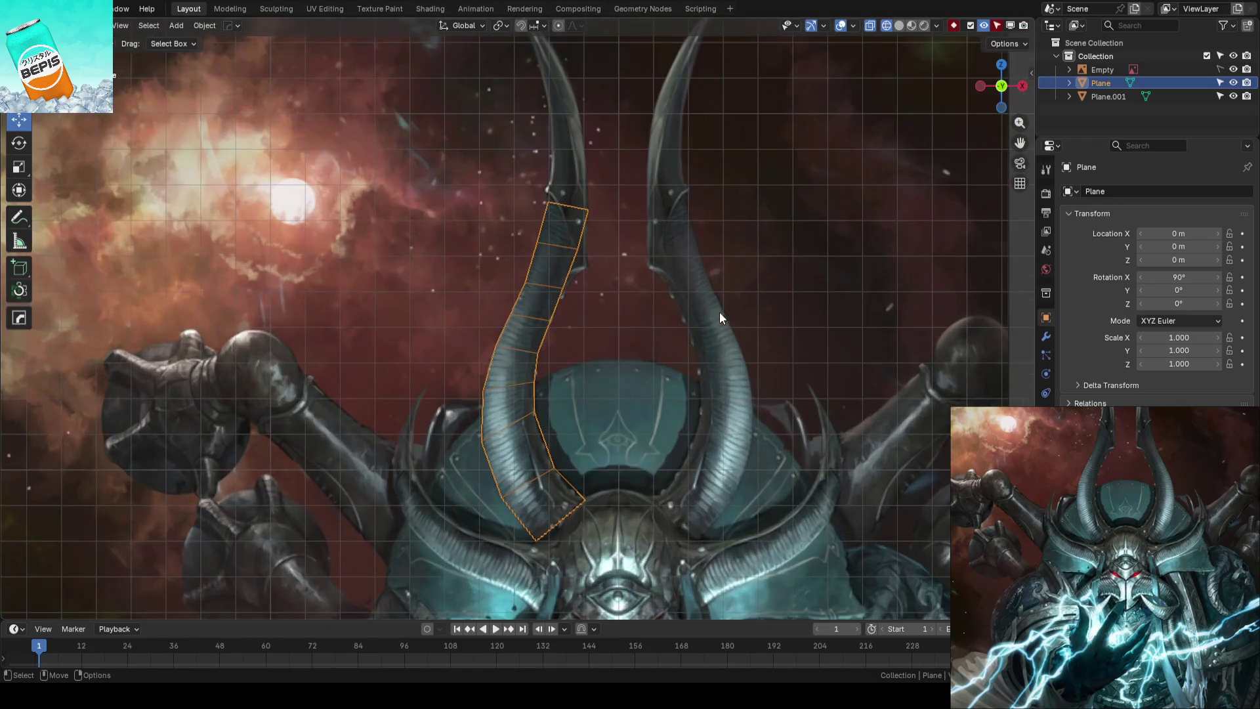
scroll(686, 318, "down", 2)
scroll(874, 287, "up", 1)
scroll(545, 307, "up", 2)
Save, add an edge loop high on the horn strip and tweak its vertices onto the outline
key("ctrl+s")
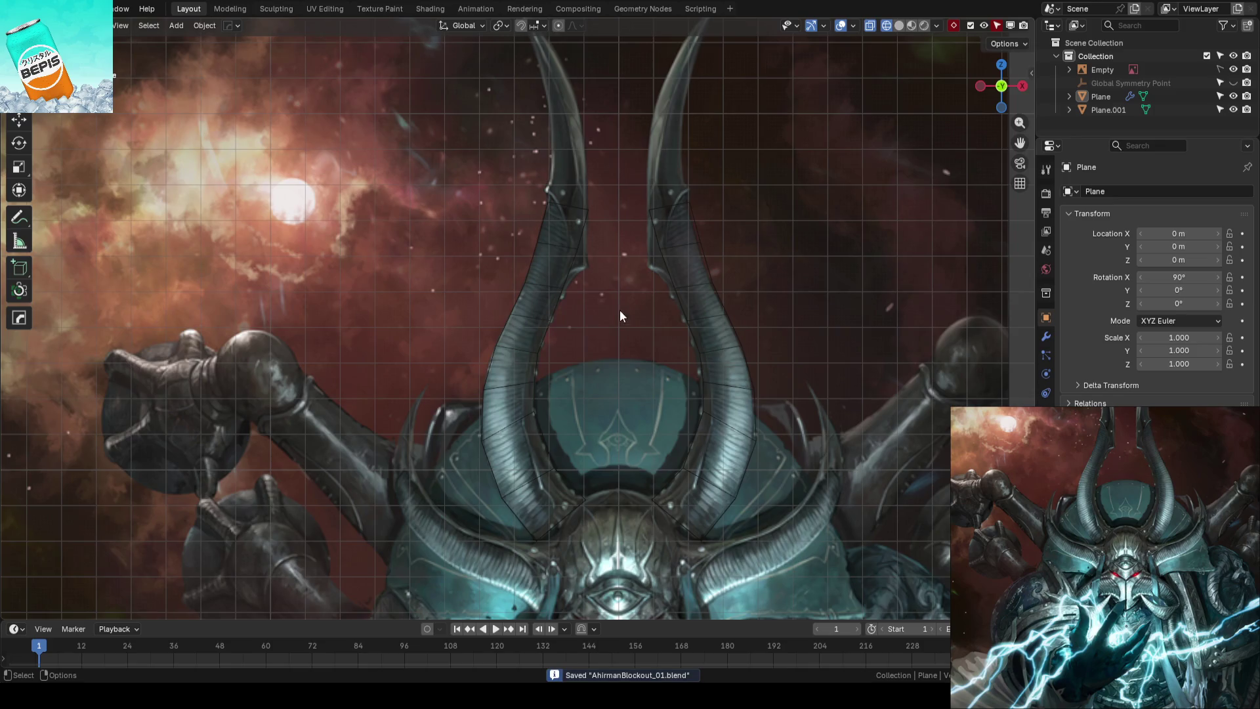
scroll(619, 310, "up", 1)
left_click(604, 281)
scroll(655, 243, "up", 1)
scroll(663, 317, "up", 2)
scroll(662, 324, "up", 1)
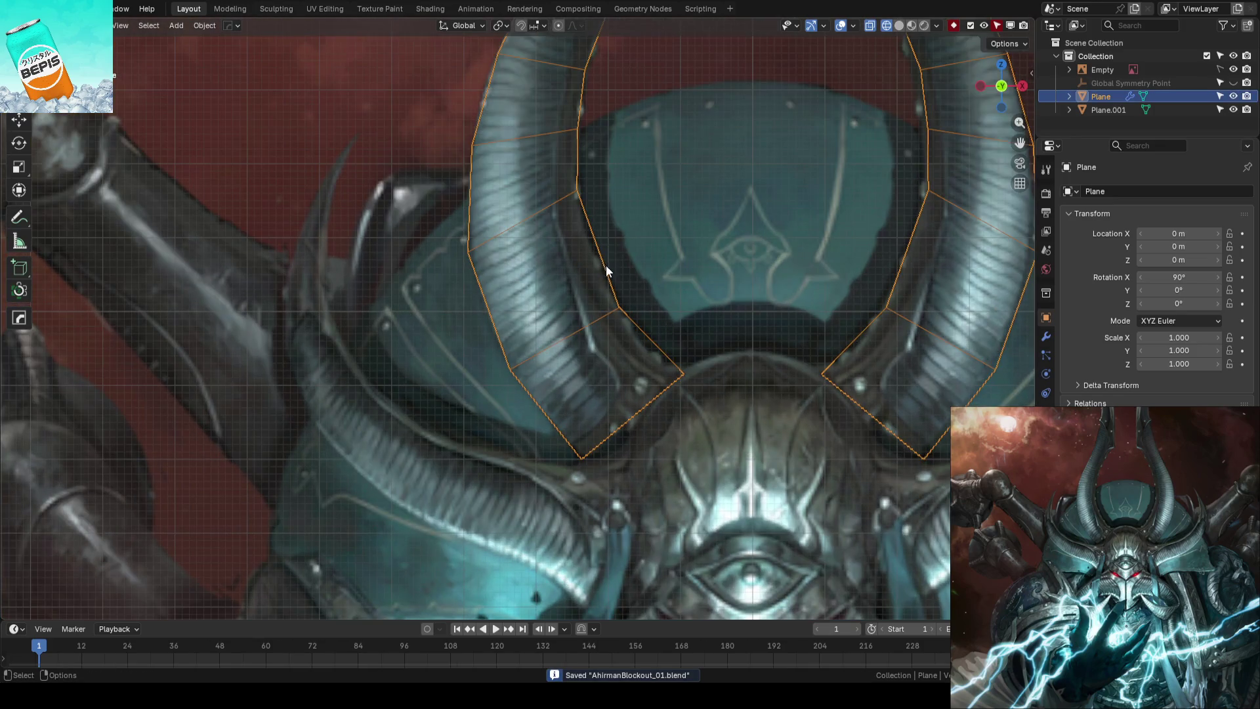
key("Tab")
scroll(659, 206, "up", 3)
key("ctrl+r")
left_click(660, 206)
key("t")
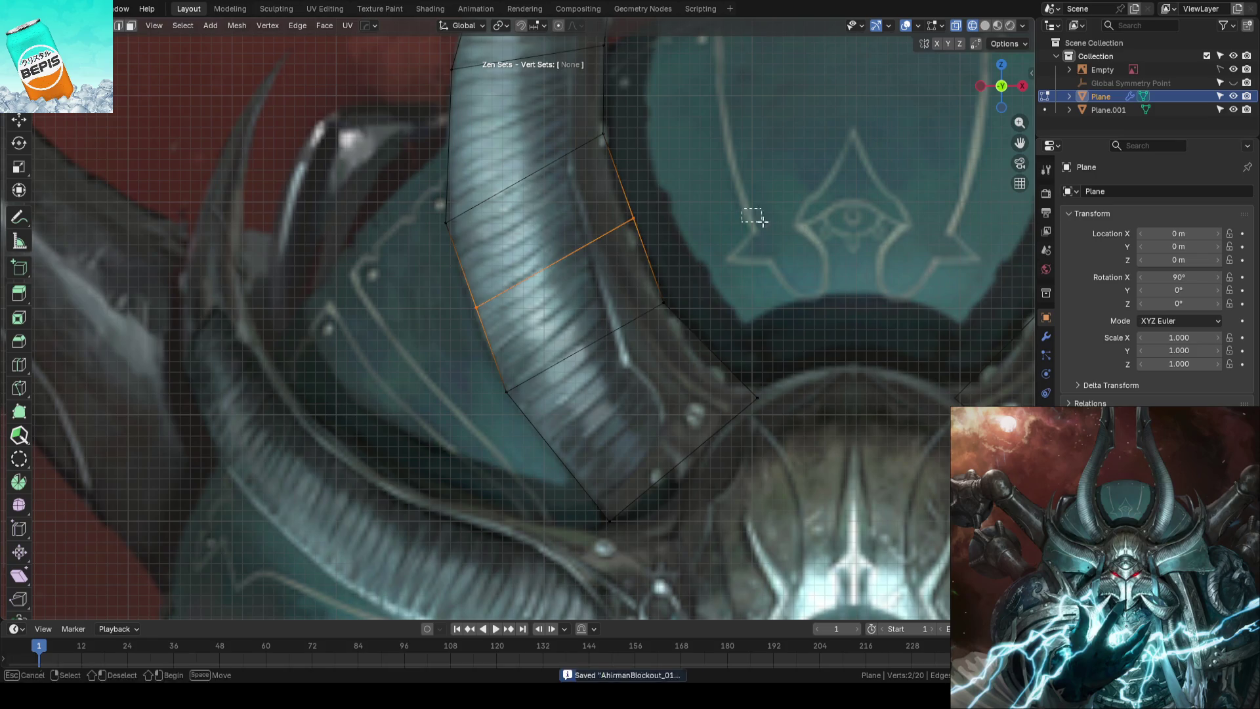
left_click_drag(637, 217, 629, 223)
left_click_drag(477, 306, 471, 310)
left_click_drag(628, 224, 631, 237)
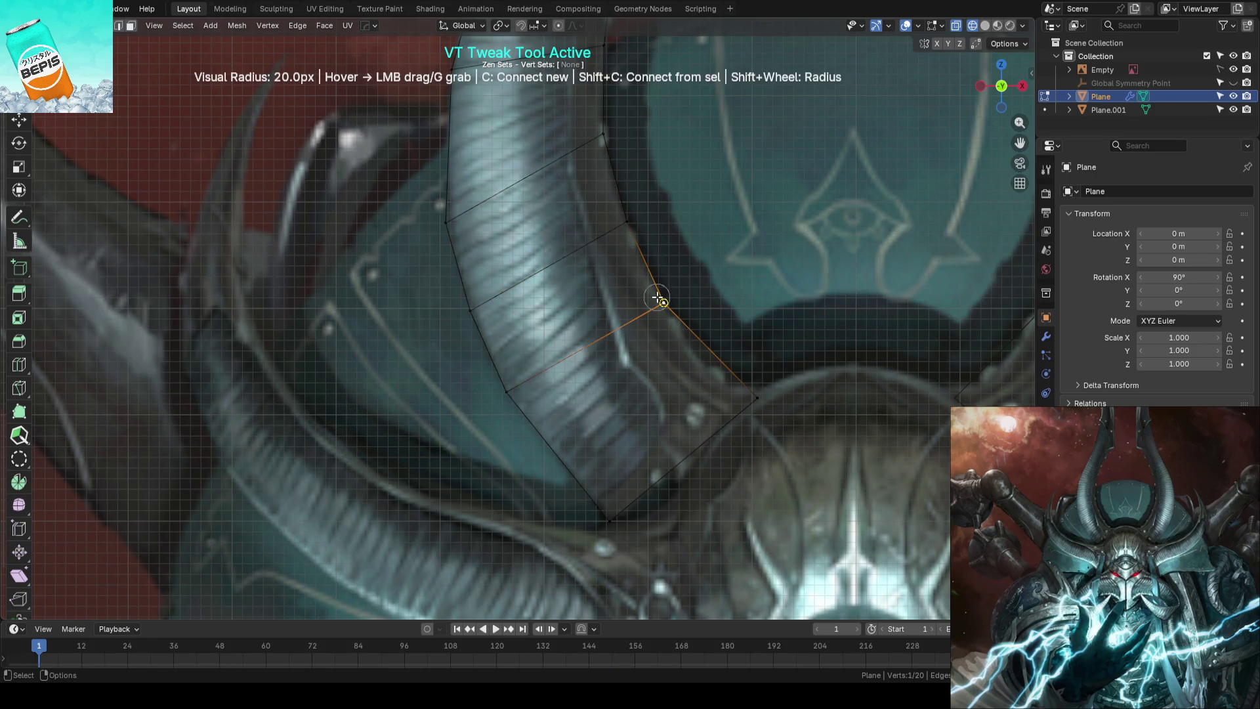
Add a loop near the horn base and pull its vertices to the outer edge
key("ctrl+r")
left_click(694, 337)
left_click_drag(706, 352, 707, 355)
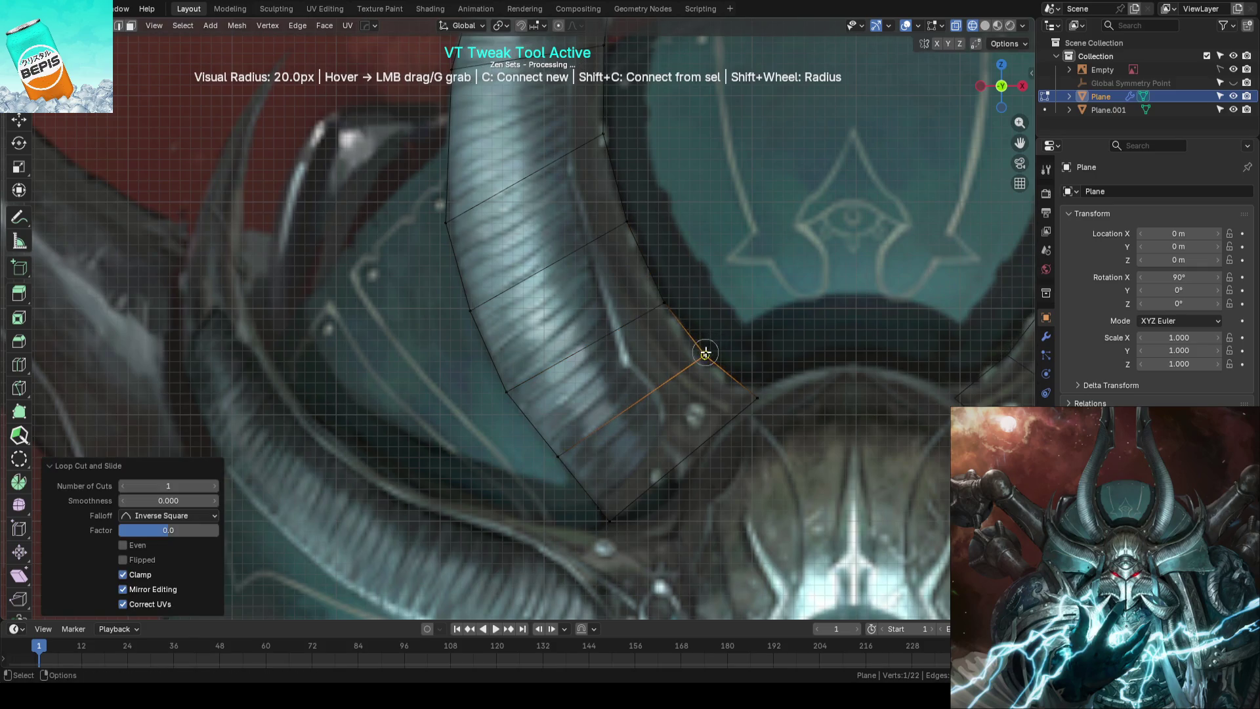
left_click_drag(614, 522, 628, 530)
mouse_move(564, 453)
left_mouse_down()
mouse_move(470, 309)
mouse_move(450, 211)
left_mouse_up()
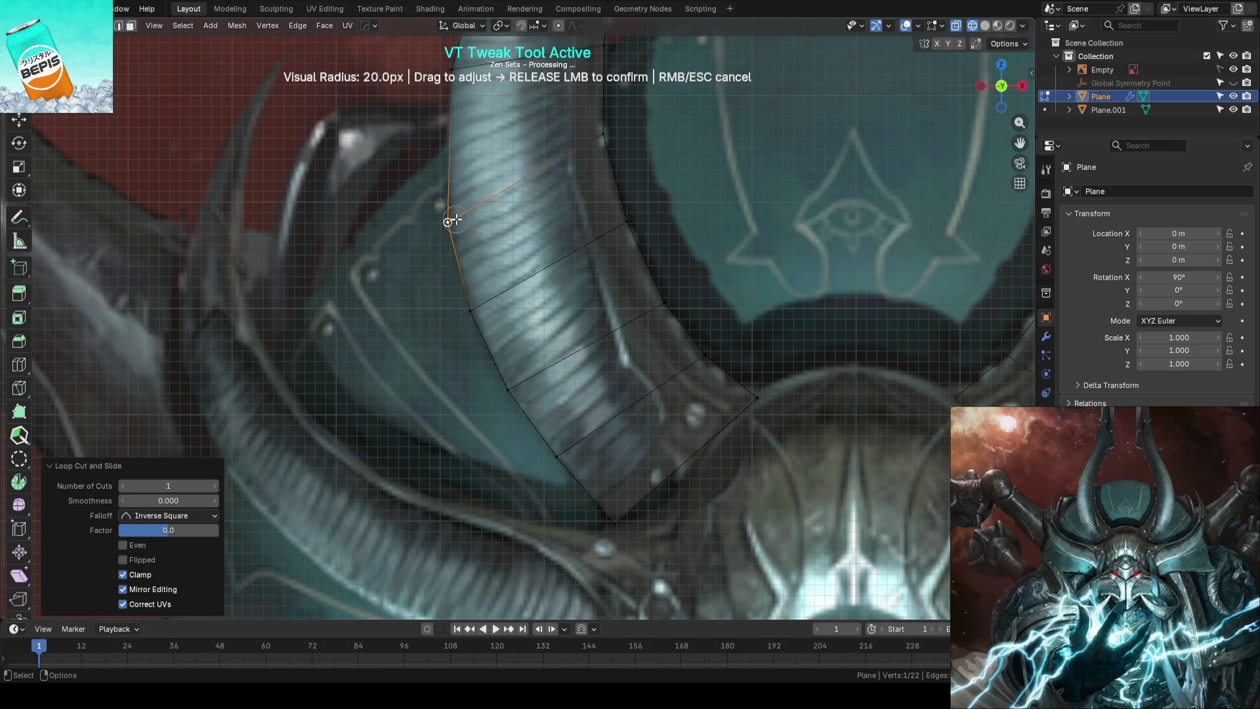
key("Escape")
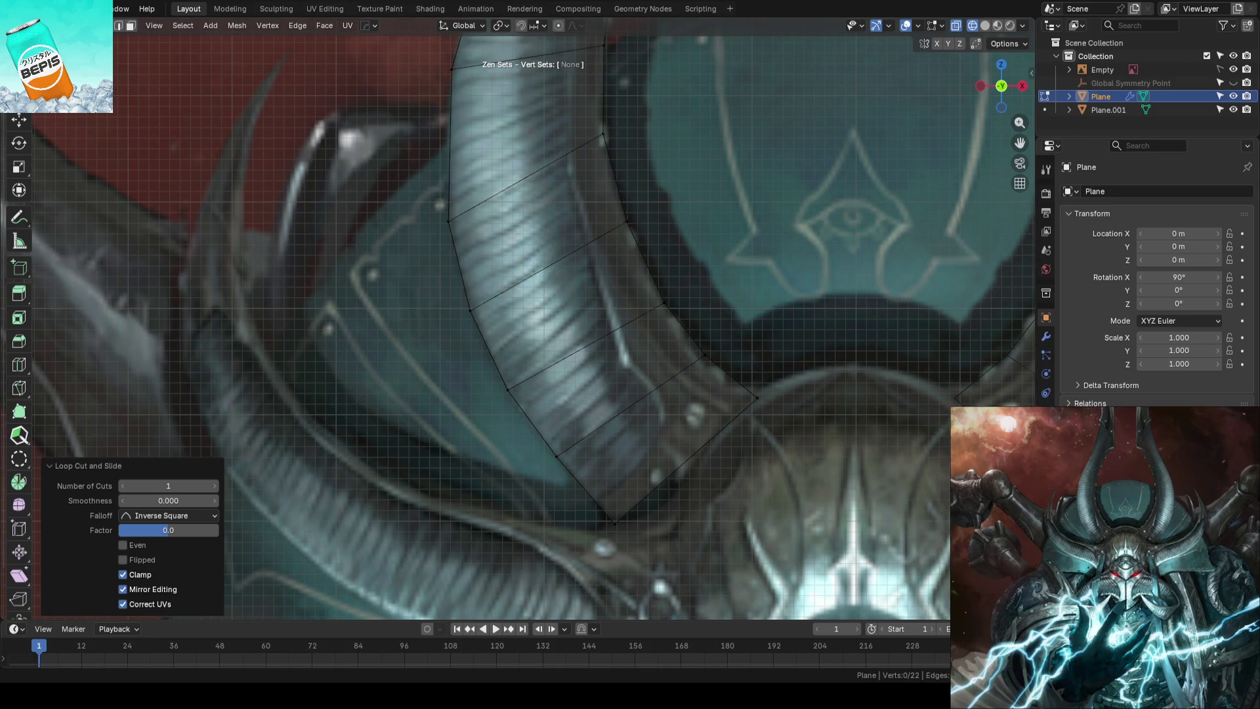
scroll(557, 213, "down", 2)
scroll(557, 213, "down", 2)
scroll(557, 214, "down", 1)
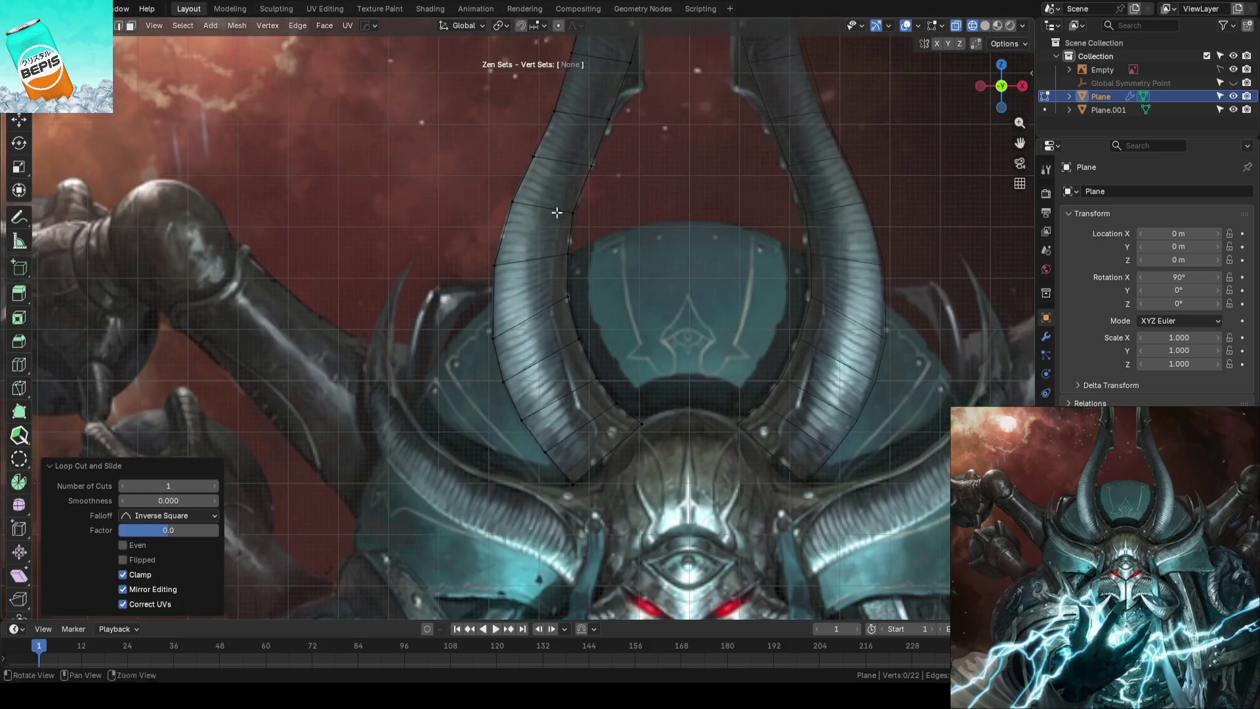
scroll(624, 266, "up", 2)
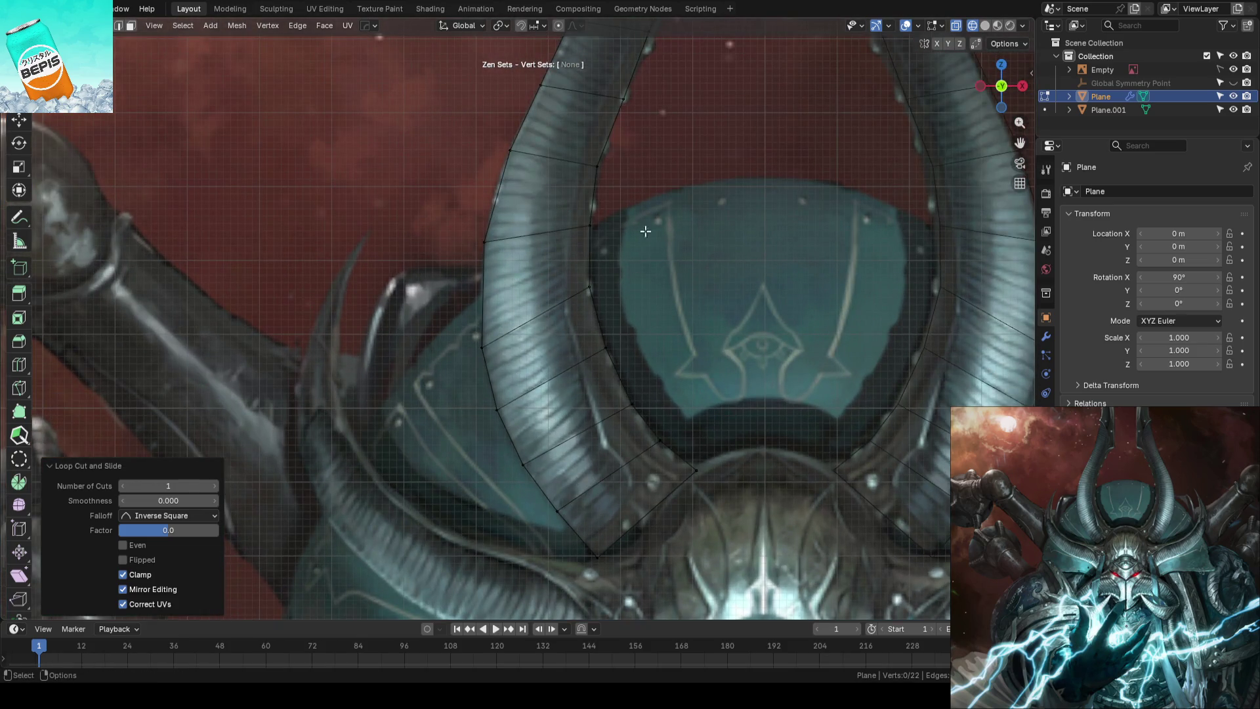
scroll(655, 276, "up", 2)
Add another loop and vertex-slide its points along the horn edge up to the kink
left_click(524, 310)
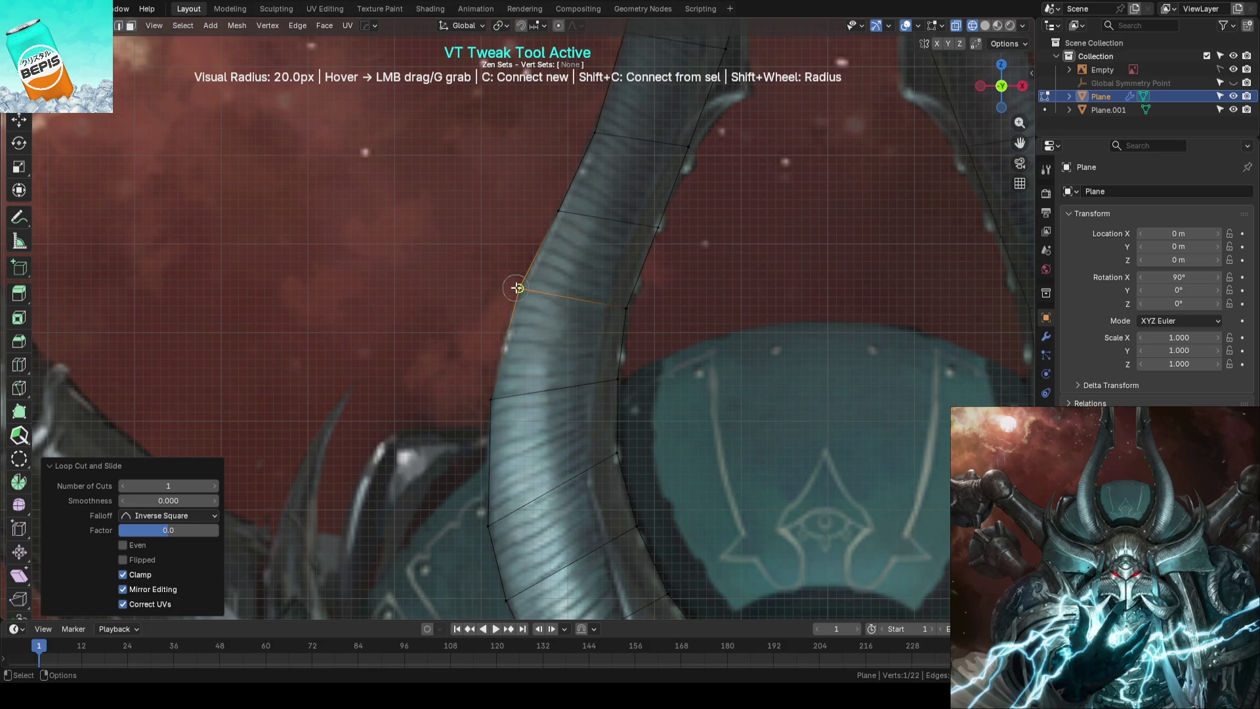
scroll(458, 415, "up", 1)
left_click(471, 404)
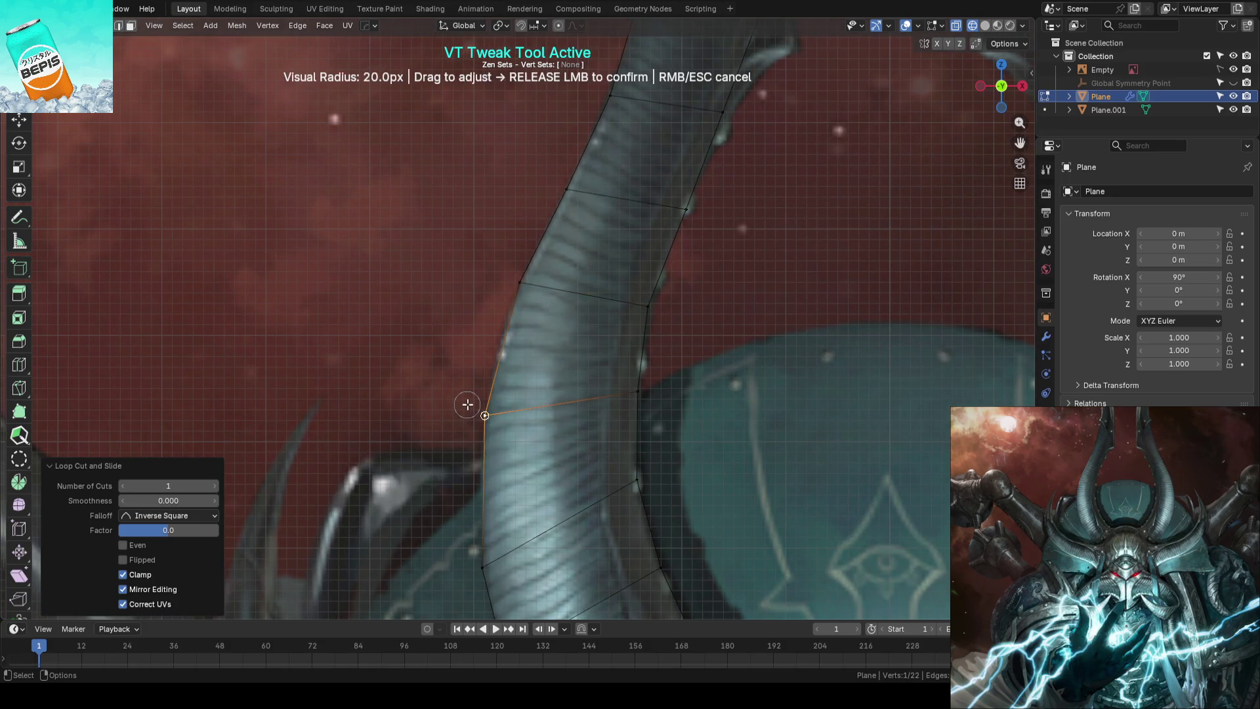
left_click_drag(497, 349, 501, 347)
mouse_move(653, 344)
left_mouse_down()
mouse_move(631, 397)
mouse_move(647, 292)
left_mouse_up()
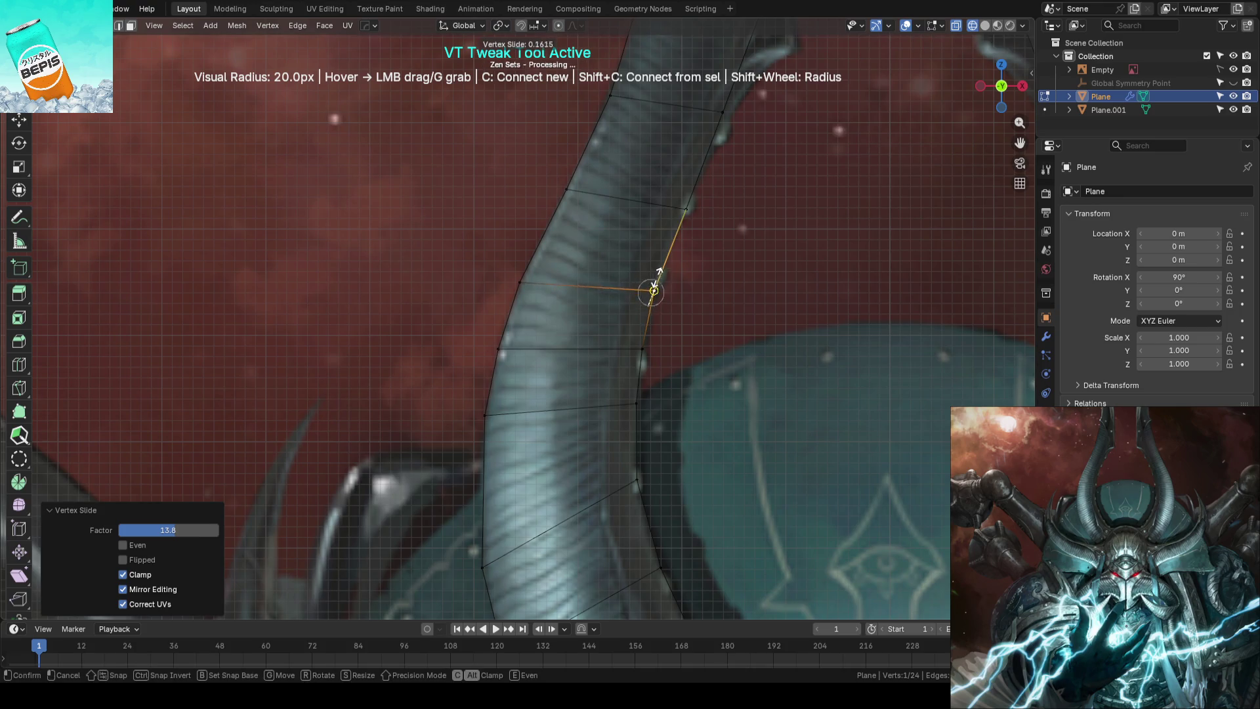
mouse_move(650, 295)
middle_mouse_down()
mouse_move(712, 368)
mouse_move(549, 318)
middle_mouse_up()
left_click_drag(549, 315, 548, 311)
left_click(661, 328)
middle_click_drag(661, 303, 773, 217)
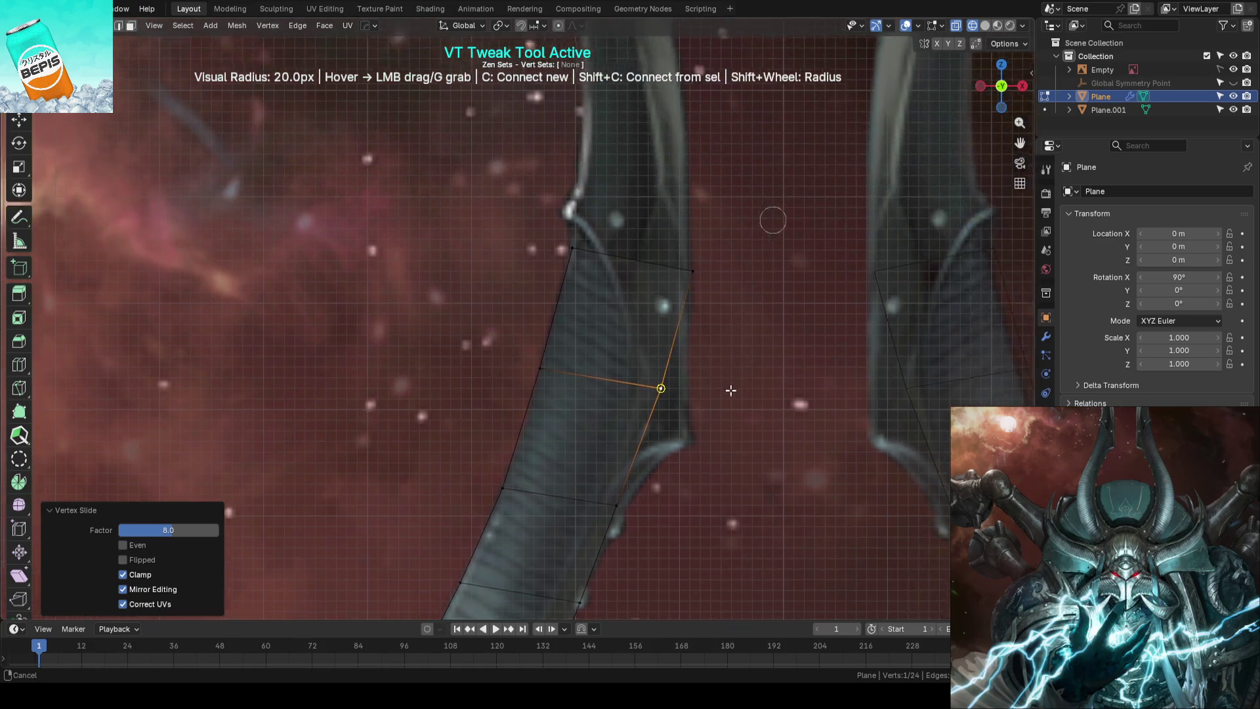
left_click_drag(692, 285, 683, 284)
scroll(754, 304, "down", 6)
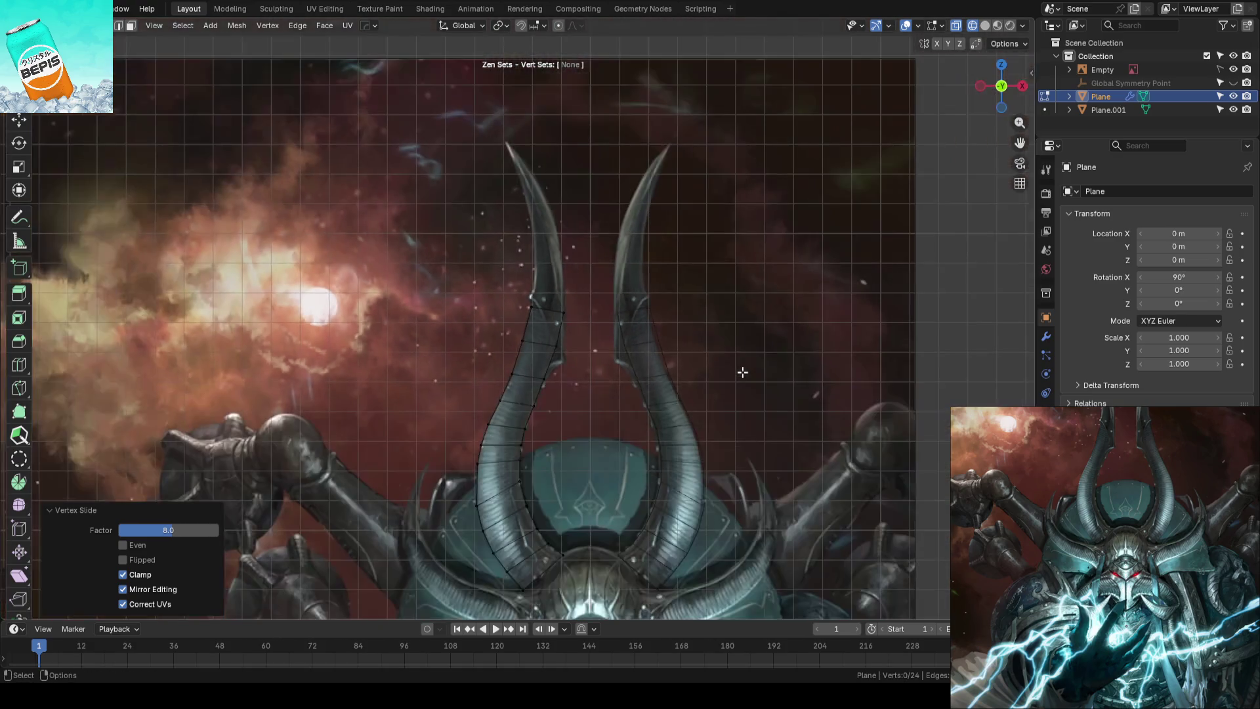
Return to Object Mode and save the blockout file
key("Tab")
key("ctrl+s")
scroll(627, 460, "up", 1)
scroll(765, 487, "up", 2)
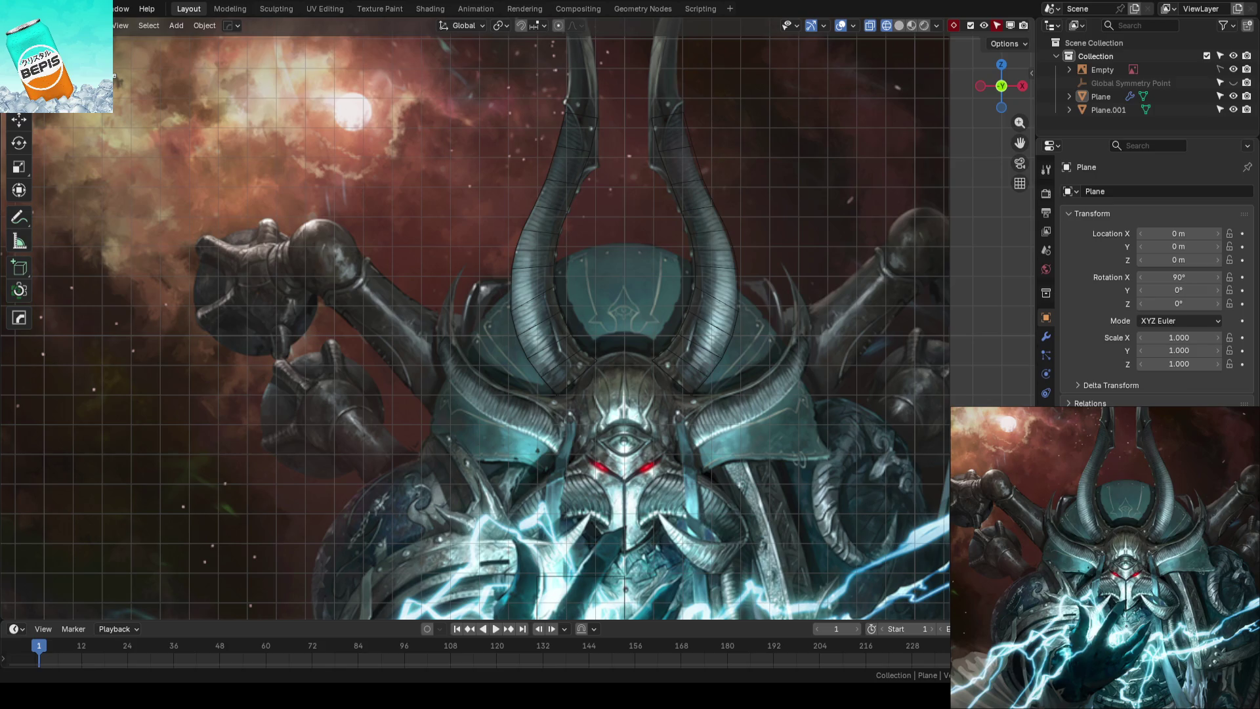
scroll(690, 335, "up", 3)
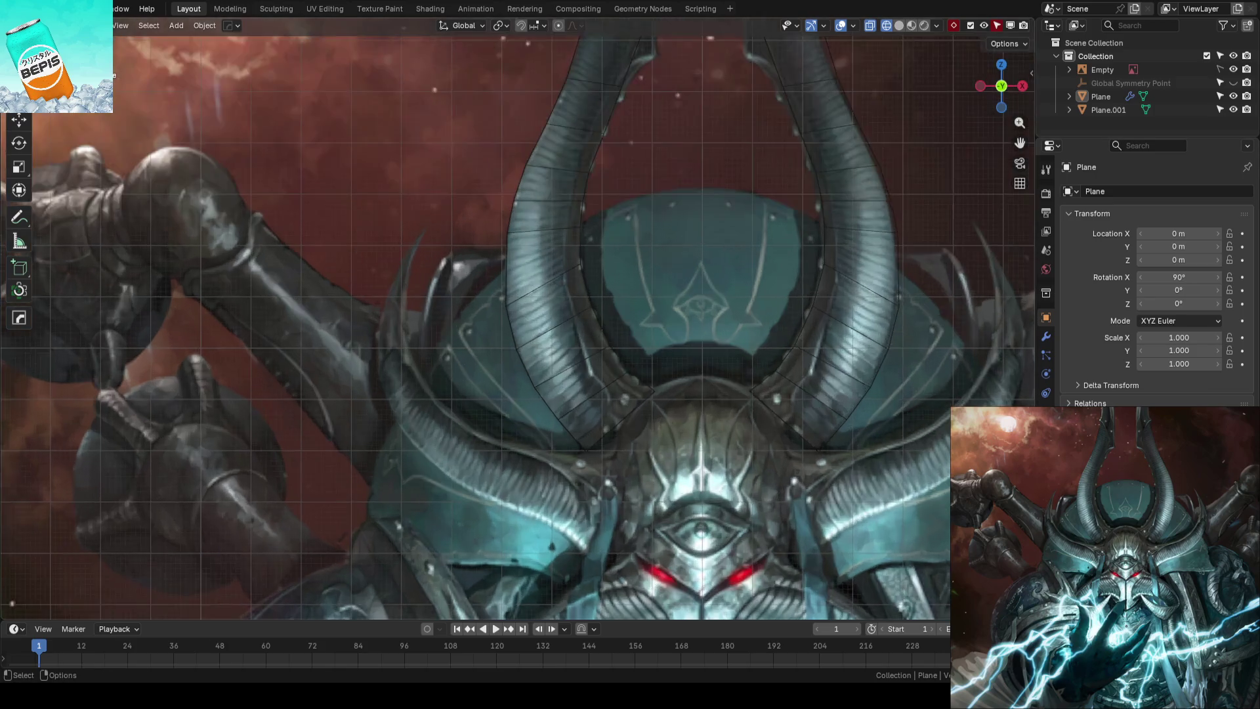
scroll(689, 335, "up", 1)
Vertex-slide the base edge of the left horn strip to follow the reference outline
left_click(630, 325)
key("ctrl+s")
key("Tab")
scroll(683, 338, "up", 2)
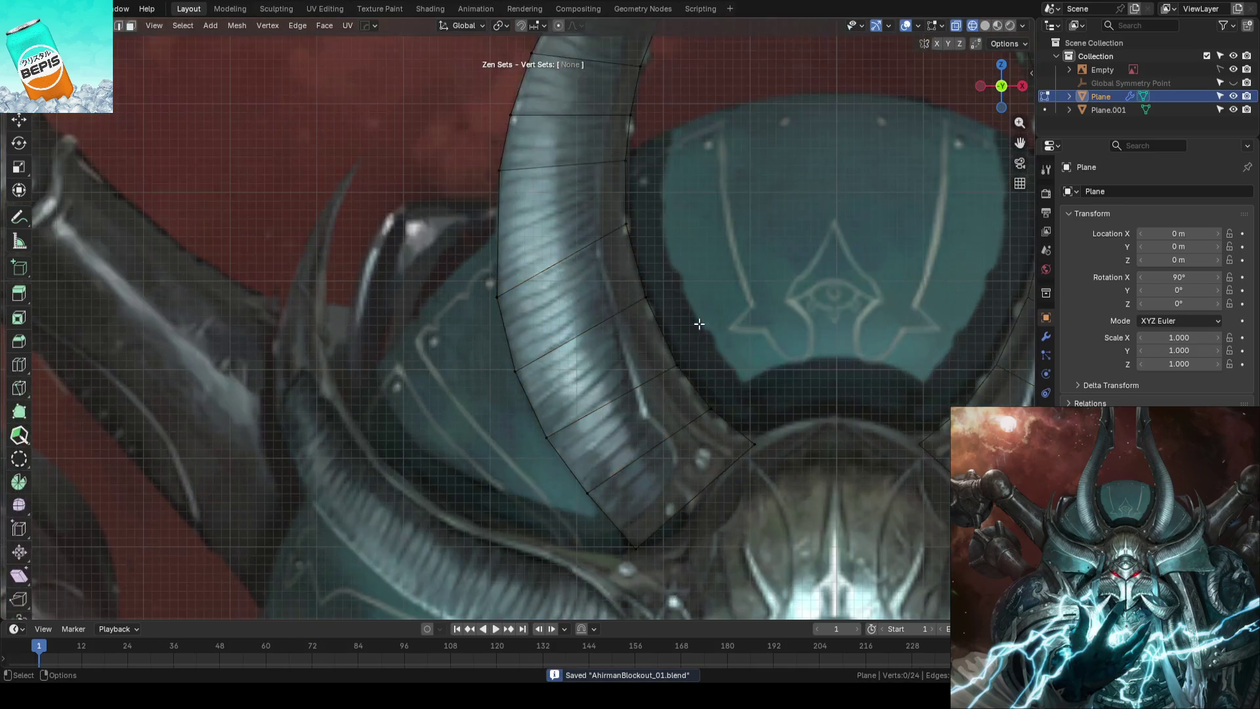
left_click(649, 292)
key("shift+v")
left_click(668, 347)
key("shift+v")
left_click(696, 389)
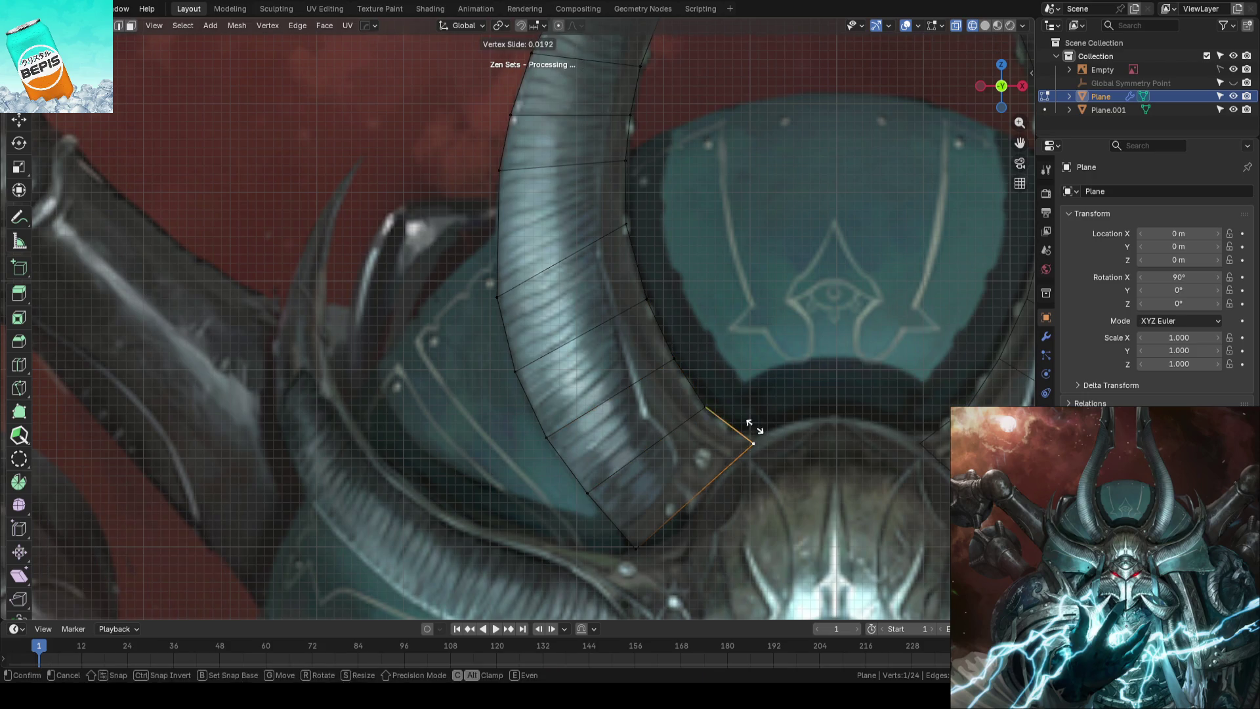
Leave mesh editing, deselect the horn mesh and save the file
key("Tab")
scroll(754, 394, "down", 1)
scroll(750, 351, "down", 2)
left_click(685, 292)
key("ctrl+s")
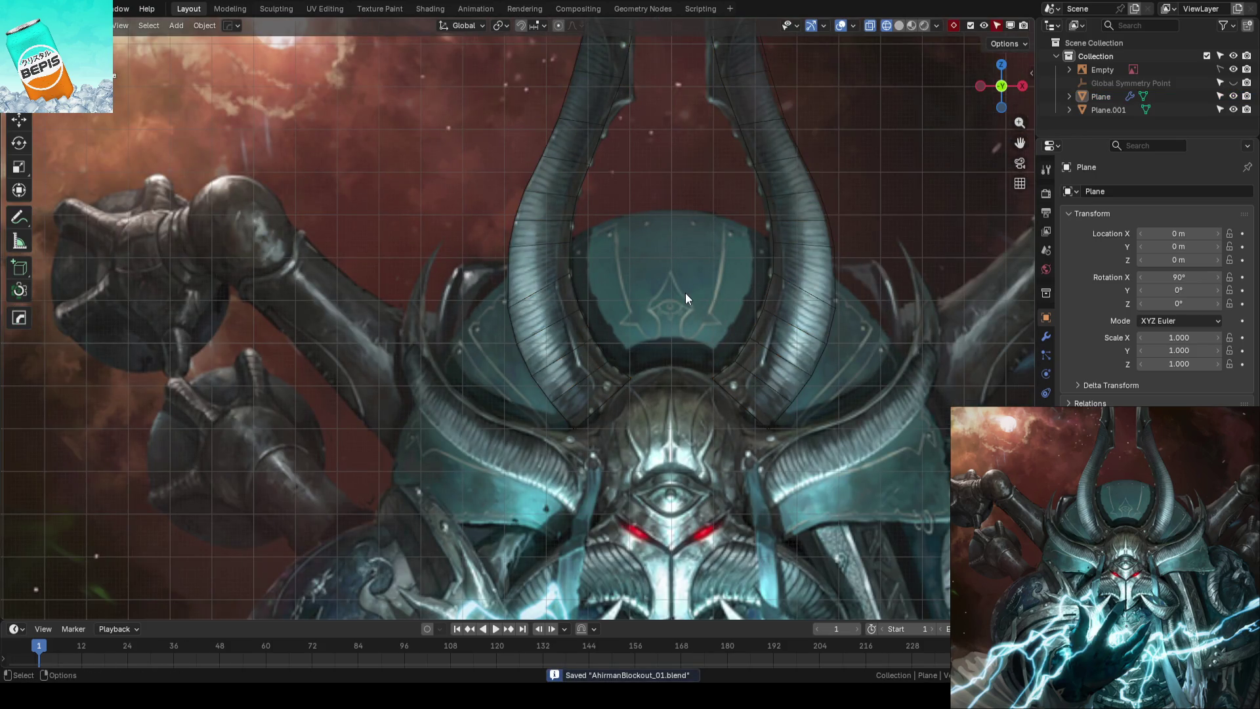
scroll(686, 293, "down", 1)
scroll(621, 215, "down", 2)
scroll(641, 175, "up", 1)
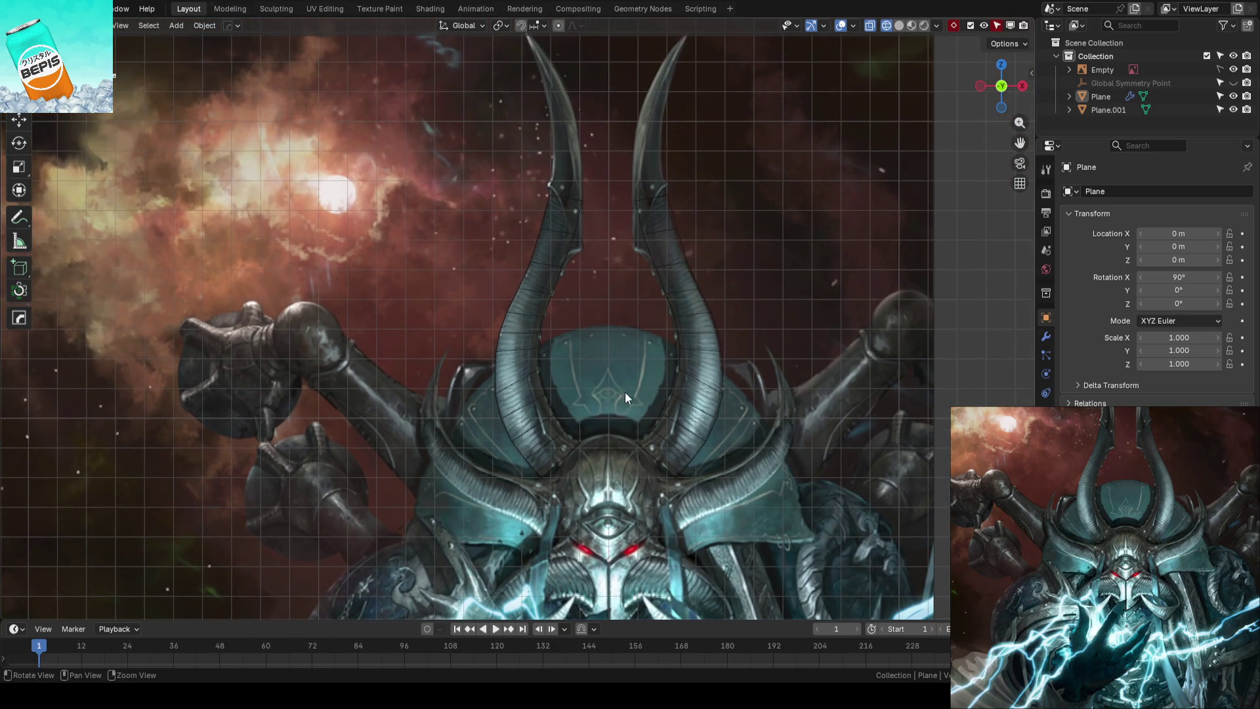
Pan the view over the figure and resave the blockout file
middle_click_drag(626, 392, 587, 251, "shift")
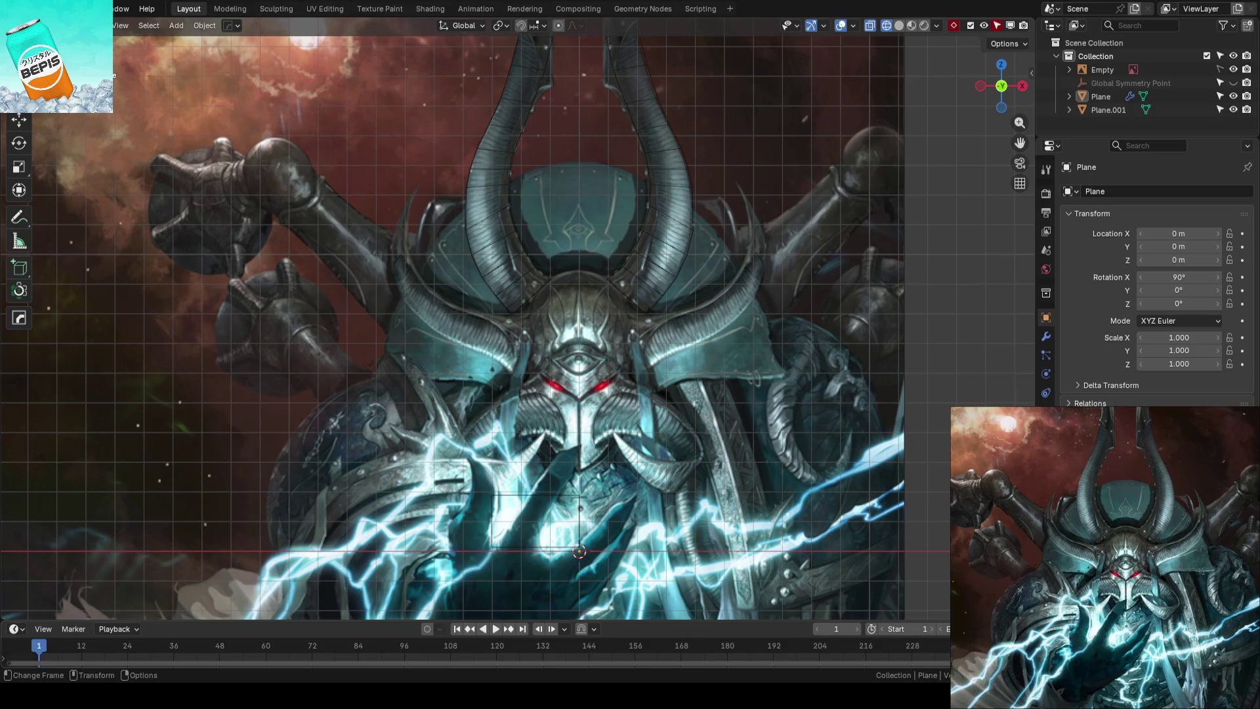
key("ctrl+s")
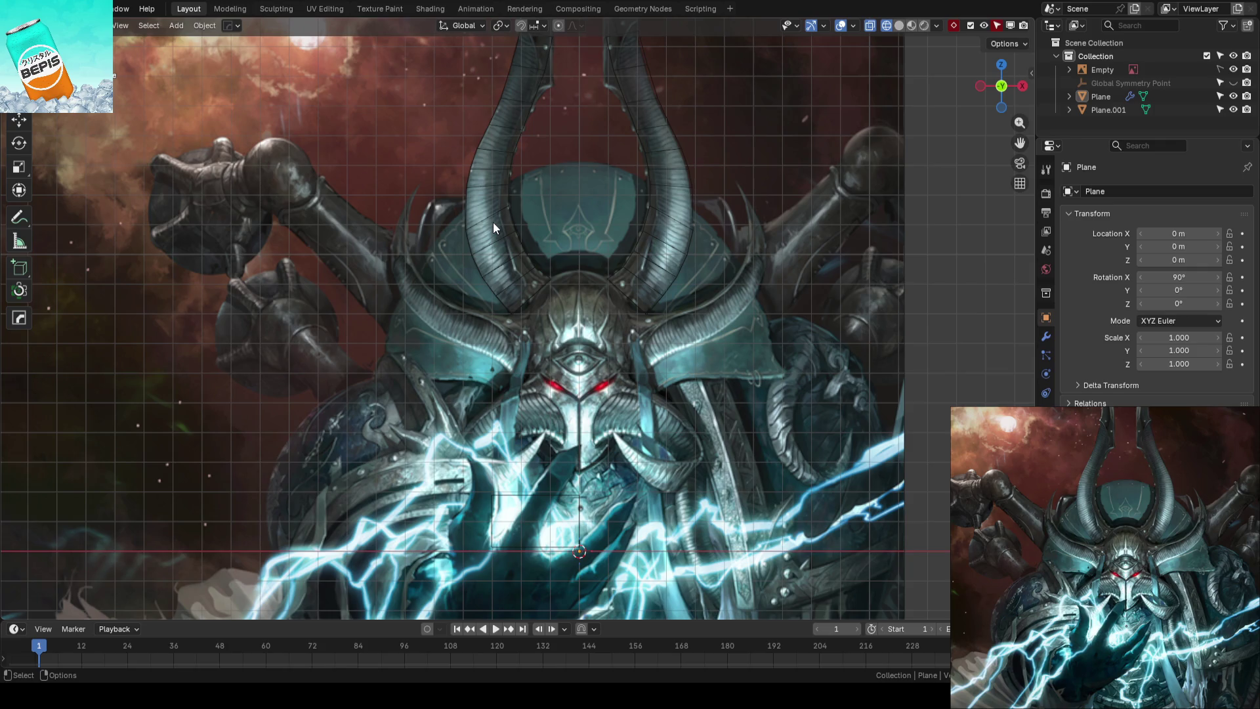
scroll(493, 222, "down", 1)
scroll(517, 363, "down", 2)
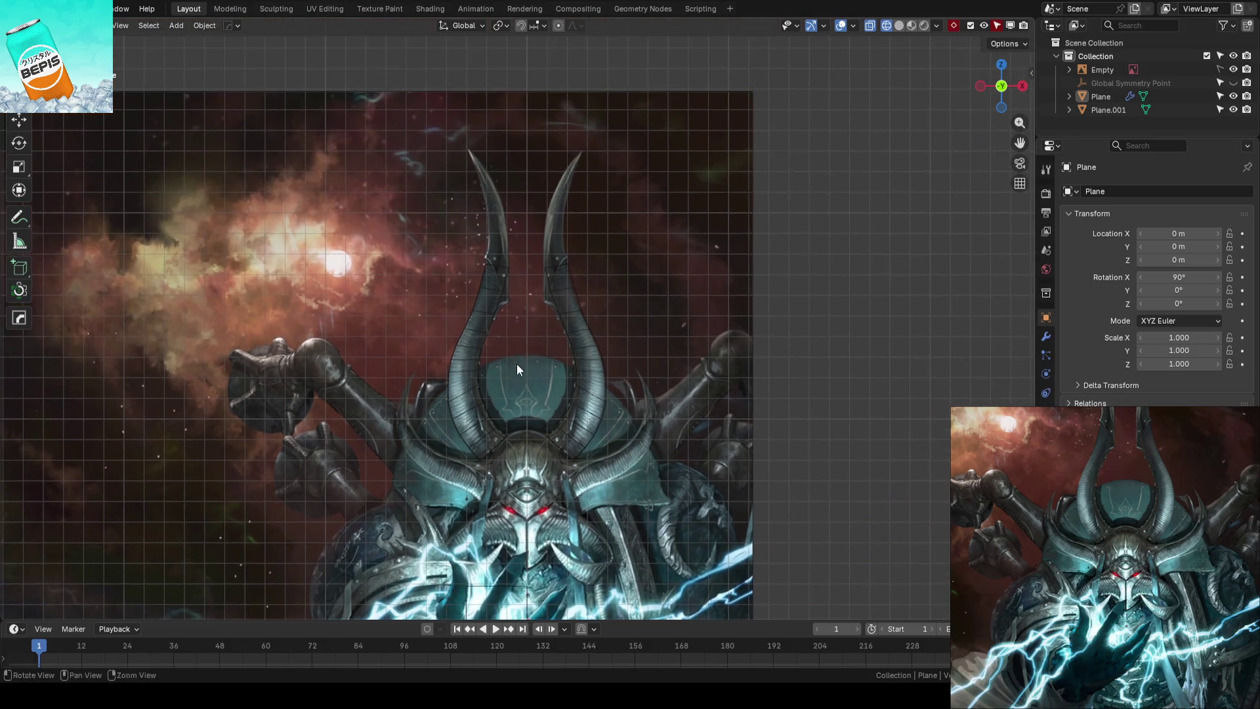
key("ctrl+s")
scroll(520, 337, "up", 4)
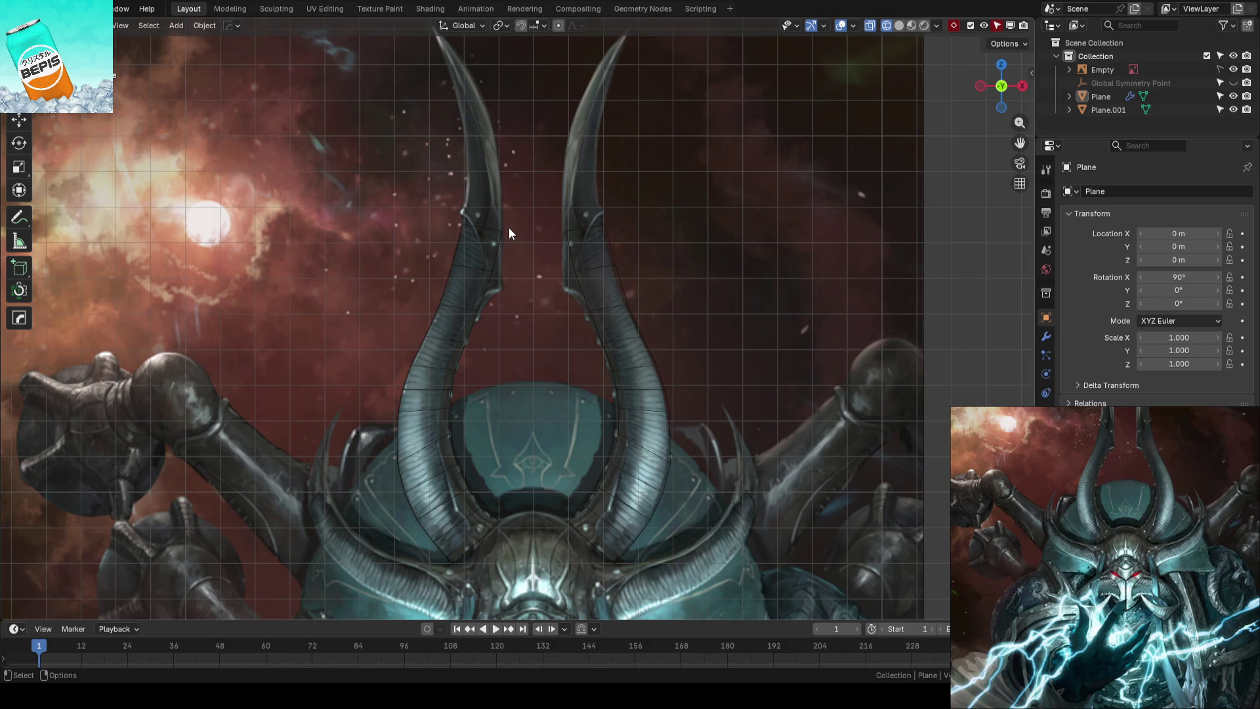
scroll(515, 201, "up", 2)
Duplicate a top face of the left horn and separate it into its own tip object
left_click(497, 270)
key("Tab")
left_click(492, 295)
scroll(511, 296, "up", 1)
key("shift+d")
left_click(554, 229)
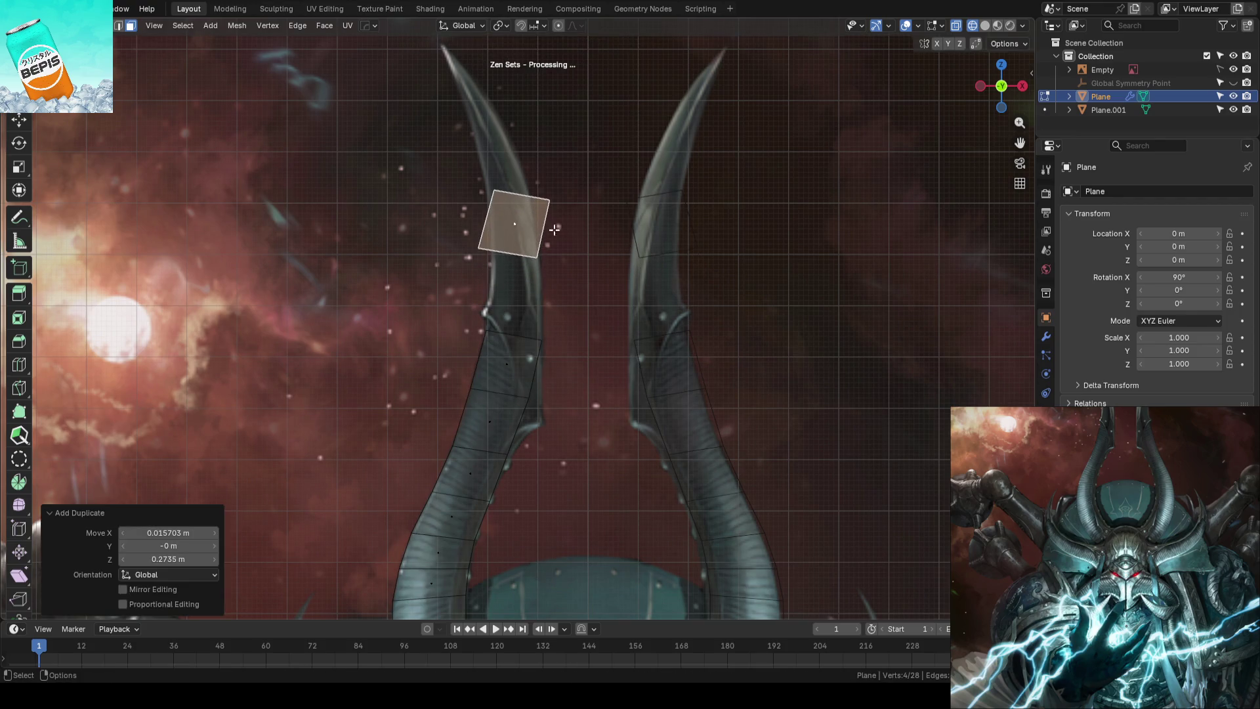
scroll(615, 228, "up", 2)
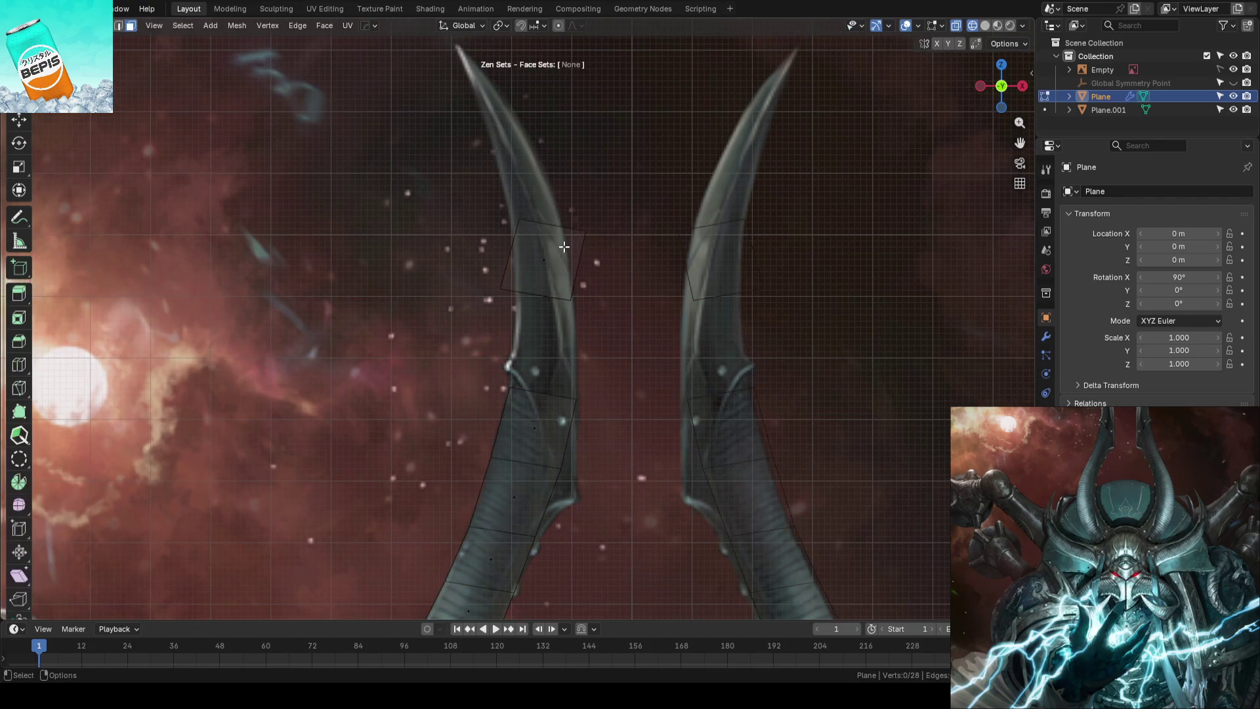
key("p")
left_click(493, 246)
key("Tab")
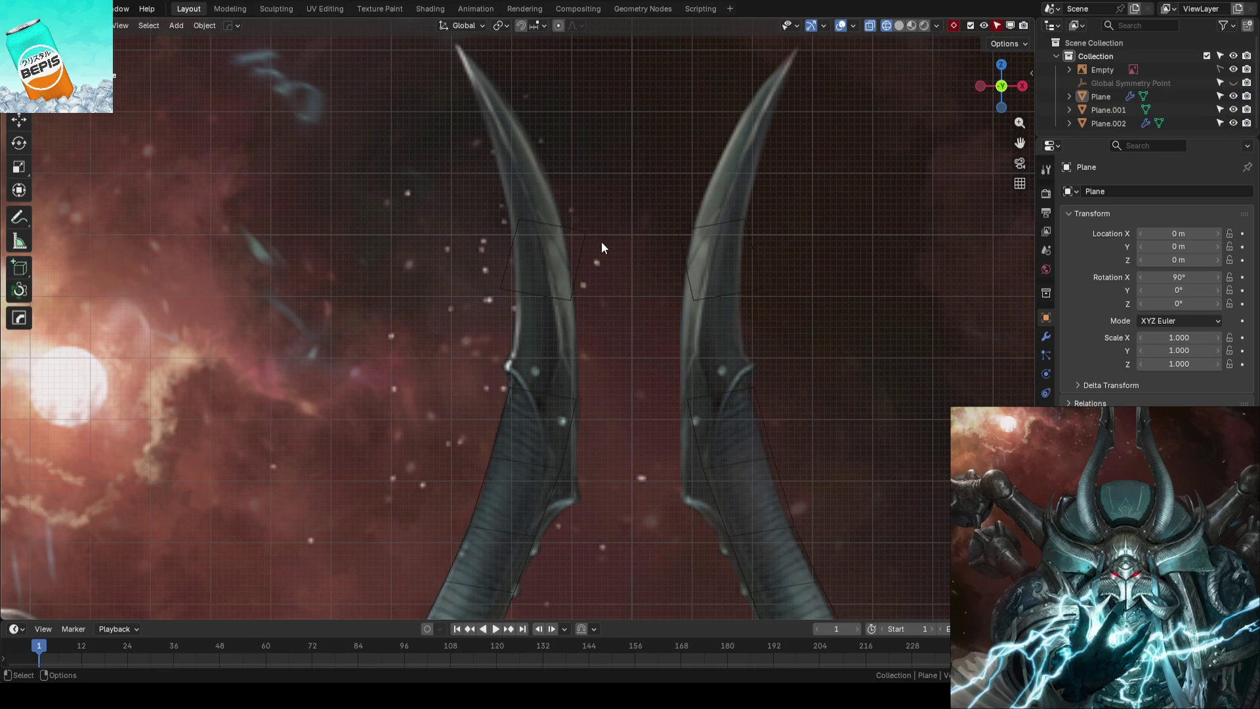
Fit the new face's corners to the horn outline and extrude its top edge up to the tip
left_click(596, 239)
key("Tab")
left_click(482, 196)
key("v")
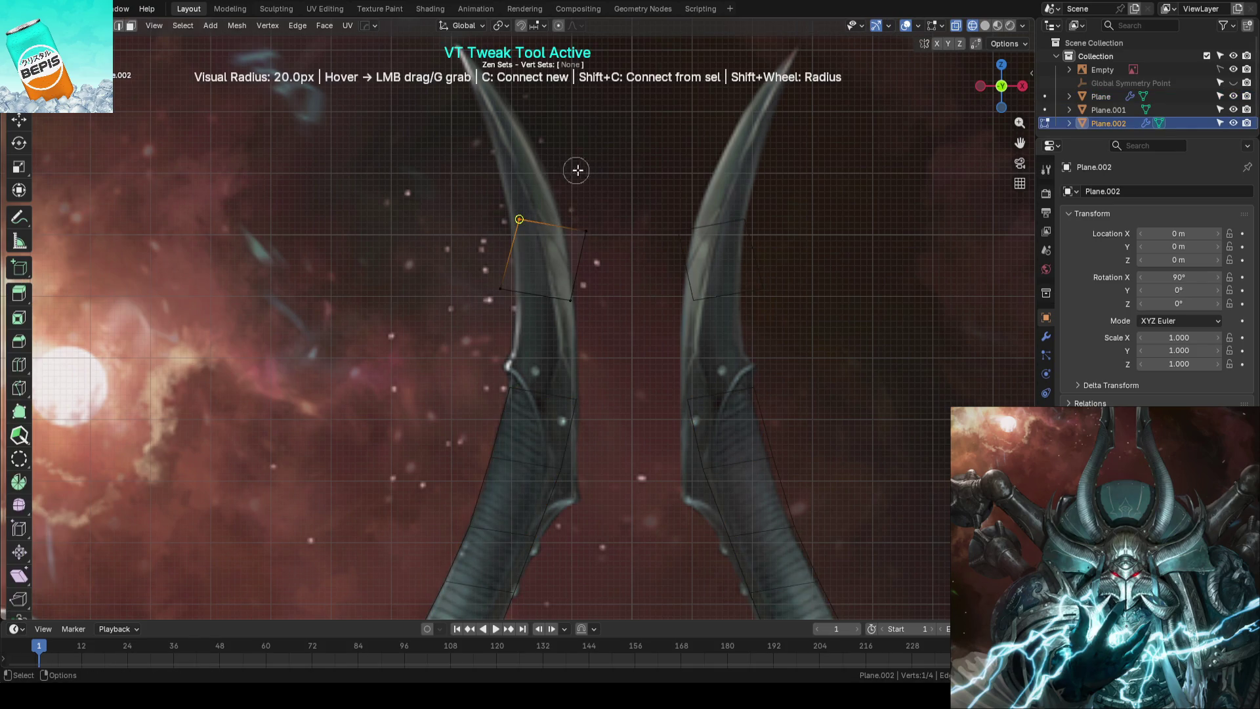
mouse_move(580, 227)
left_mouse_down()
mouse_move(595, 222)
mouse_move(560, 220)
left_mouse_up()
mouse_move(501, 287)
left_mouse_down()
mouse_move(514, 290)
mouse_move(561, 219)
left_mouse_up()
scroll(592, 170, "up", 3)
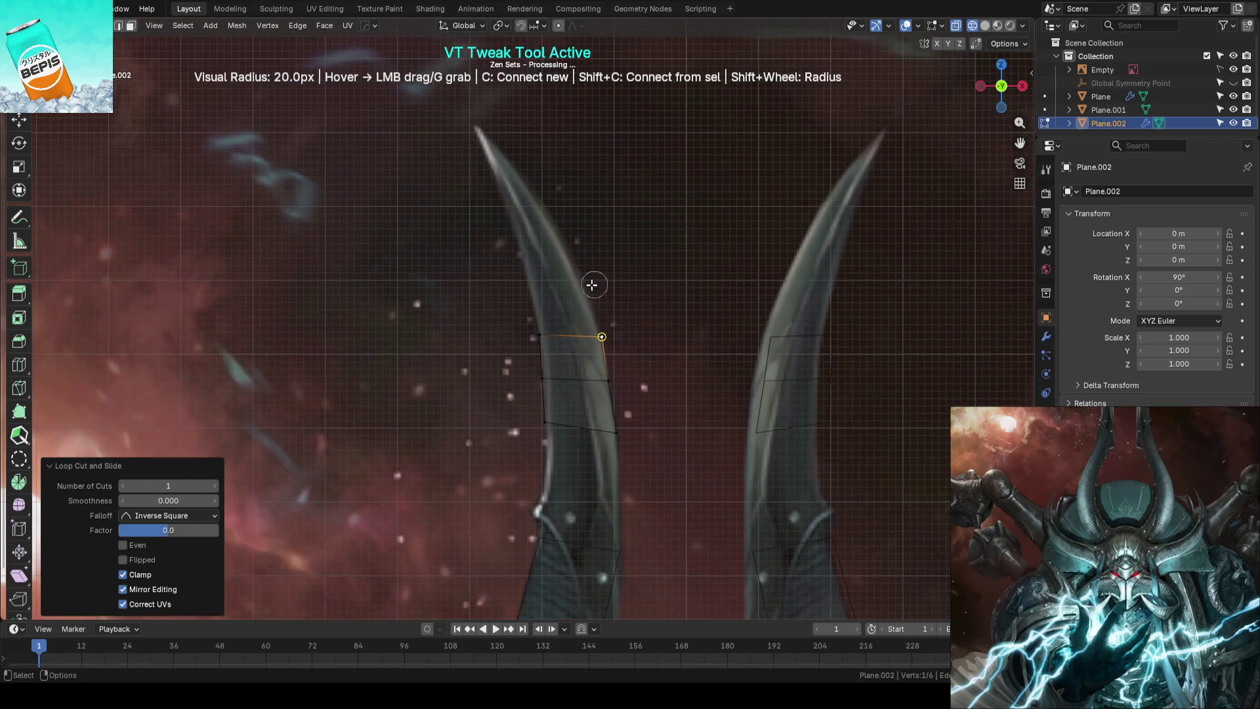
mouse_move(577, 332)
left_mouse_down()
mouse_move(510, 115)
mouse_move(478, 122)
left_mouse_up()
left_click(509, 114)
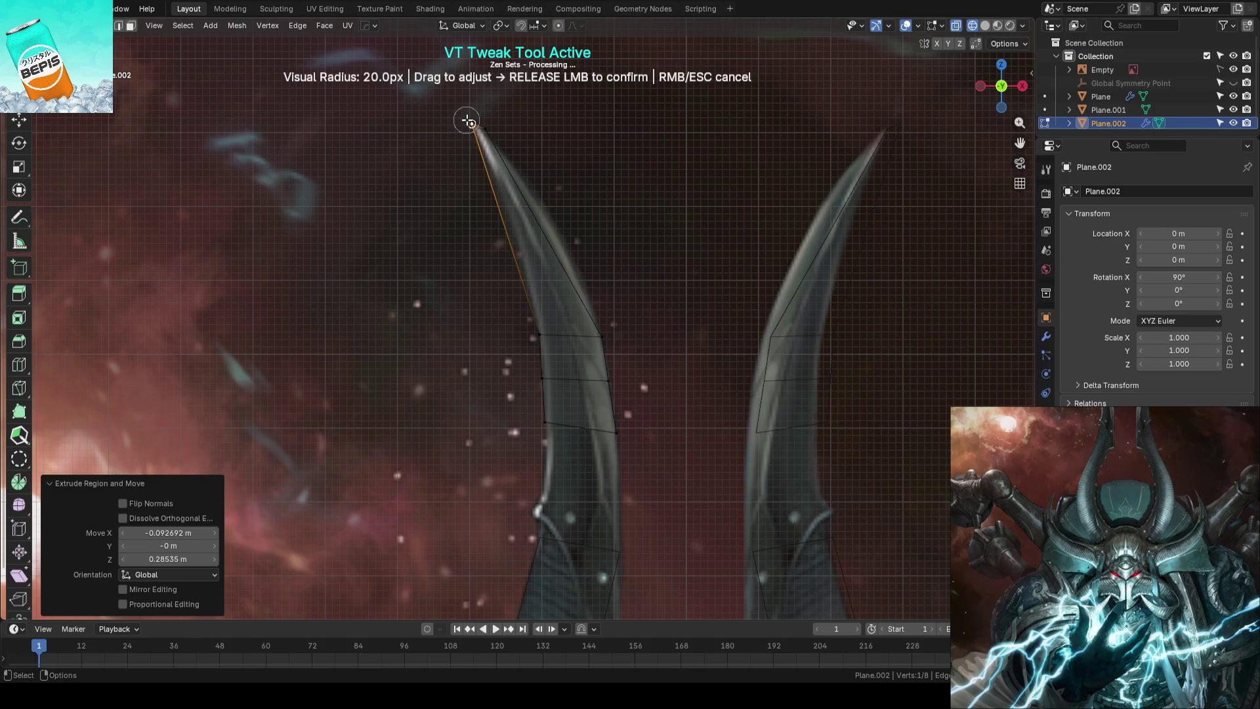
scroll(487, 209, "up", 3)
scroll(487, 209, "up", 2)
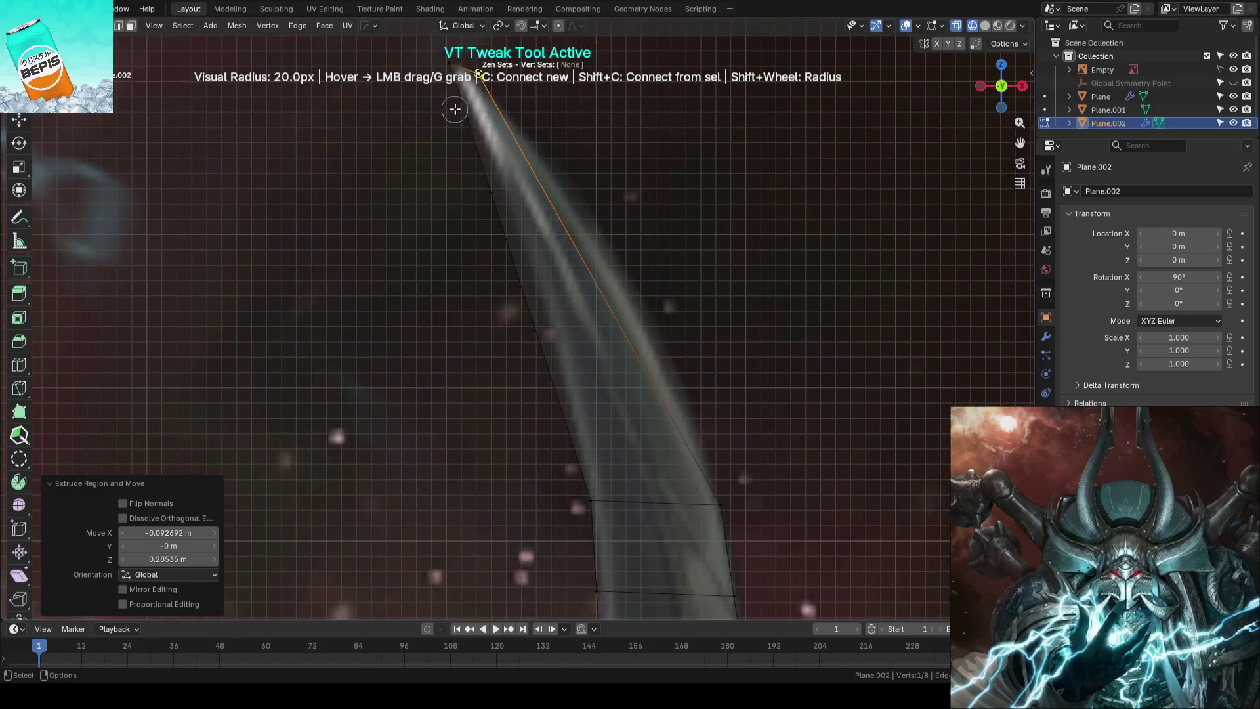
scroll(466, 214, "down", 2)
Pull the tip onto the horn's point, add edge loops, and align the new vertices to the outline
left_click_drag(479, 211, 493, 217)
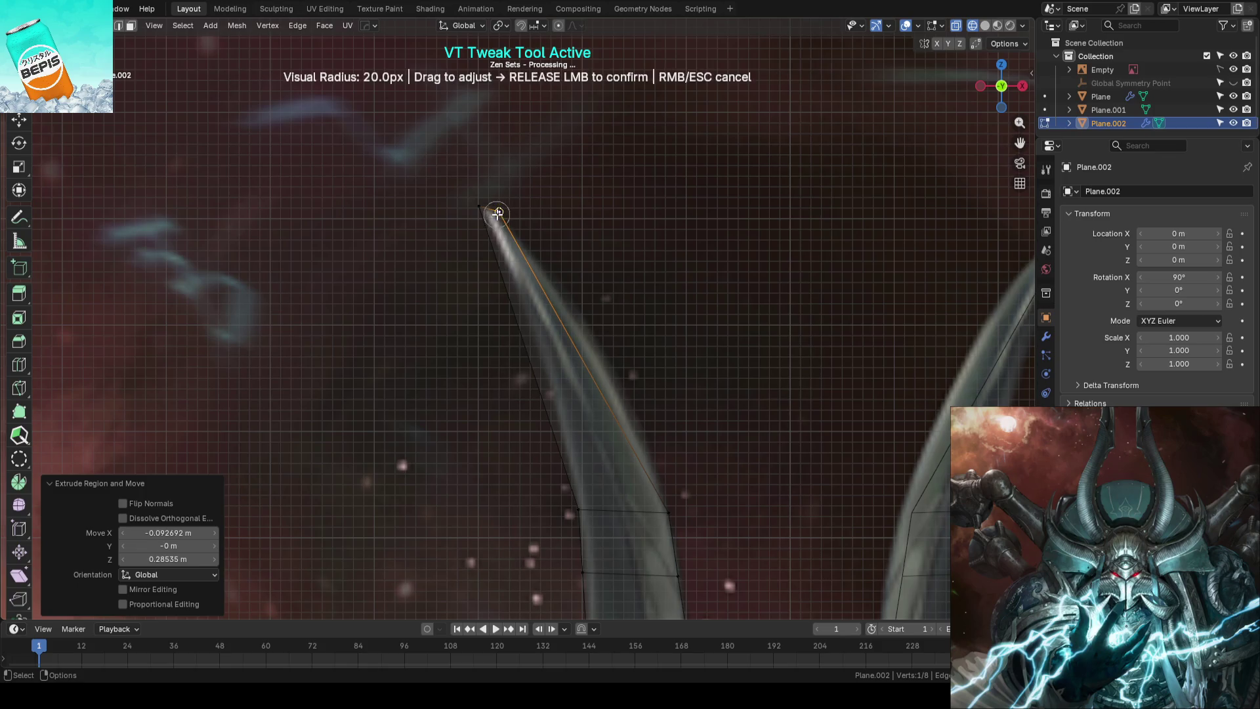
key("ctrl+r")
left_click(562, 263)
left_click_drag(551, 186, 487, 195)
left_click_drag(563, 240, 582, 278)
middle_click_drag(580, 296, 591, 240, "shift")
left_click_drag(591, 239, 597, 272)
left_click_drag(517, 270, 529, 270)
middle_click_drag(529, 270, 613, 202, "shift")
mouse_move(613, 203)
left_mouse_down()
mouse_move(619, 245)
mouse_move(529, 259)
mouse_move(581, 189)
left_mouse_up()
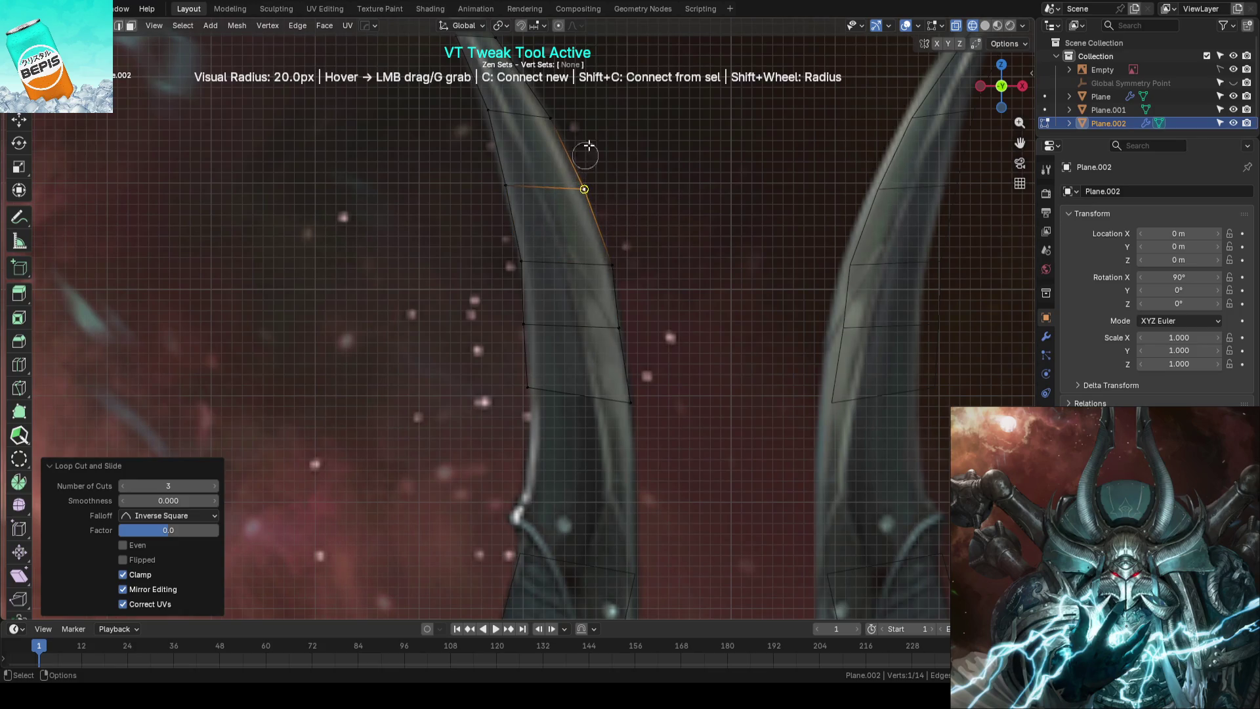
middle_click_drag(585, 189, 562, 239, "shift")
mouse_move(571, 217)
left_mouse_down()
mouse_move(503, 223)
mouse_move(475, 151)
left_mouse_up()
Slide several tip vertices along their edges to even out the loop spacing
key("g")
key("g")
left_click(475, 158)
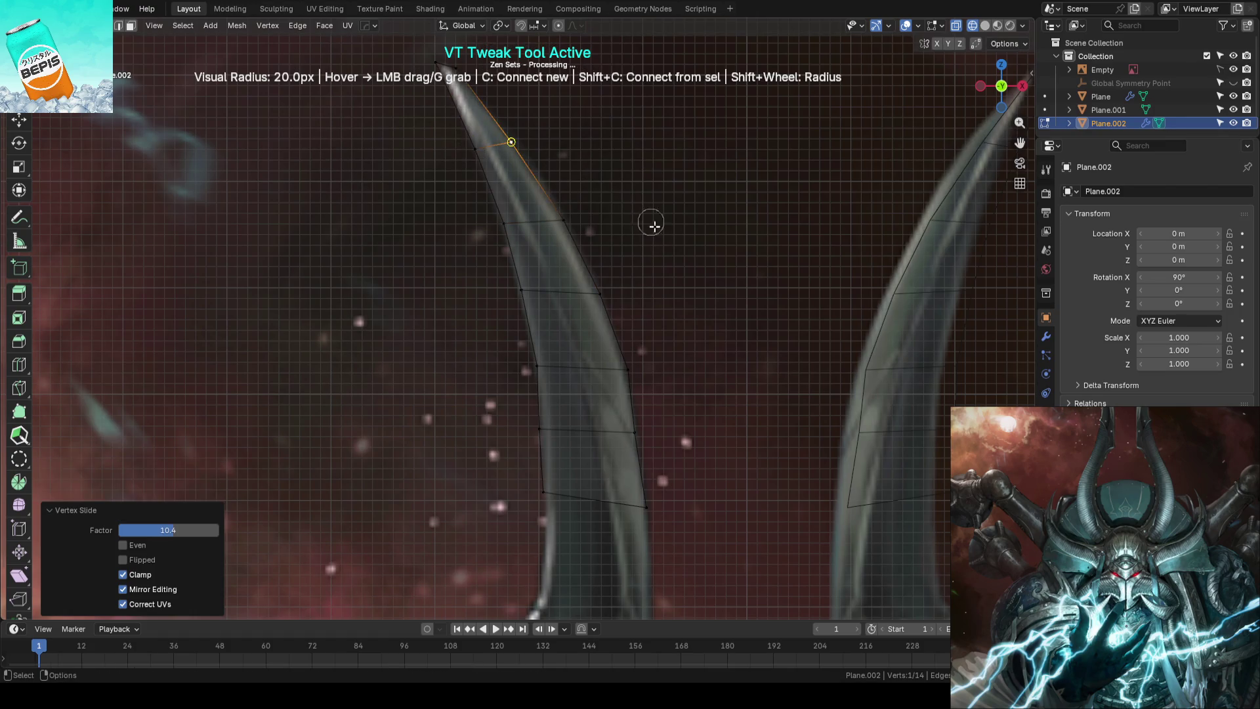
middle_click_drag(653, 225, 669, 295, "shift")
key("g")
key("g")
left_click(601, 231)
key("g")
key("g")
left_click(614, 268)
scroll(645, 281, "down", 3)
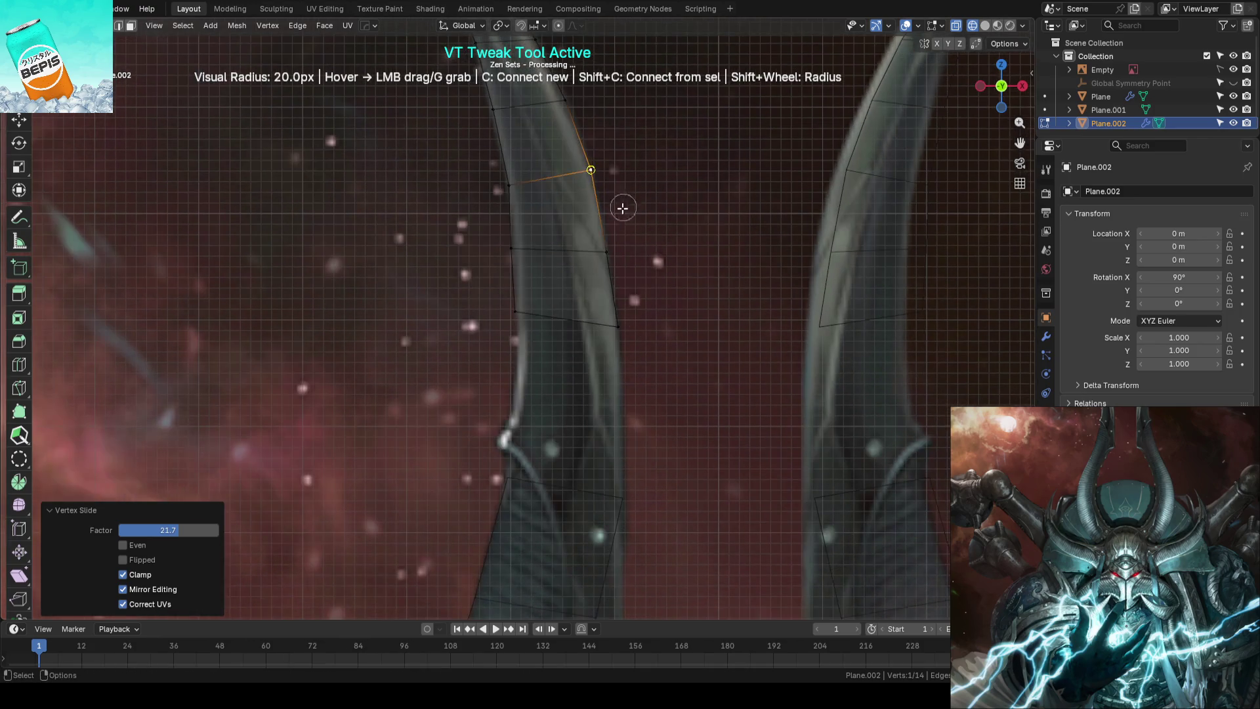
scroll(650, 268, "up", 2)
scroll(650, 268, "down", 3)
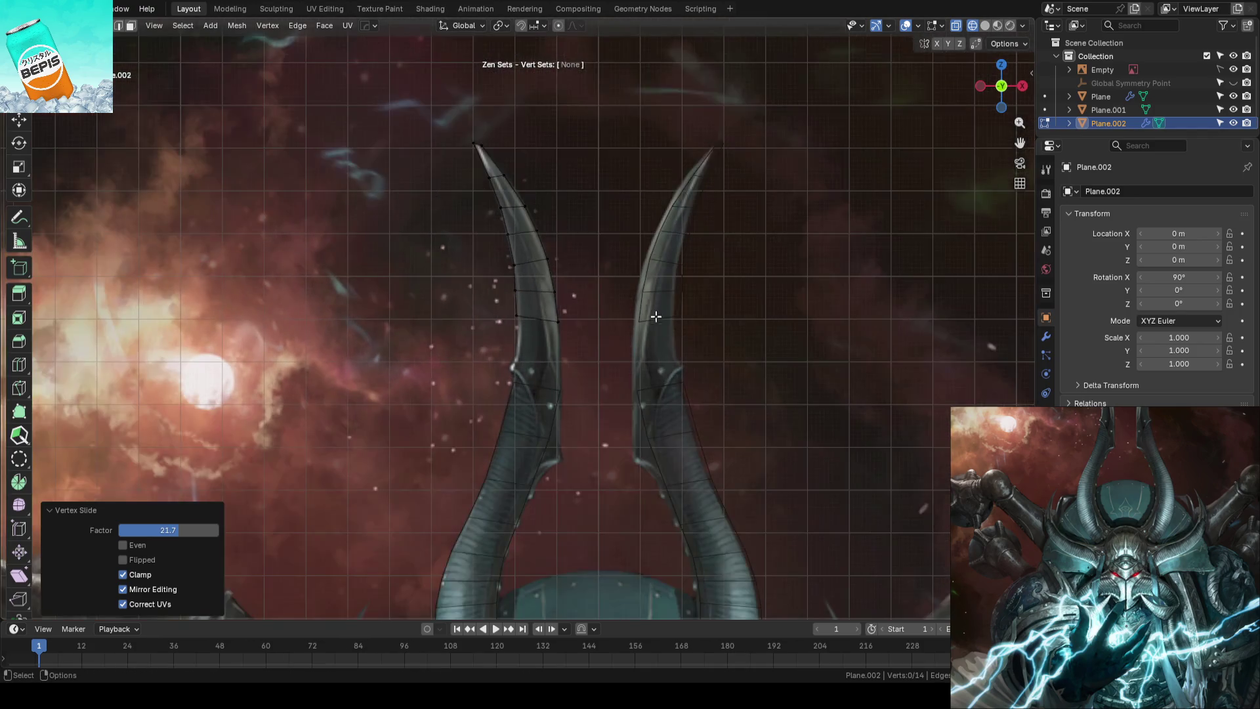
scroll(638, 345, "up", 2)
scroll(637, 345, "down", 1)
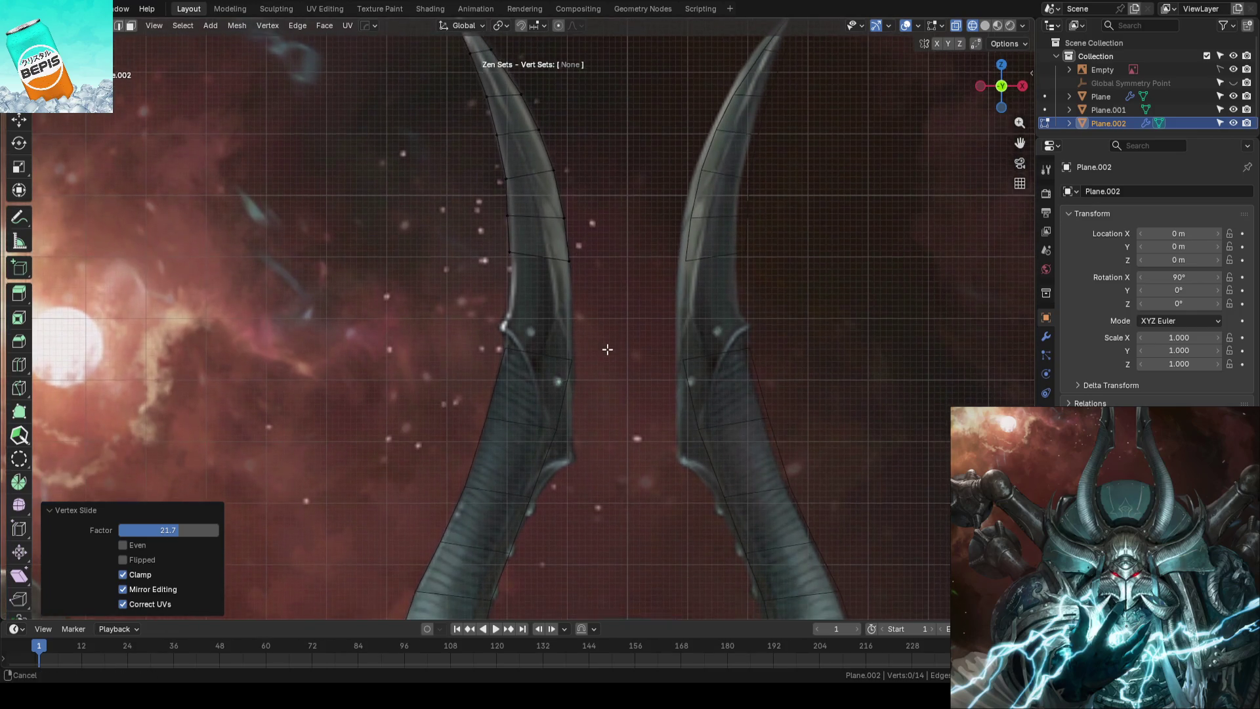
scroll(600, 318, "down", 3)
Inspect the tip mesh, save, then slide a vertex up and start extruding the lower edge
key("Tab")
mouse_move(600, 317)
middle_mouse_down()
mouse_move(592, 342)
mouse_move(611, 343)
middle_mouse_up()
key("ctrl+s")
scroll(567, 320, "up", 2)
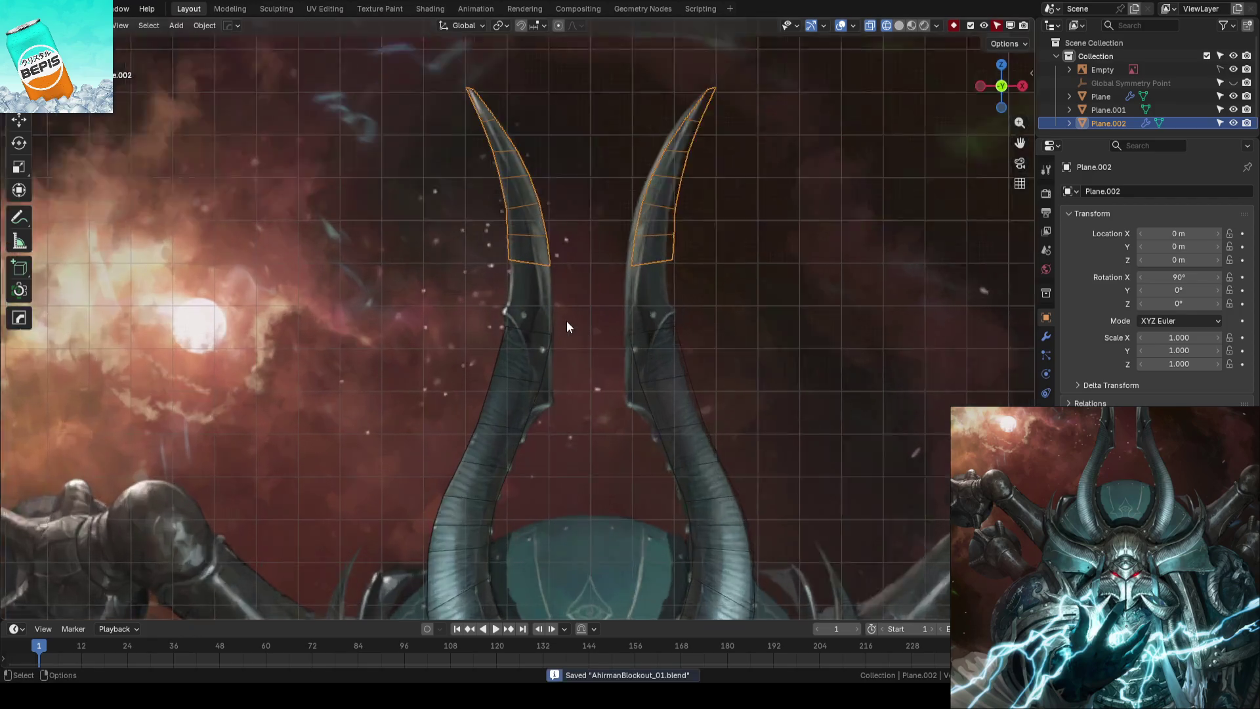
scroll(584, 310, "up", 2)
scroll(578, 323, "up", 1)
scroll(579, 324, "down", 2, "shift")
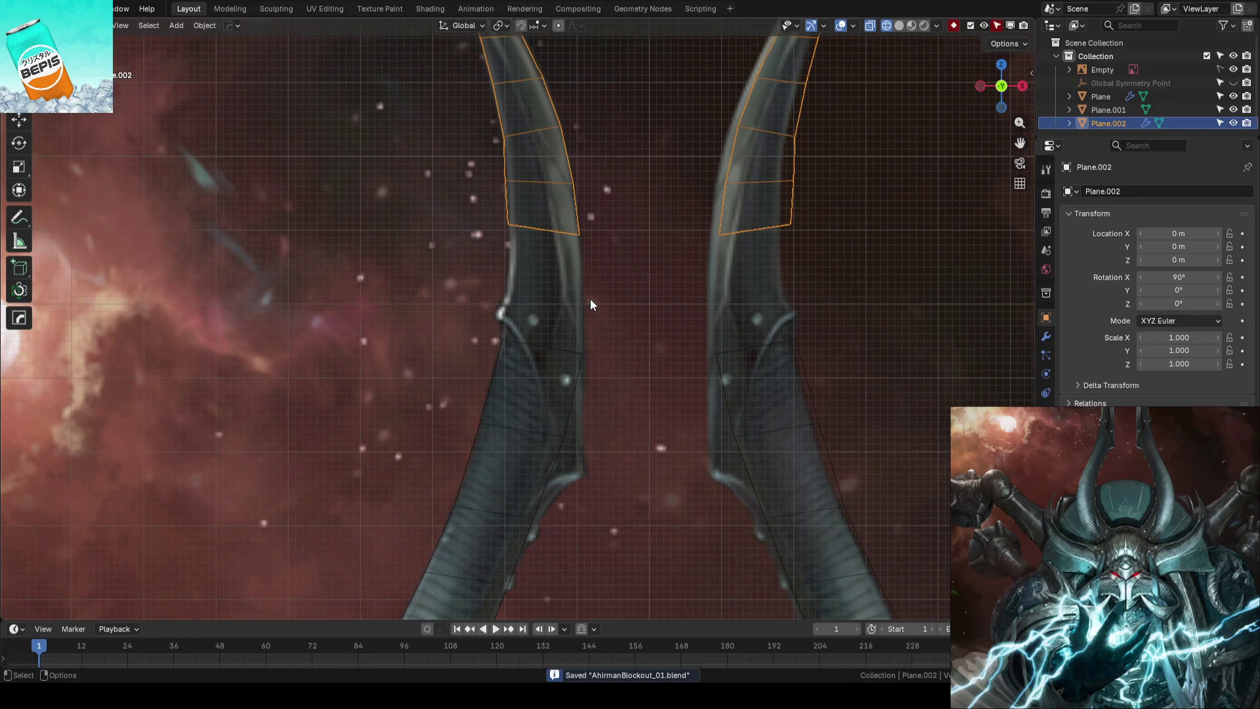
key("Tab")
scroll(592, 294, "up", 1)
key("w")
scroll(562, 266, "up", 2)
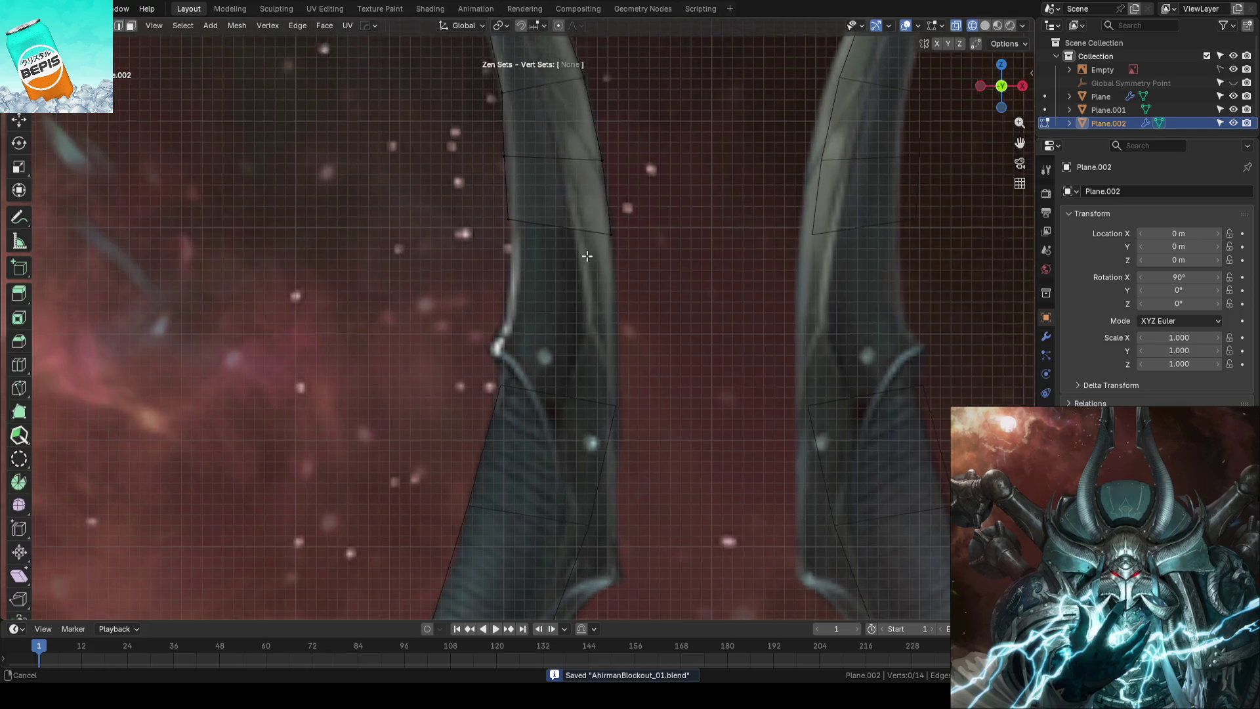
scroll(530, 233, "up", 2)
left_click_drag(512, 226, 510, 163)
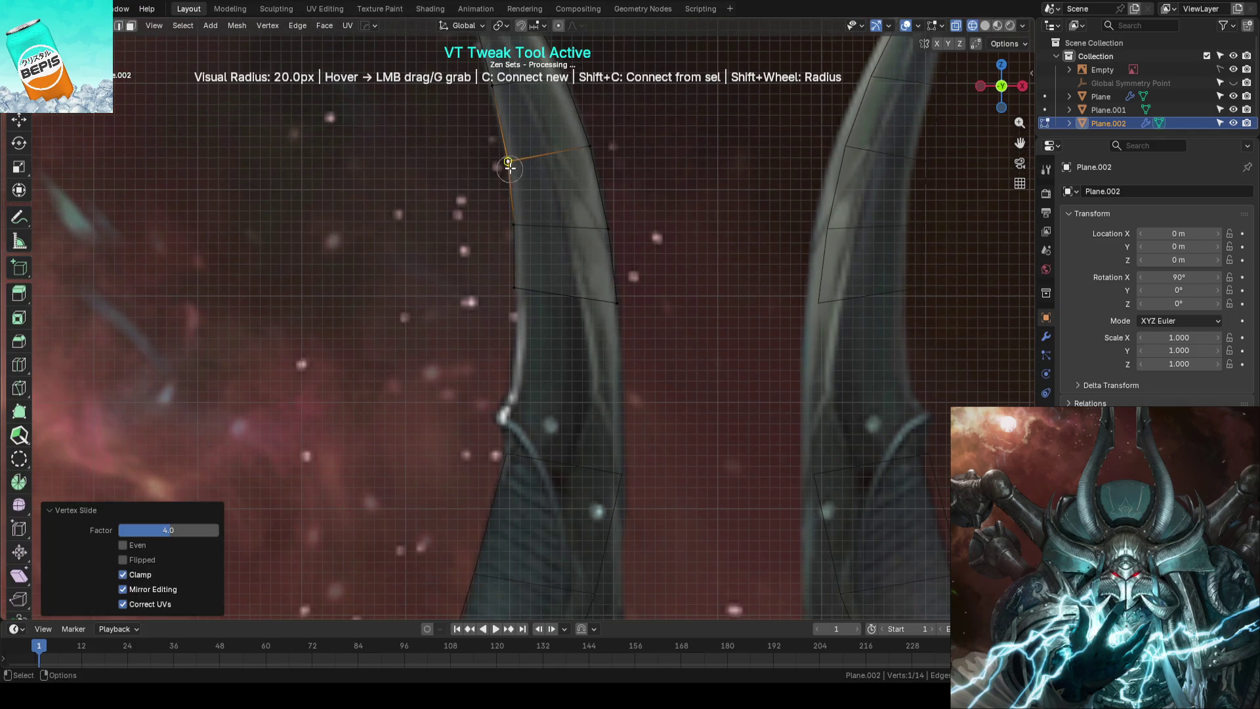
scroll(509, 161, "down", 2, "shift")
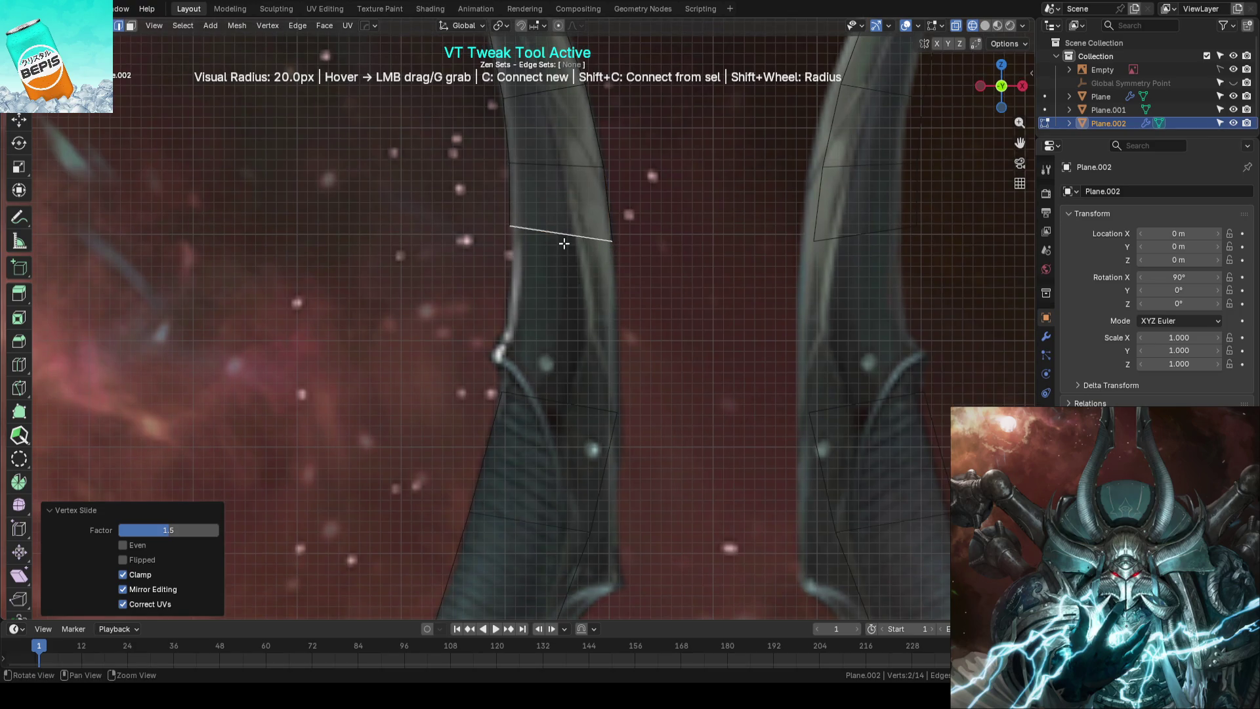
key("g")
Drop the extruded edge lower on the horn and extrude a vertex down onto the horn edge
left_click(562, 336)
left_click_drag(605, 339, 609, 337)
scroll(561, 315, "up", 2)
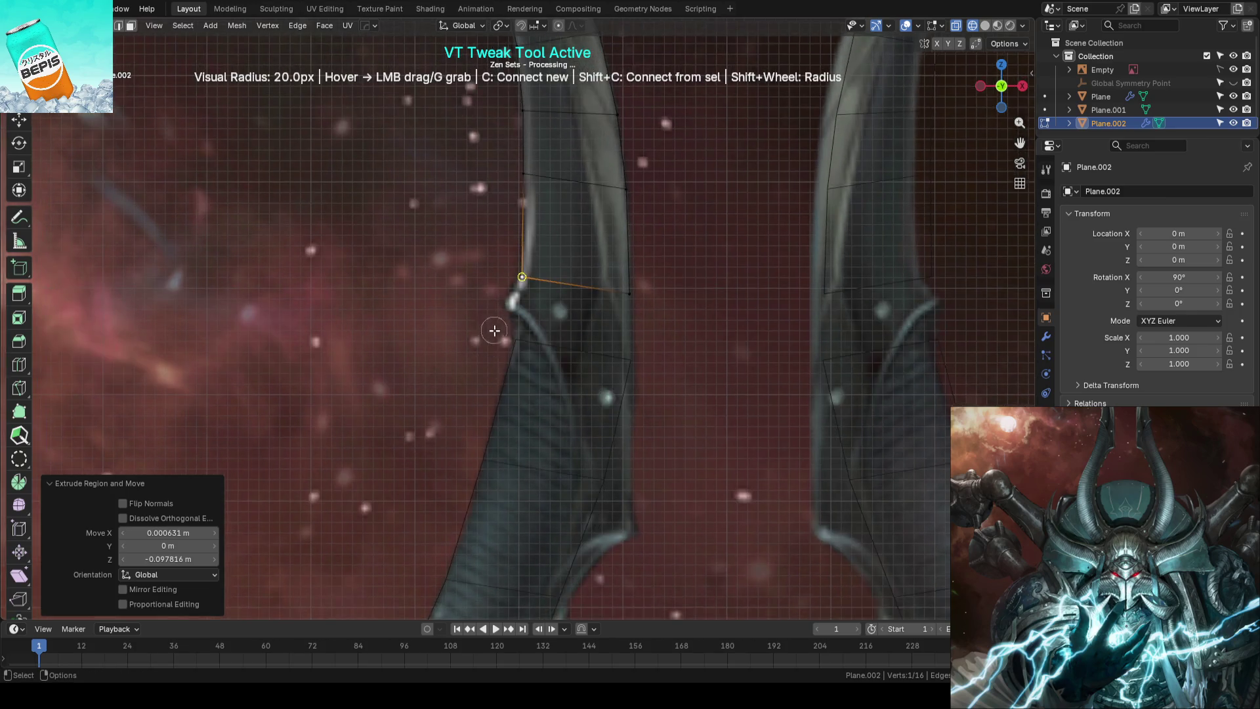
key("e")
left_click(509, 301)
left_click_drag(640, 320, 655, 352)
middle_click_drag(655, 351, 635, 306, "shift")
Extrude the lower edge down over the horn's notch, fit its vertices, and leave edit mode
left_click(575, 264)
key("e")
left_click(657, 383)
left_click_drag(676, 402, 650, 404)
middle_click_drag(649, 403, 652, 374, "shift")
left_click_drag(653, 374, 647, 332)
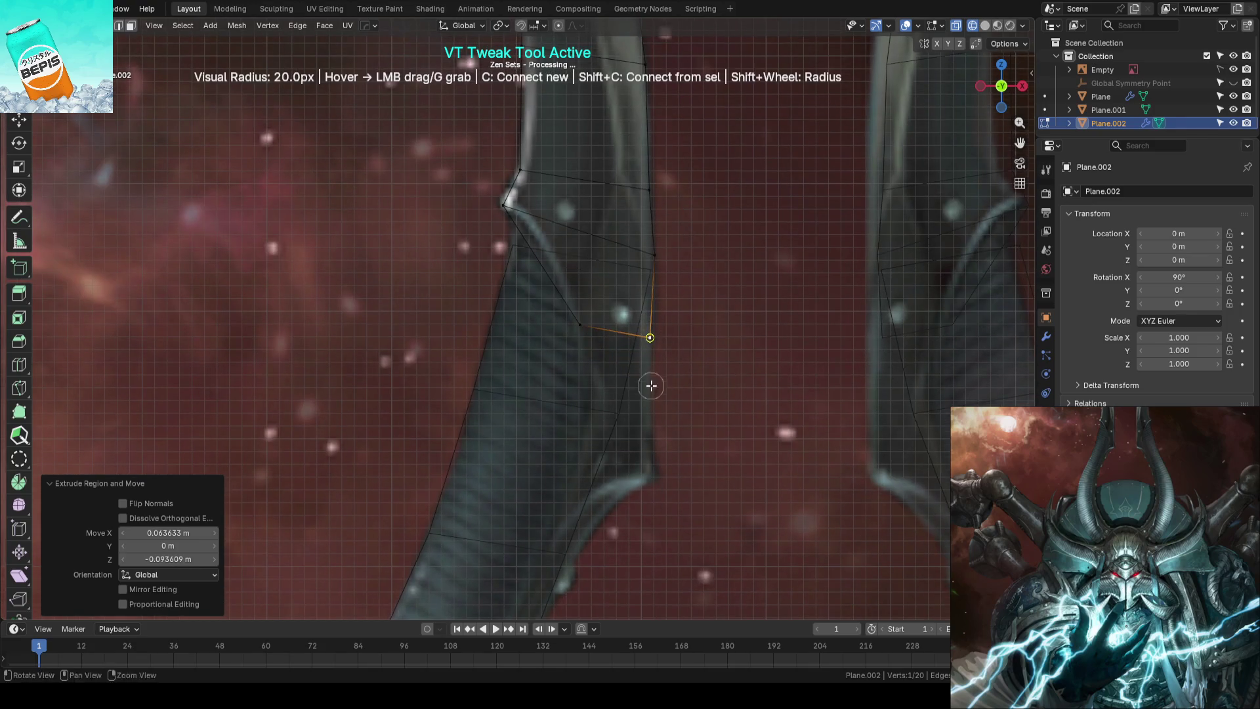
middle_click_drag(646, 332, 618, 226, "shift")
left_click(625, 381)
mouse_move(591, 375)
left_mouse_down()
mouse_move(576, 379)
mouse_move(526, 495)
left_mouse_up()
scroll(597, 427, "down", 2)
scroll(598, 428, "down", 1)
scroll(599, 397, "down", 1)
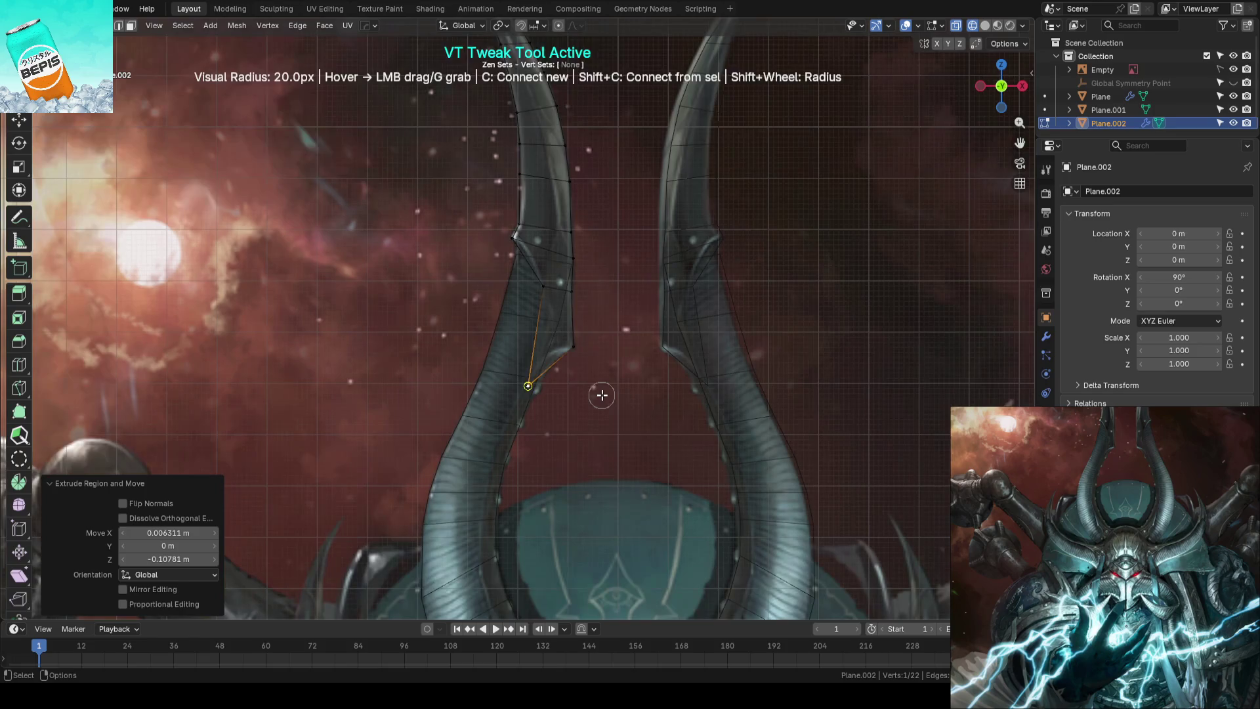
key("Escape")
scroll(580, 397, "down", 1)
scroll(551, 411, "up", 2)
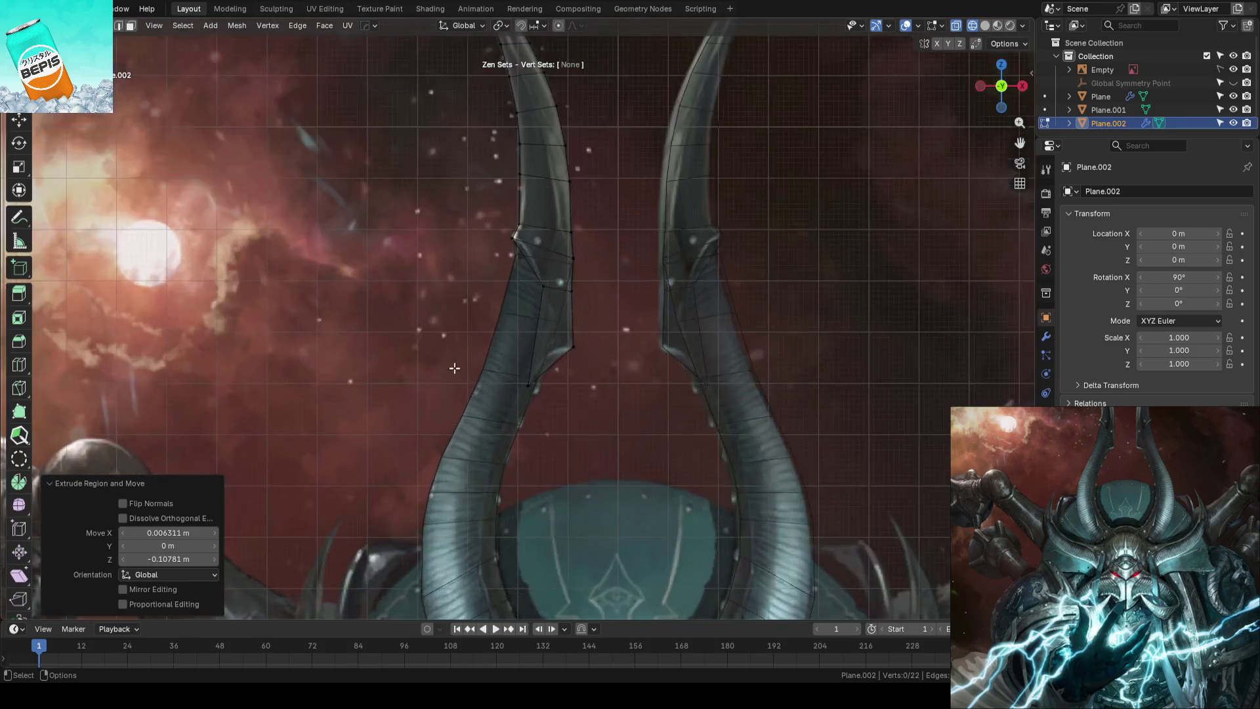
scroll(512, 384, "up", 2)
scroll(470, 351, "up", 1)
scroll(470, 352, "down", 5)
key("Tab")
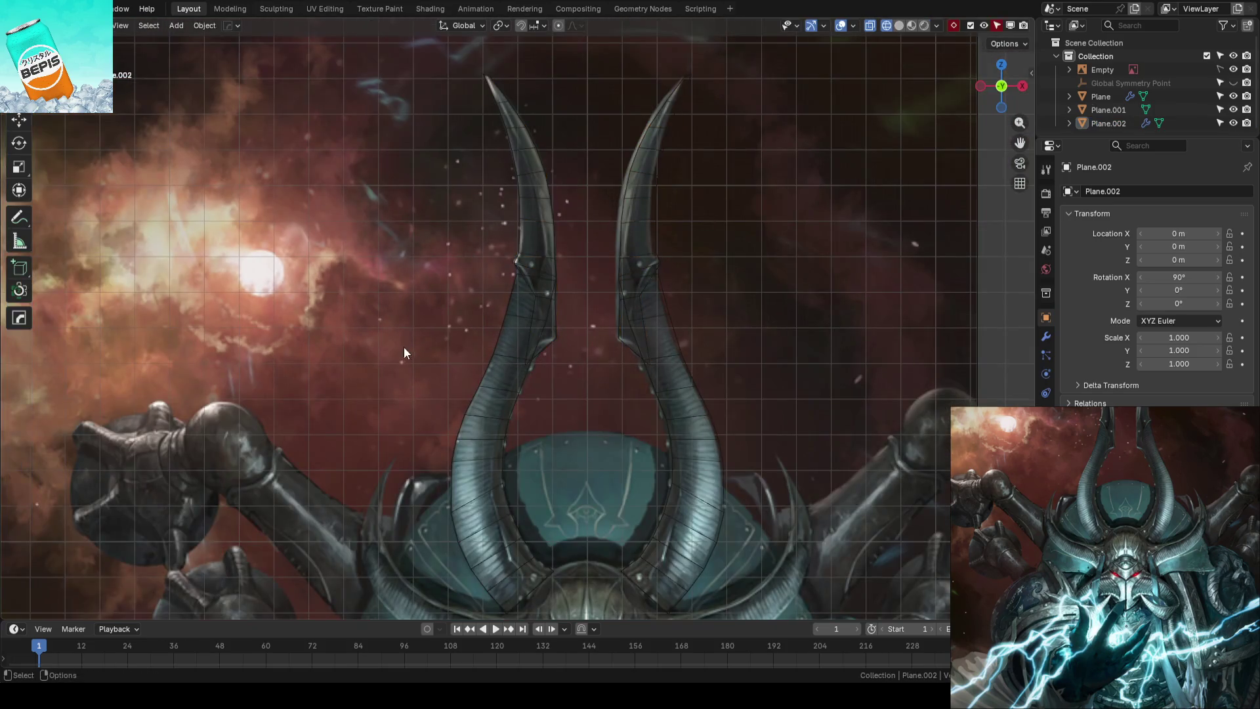
Move both horn planes into a new collection named Horns Upper and save the file
key("ctrl+s")
left_click(503, 361)
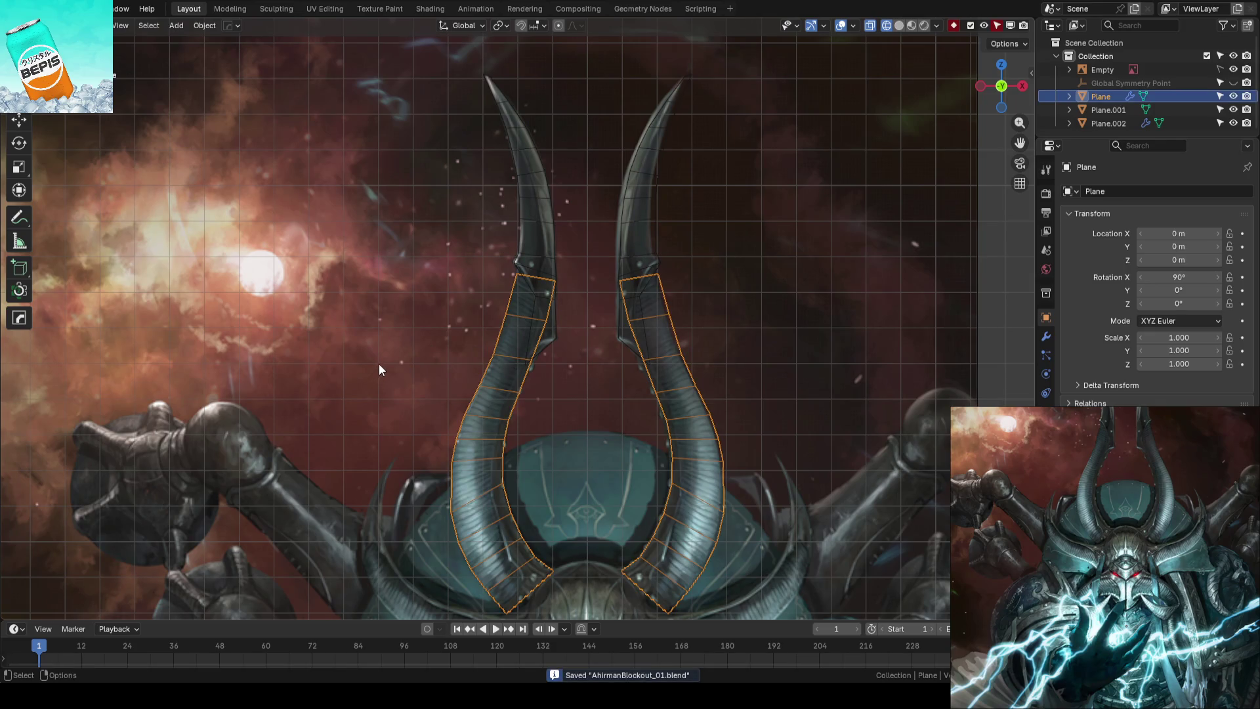
key("shift")
scroll(443, 275, "down", 2)
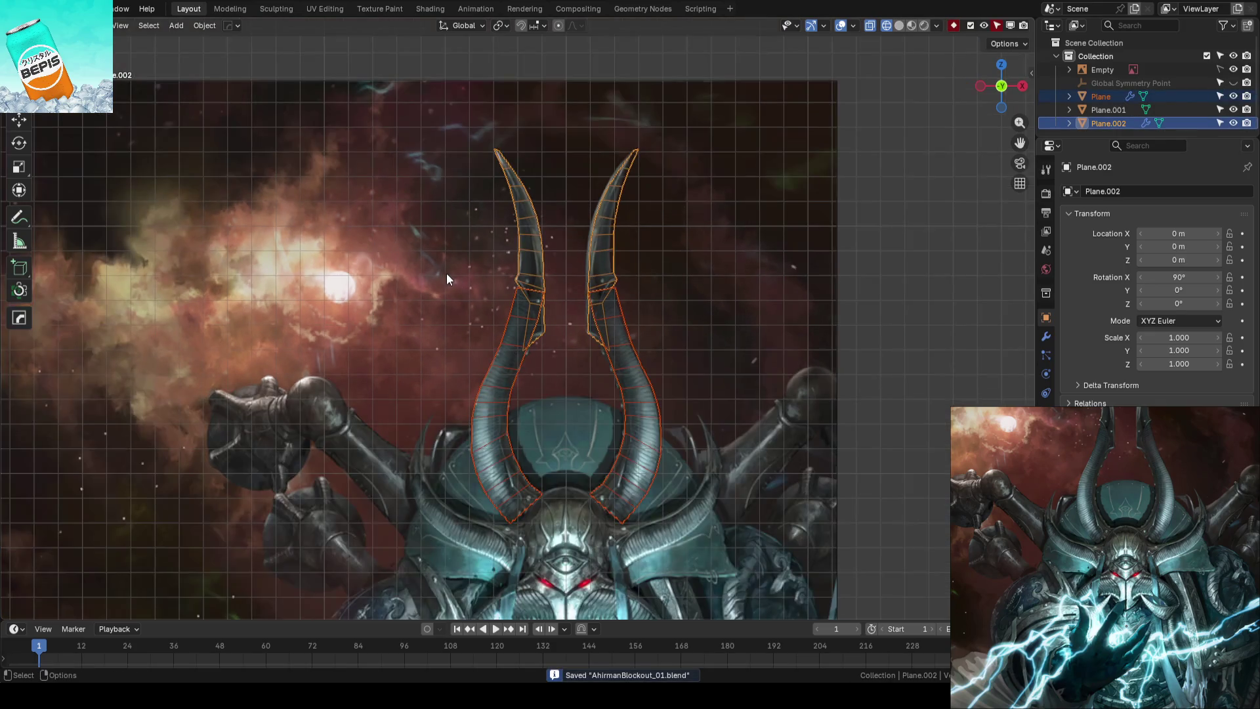
right_click(448, 238)
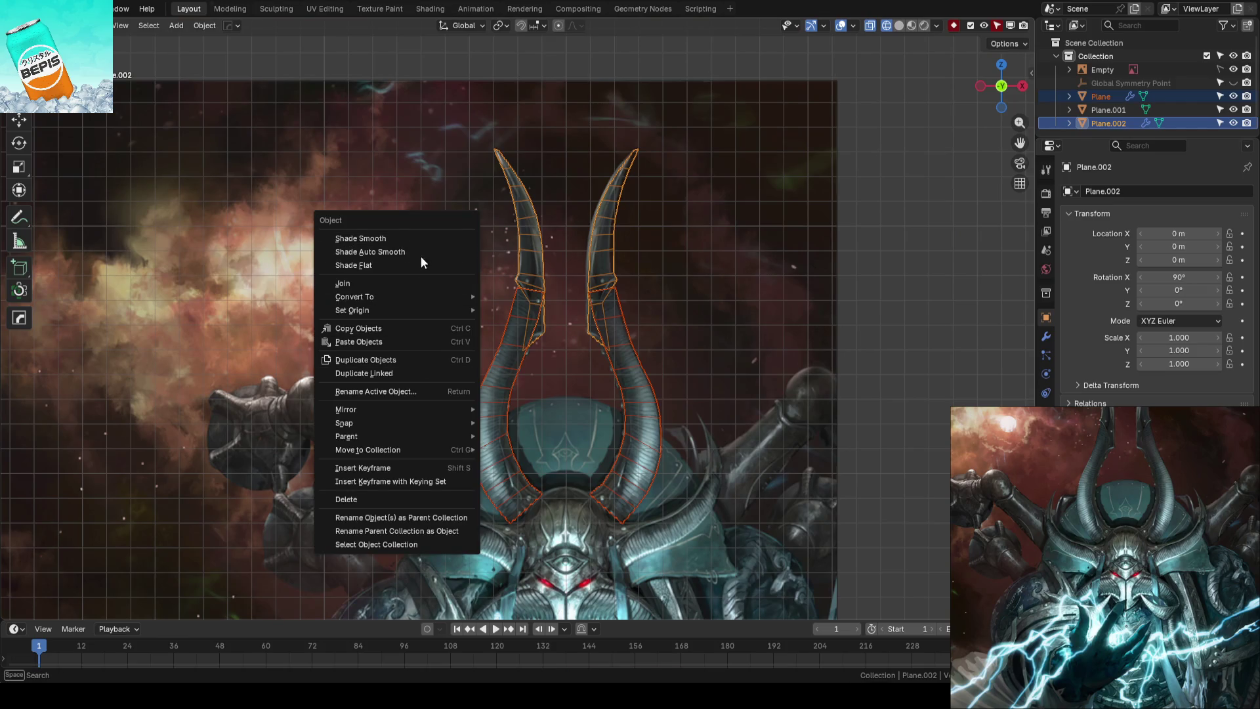
mouse_move(367, 450)
left_click(513, 449)
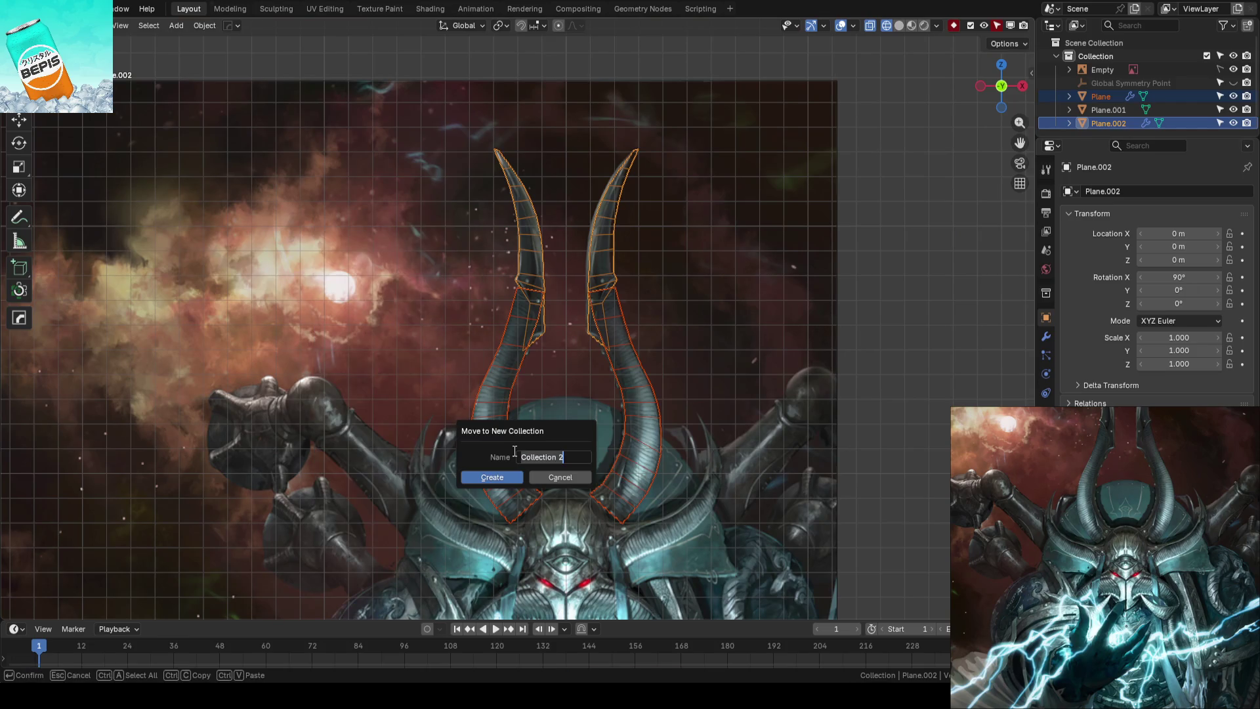
type("Horns Upper")
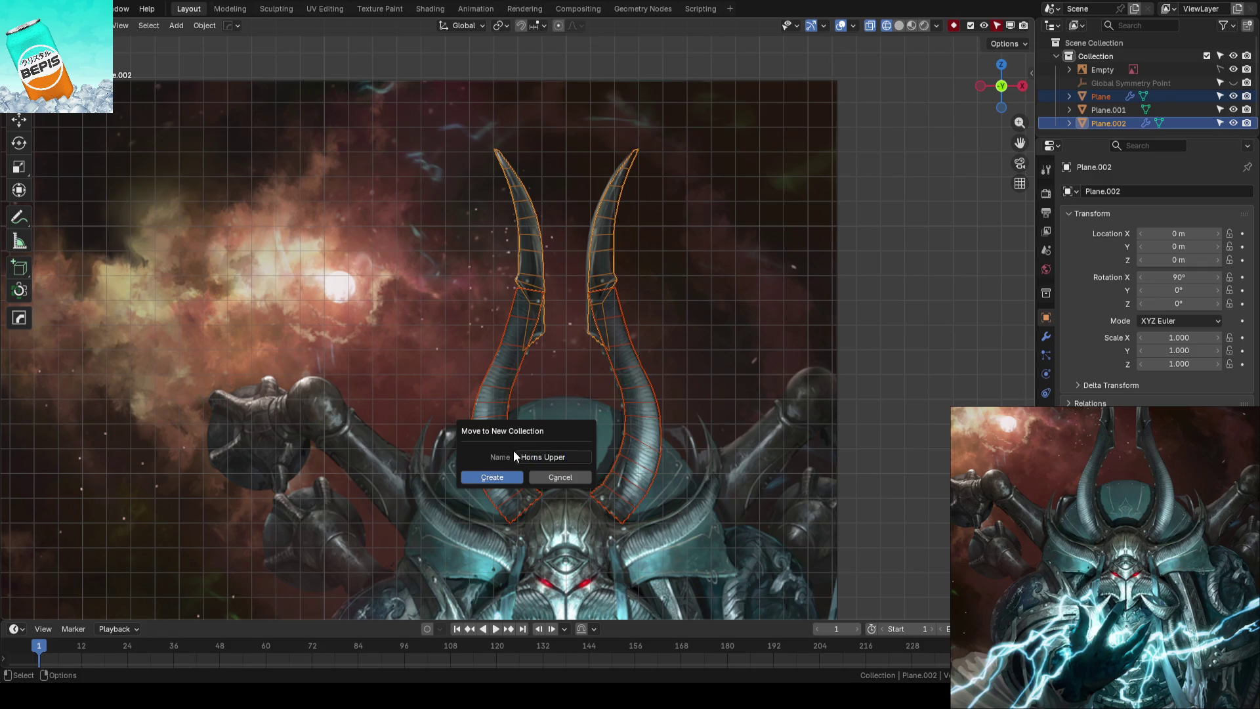
key("Return")
key("ctrl+s")
left_click(404, 301)
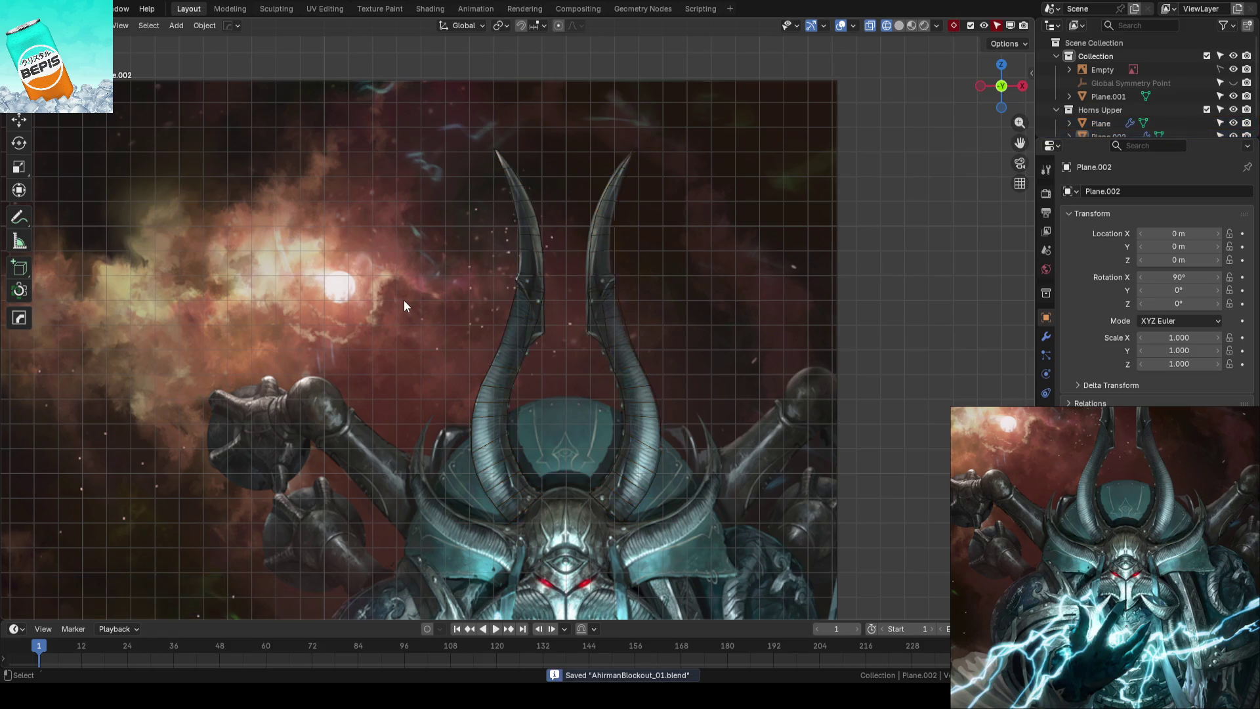
scroll(404, 300, "up", 2)
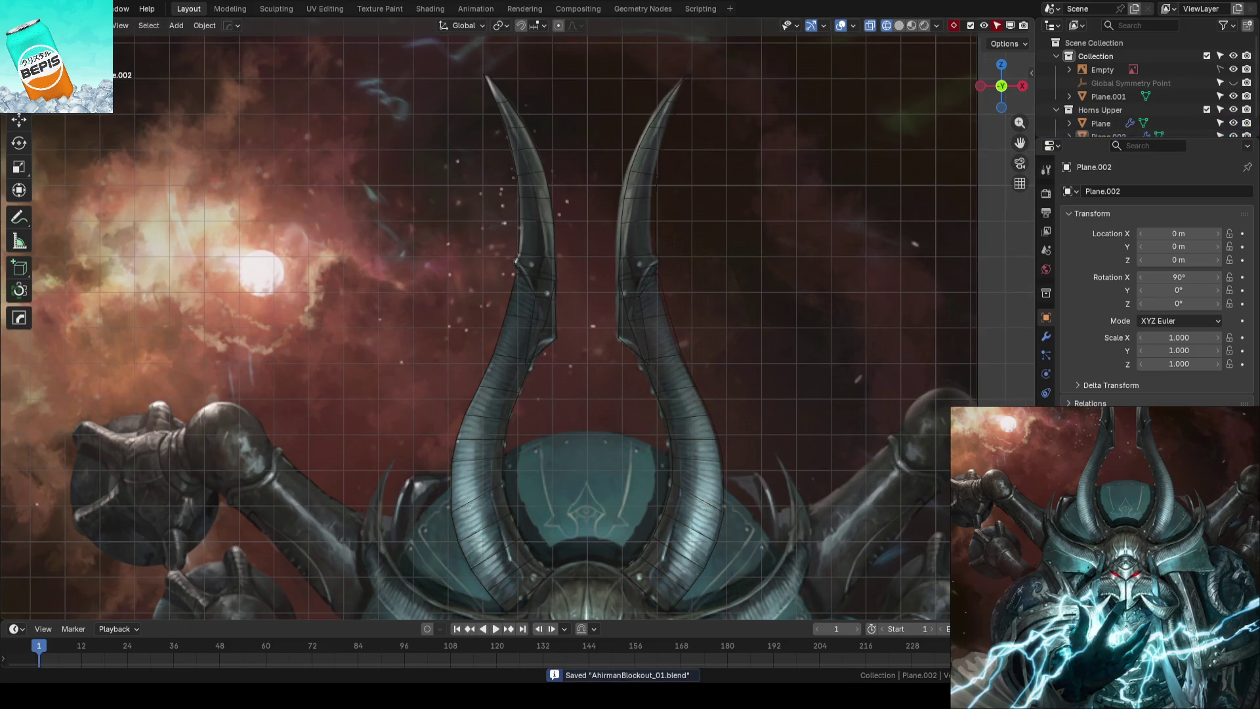
scroll(588, 320, "up", 2)
scroll(587, 320, "up", 2)
Hide the lower horn piece in the Outliner, leaving the upper horn pieces selected
left_click(598, 314)
left_click(525, 315)
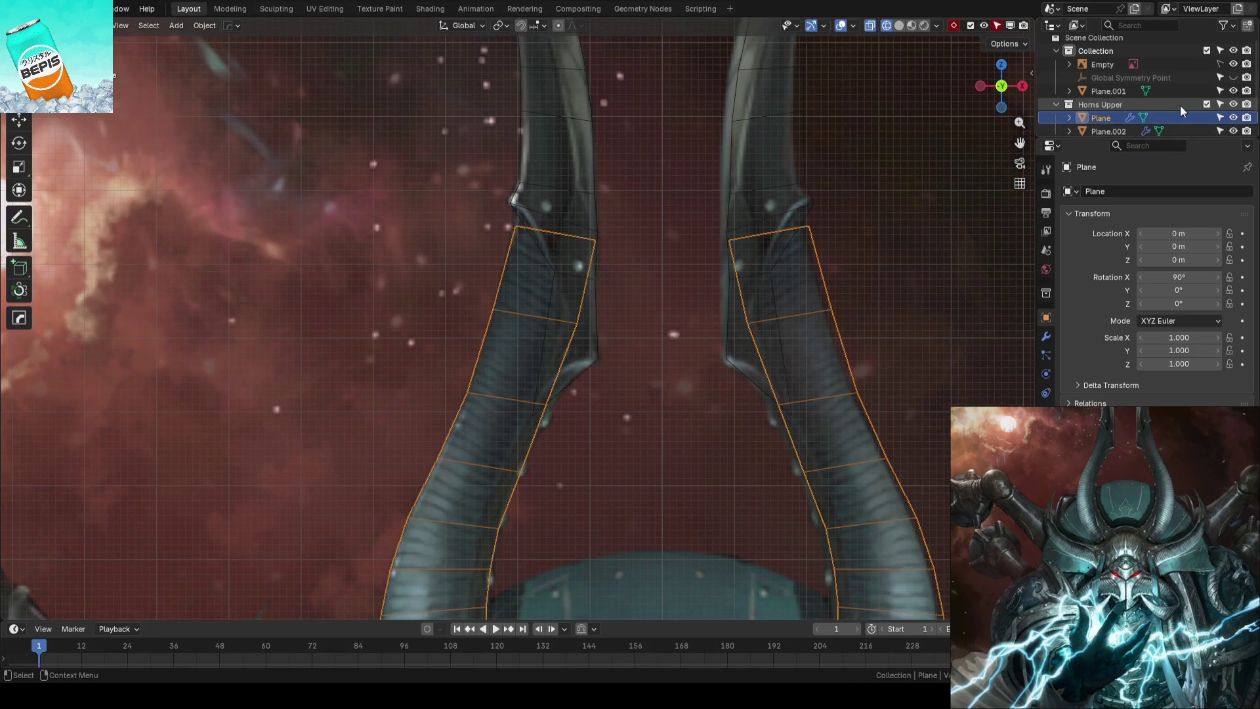
left_click(1234, 117)
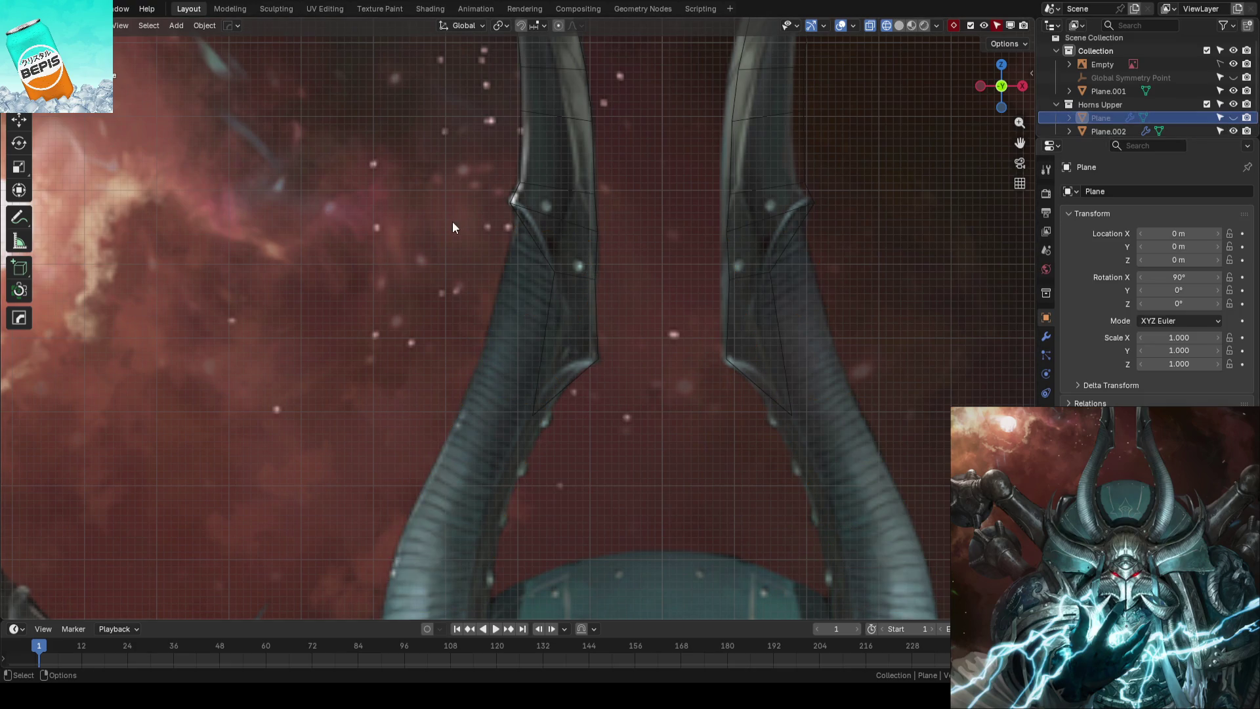
left_click(536, 256)
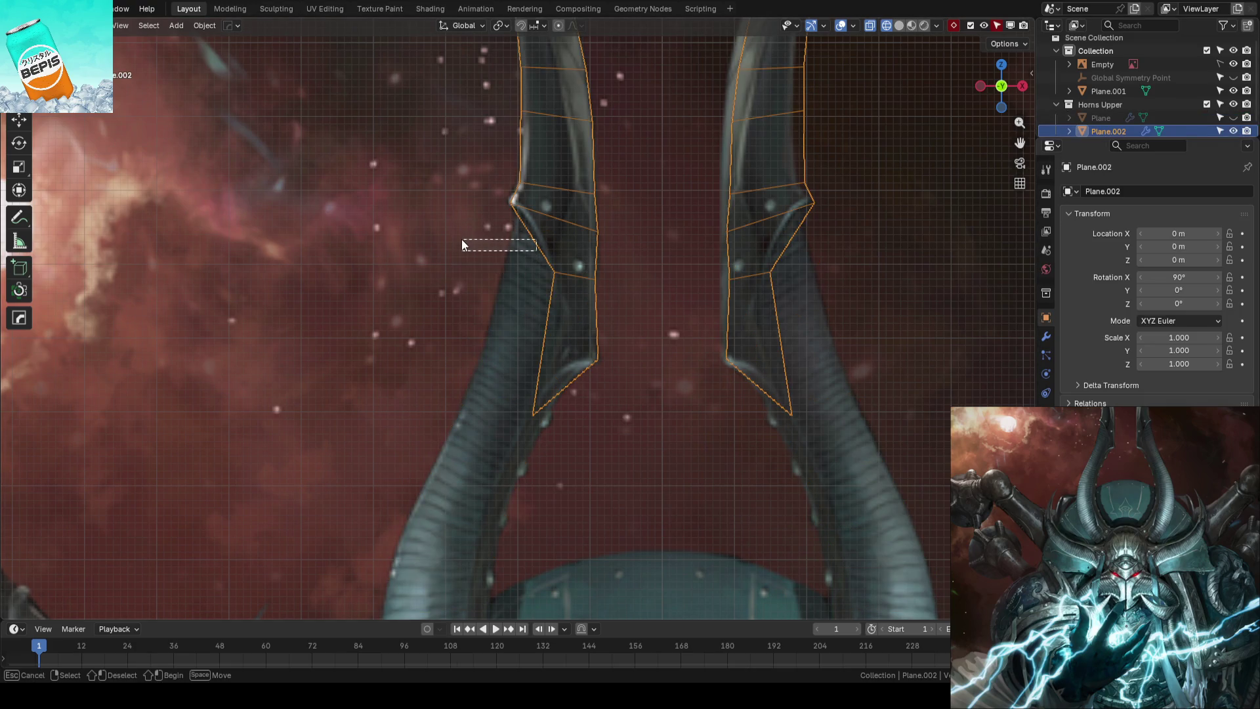
scroll(424, 252, "up", 2)
scroll(424, 253, "down", 2)
scroll(467, 245, "down", 2)
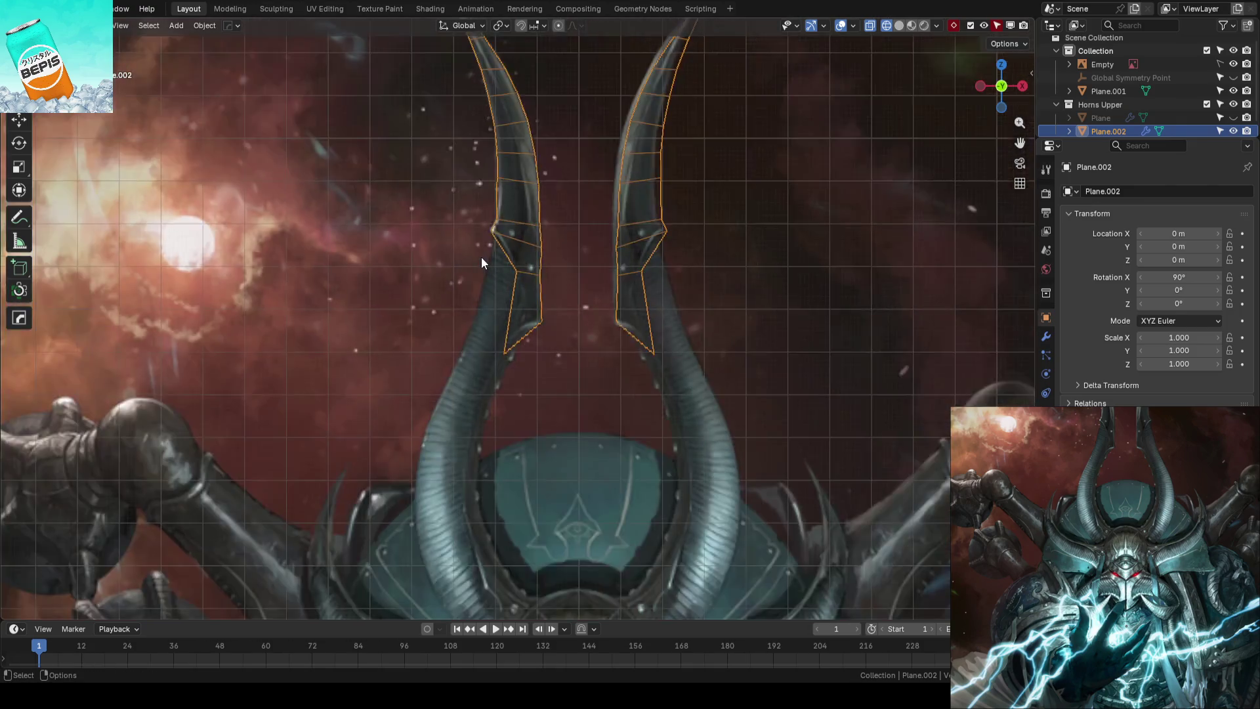
scroll(481, 257, "down", 1)
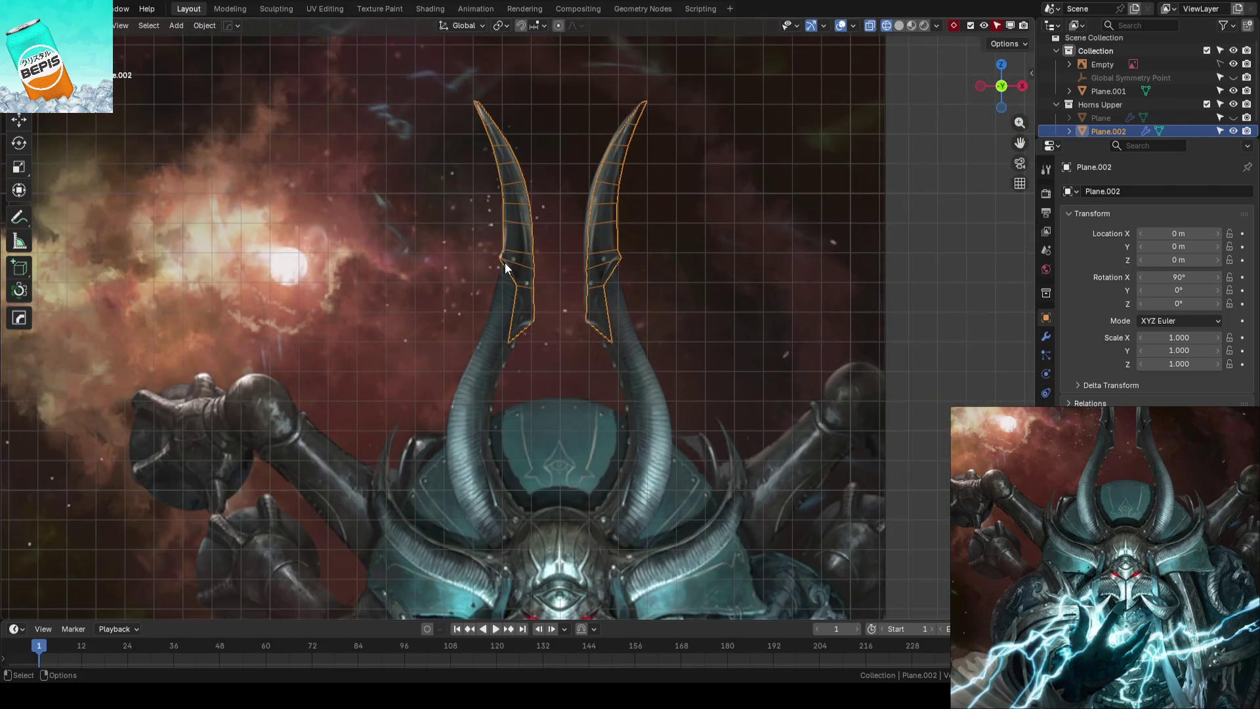
Turn off the viewport grid in the overlay settings and save the file
left_click(936, 26)
left_click(938, 24)
left_click(856, 25)
left_click(777, 90)
key("ctrl+s")
left_click(771, 325)
scroll(709, 309, "up", 1)
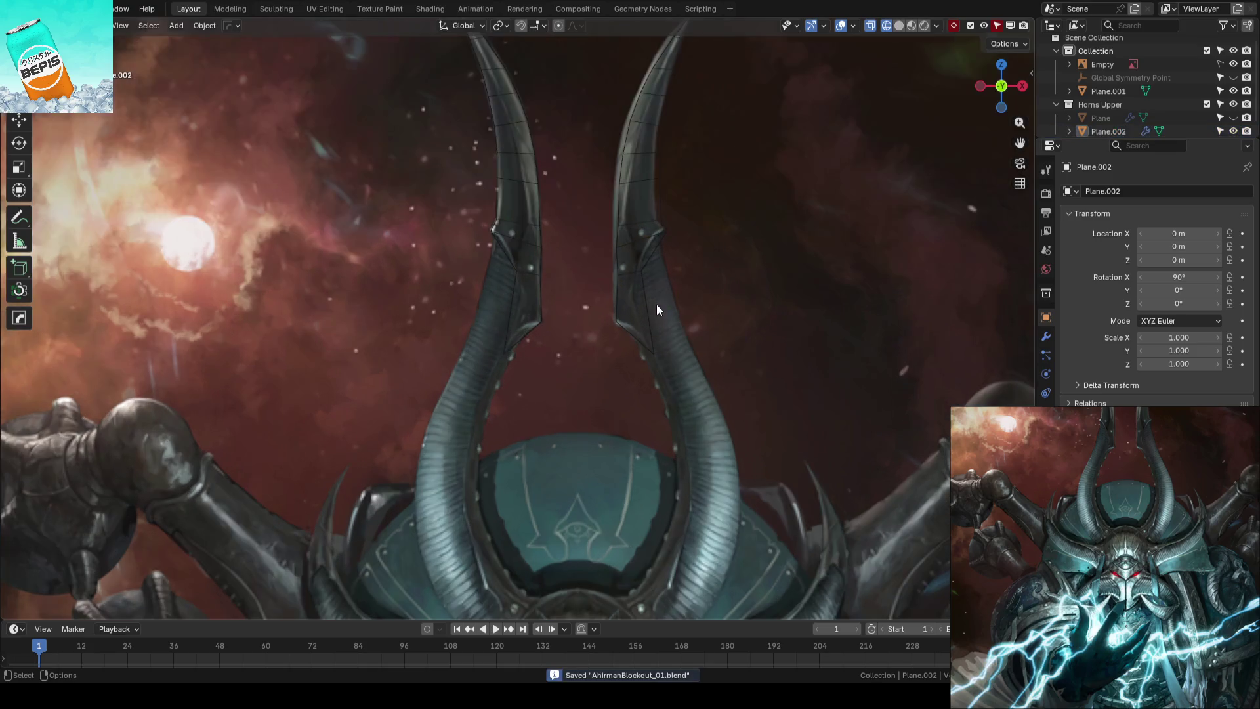
Toggle the upper horn piece's visibility to compare the blockout against the reference
left_click(650, 237)
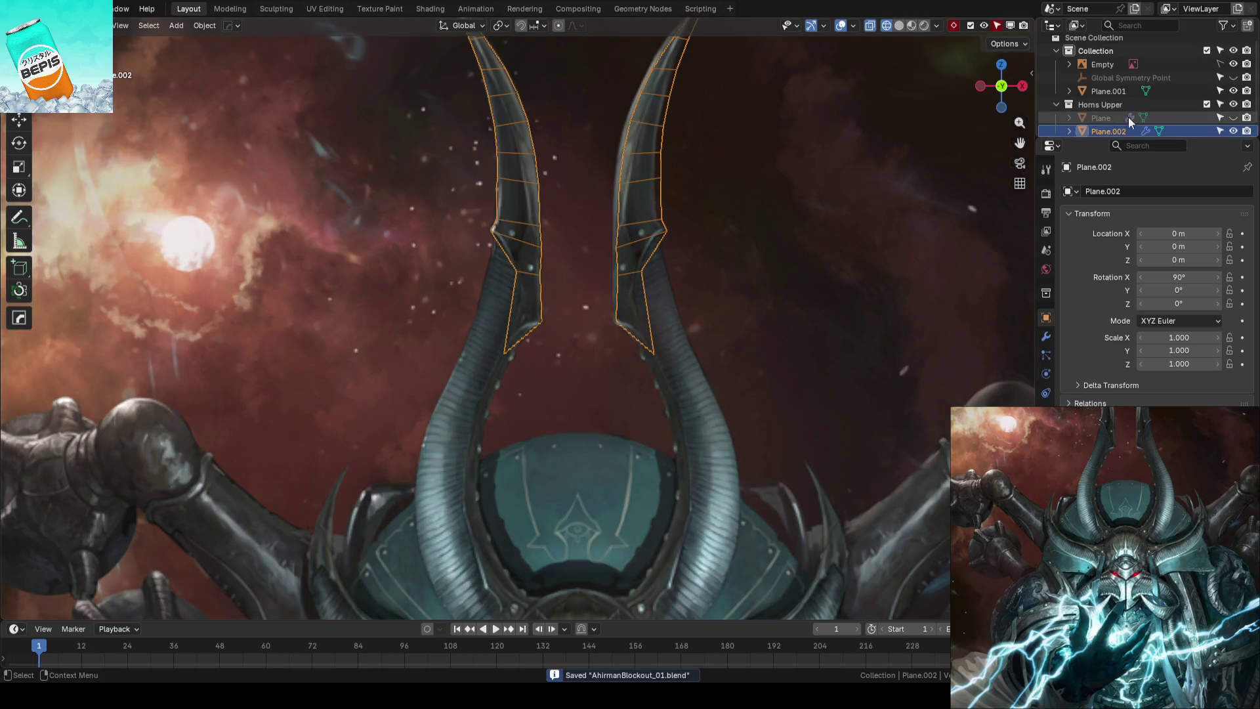
left_click(1232, 131)
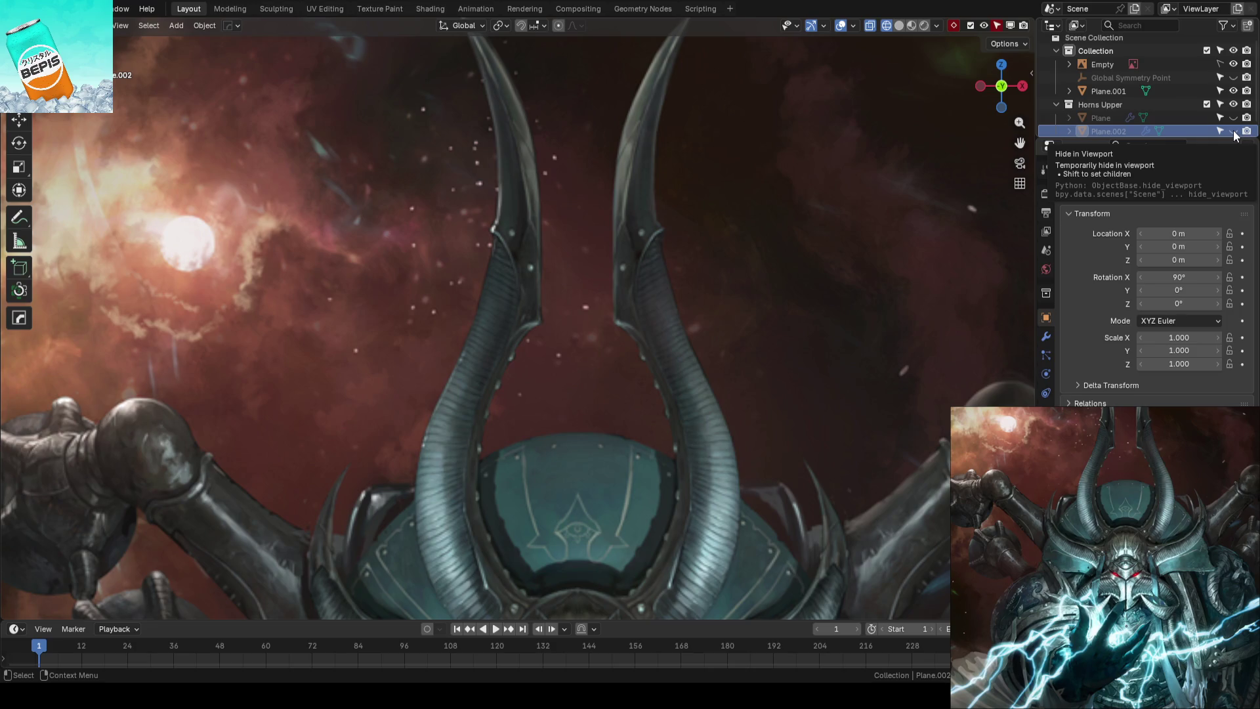
left_click(1233, 133)
scroll(600, 306, "down", 2)
middle_click_drag(579, 261, 577, 332)
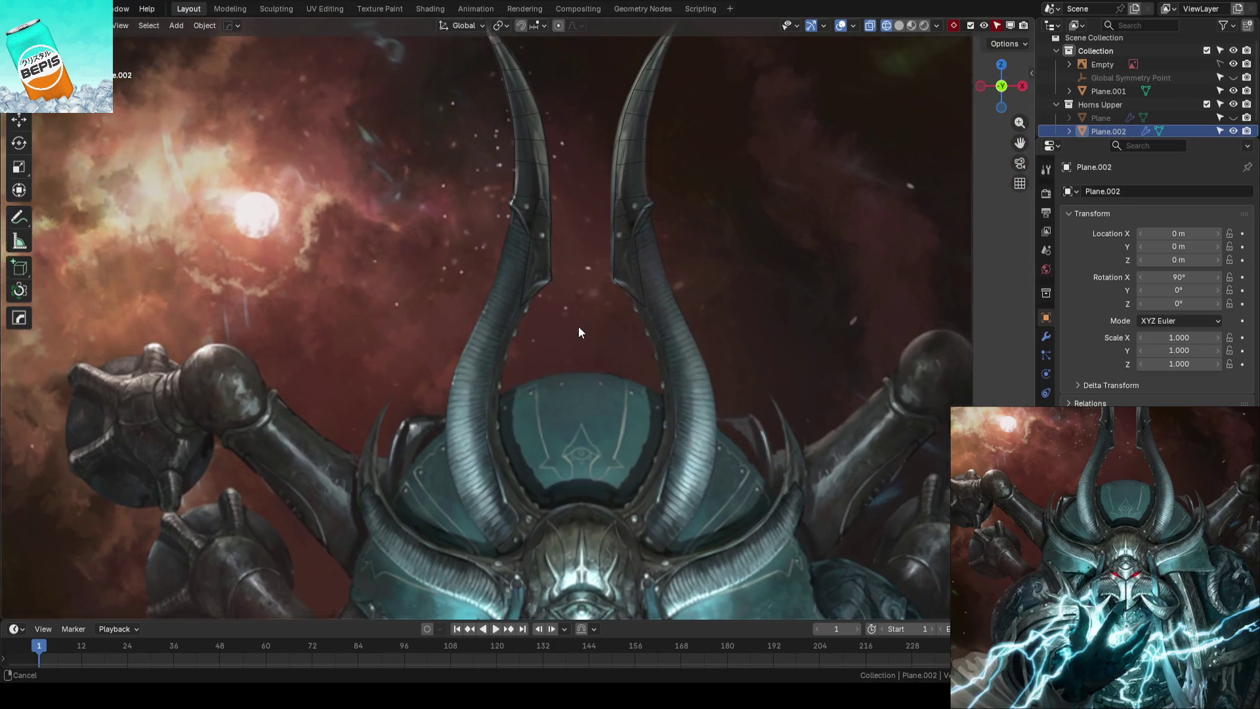
scroll(579, 333, "up", 2)
left_click(1232, 132)
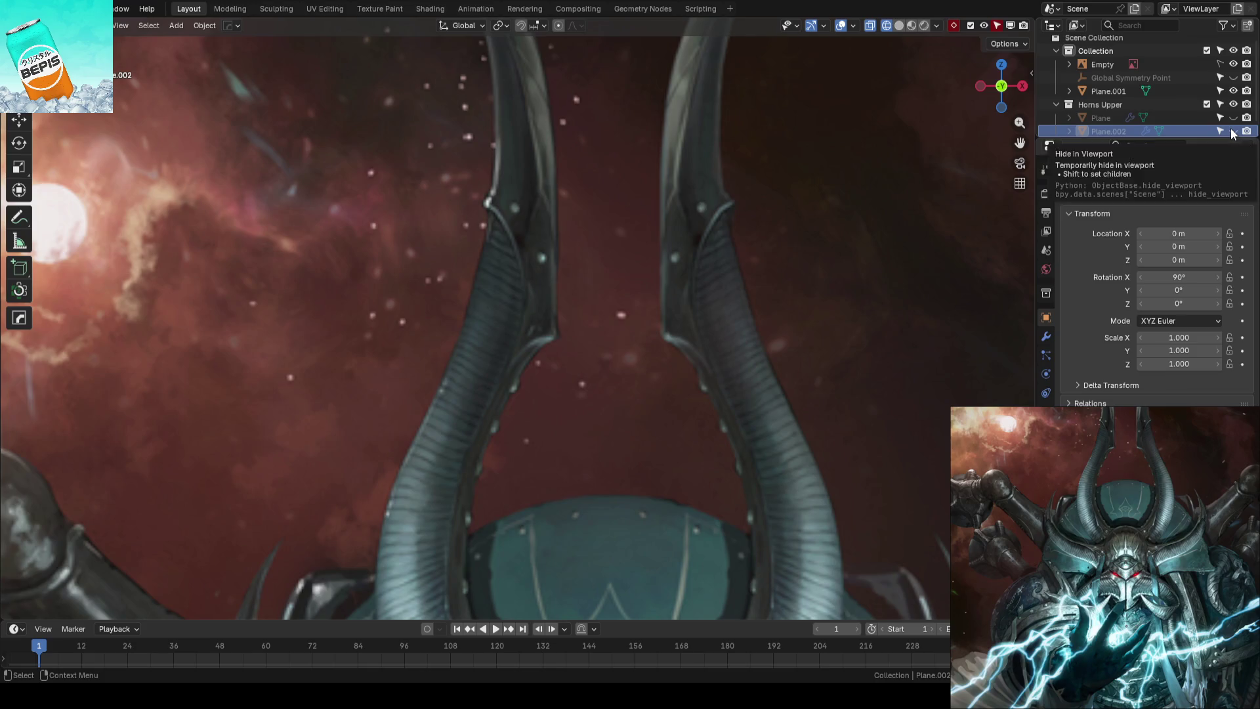
left_click(1231, 132)
Add a loop cut across Plane.002's lower horn section, save, and return to object mode
key("Tab")
scroll(611, 356, "up", 2)
scroll(589, 411, "up", 2)
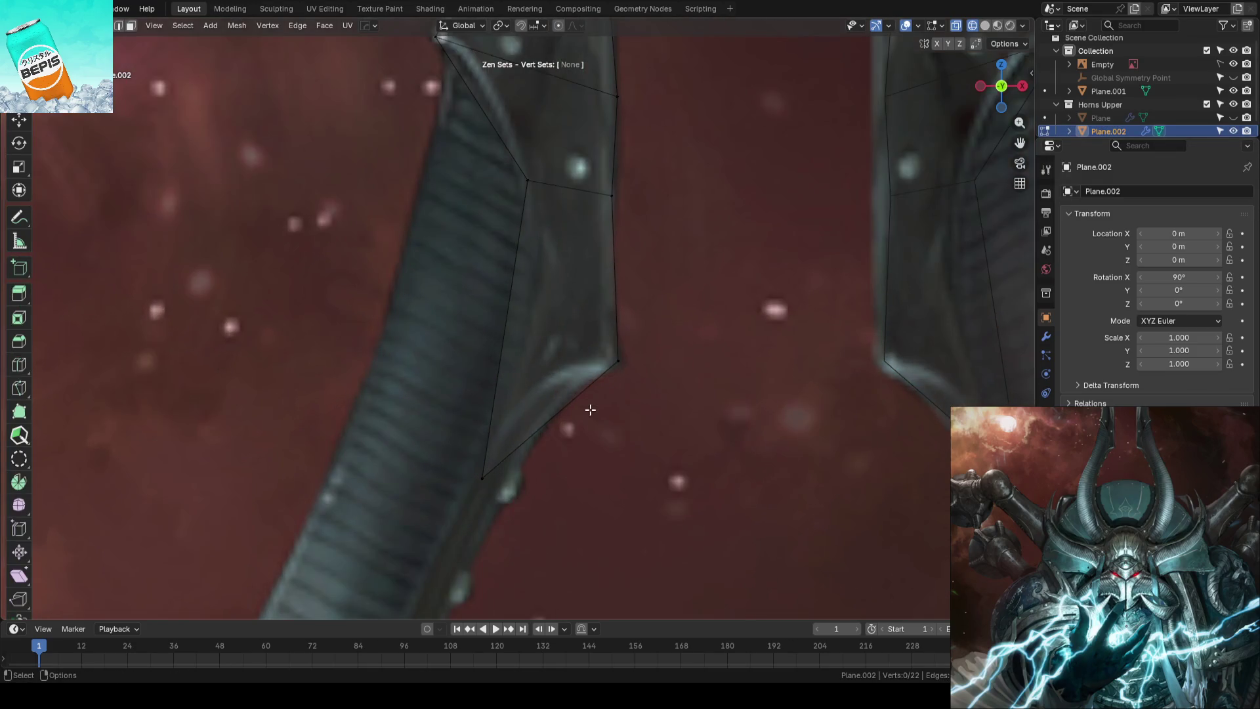
left_click(547, 194)
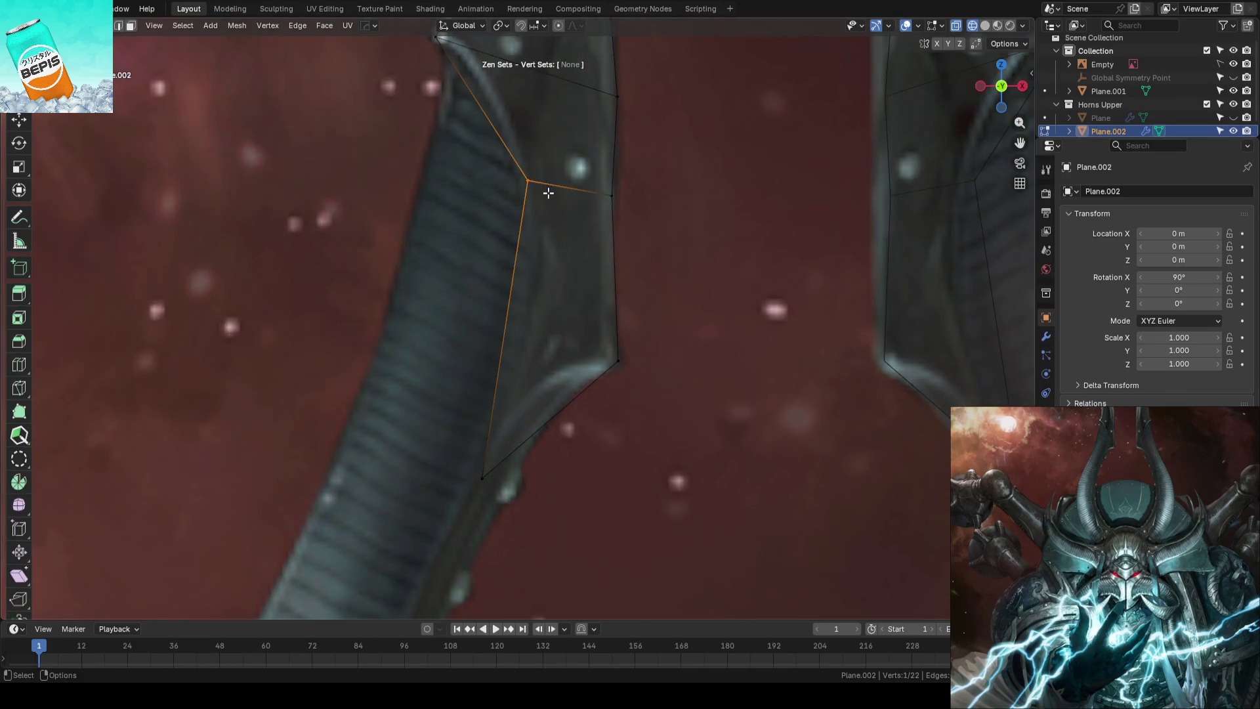
left_click_drag(548, 194, 552, 192)
key("ctrl+r")
left_click(501, 317)
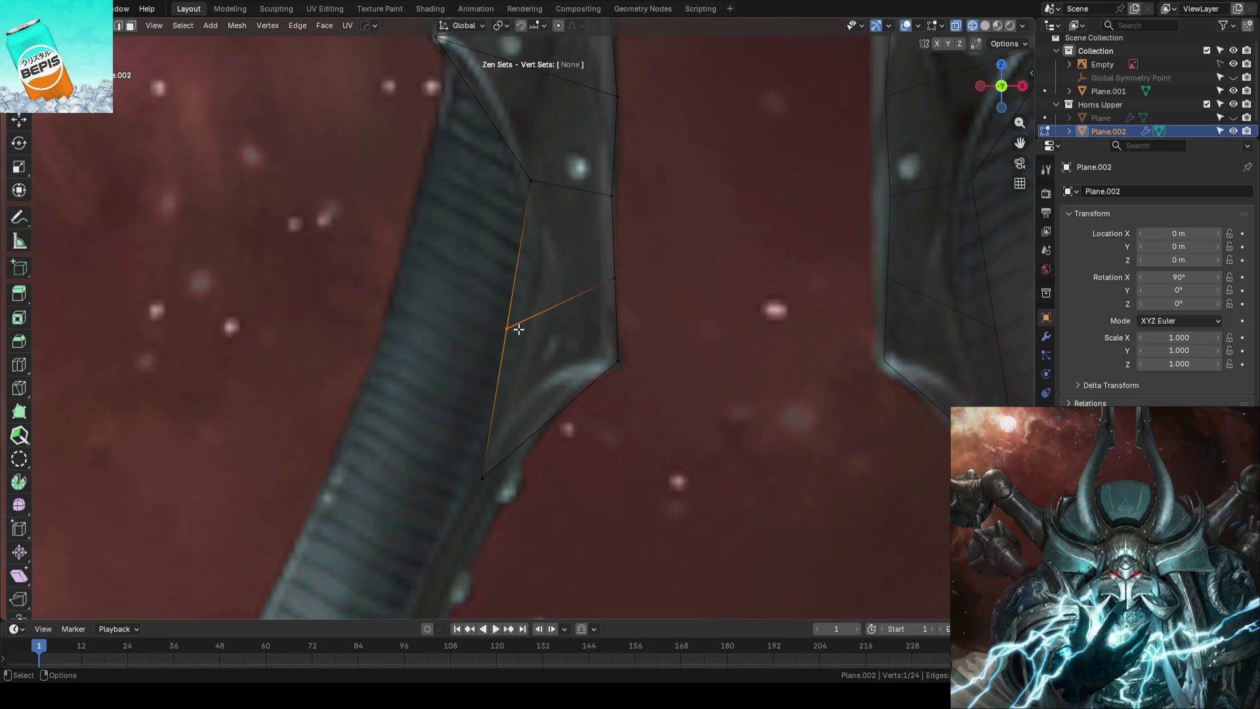
left_click(726, 305)
scroll(689, 300, "down", 3)
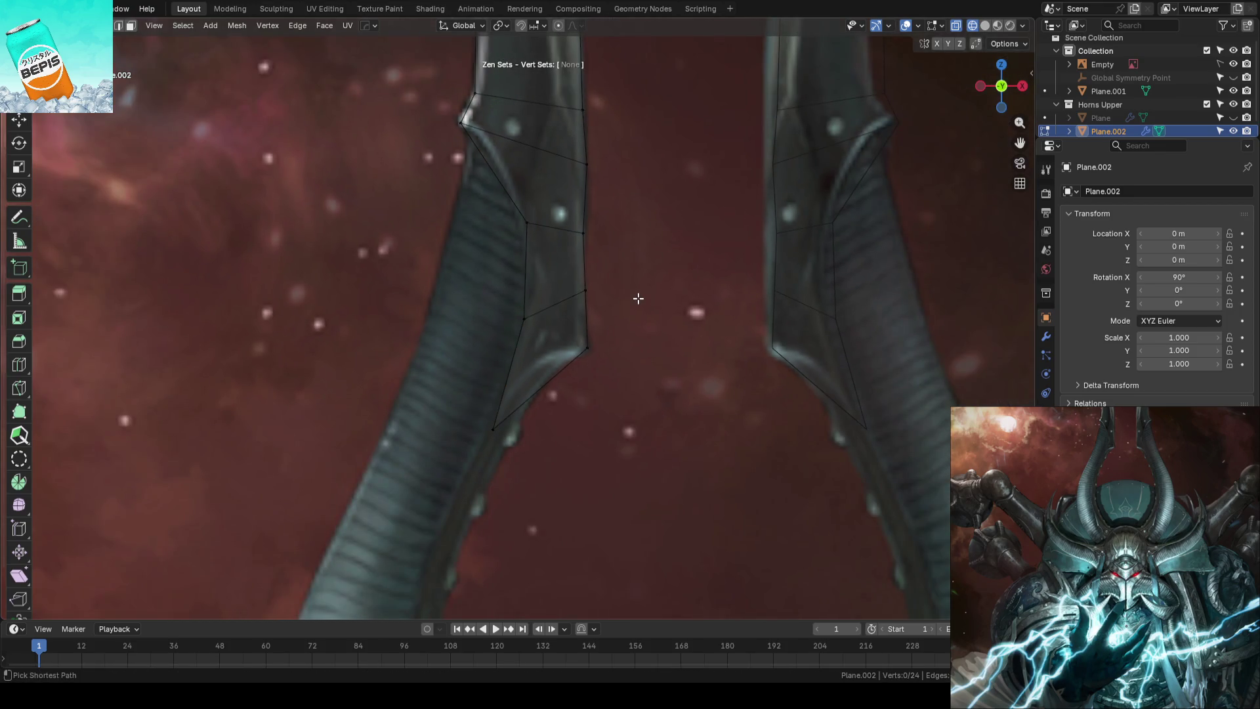
key("ctrl+s")
key("Tab")
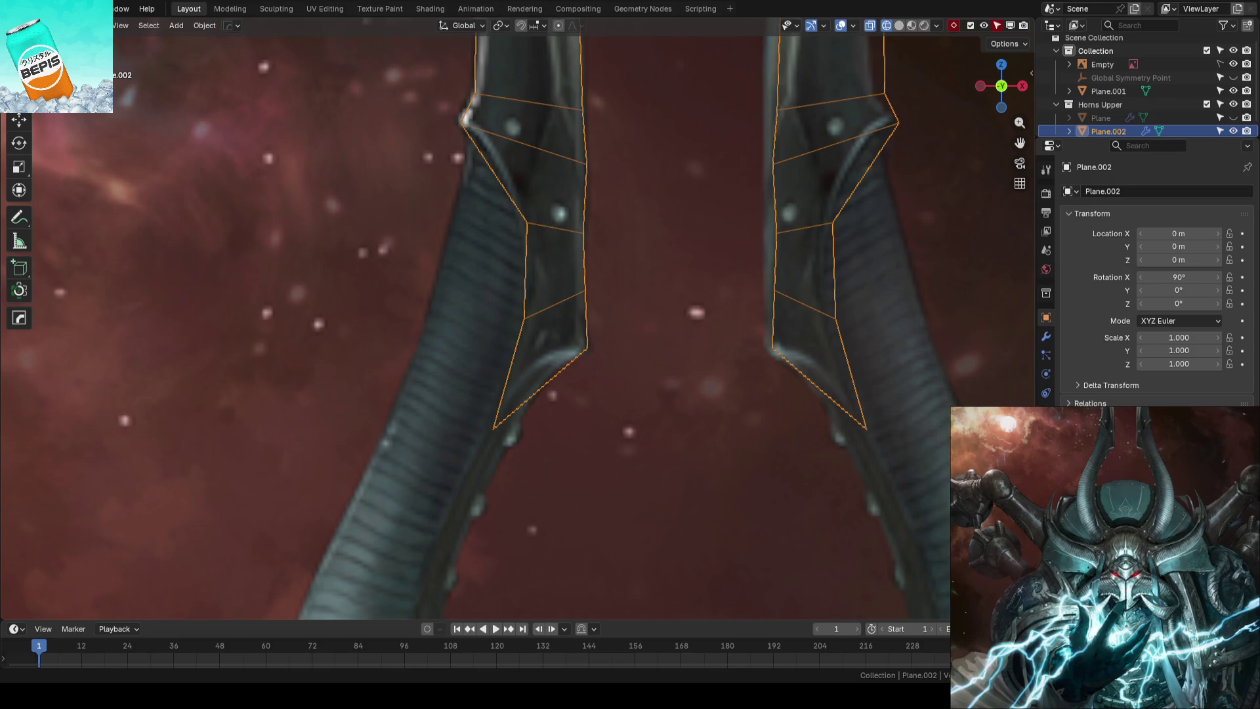
scroll(701, 348, "down", 3)
Save, then subdivide the slanted bottom edge of the upper horn with a new vertex
left_click(631, 332)
key("ctrl+s")
scroll(562, 368, "up", 3)
scroll(615, 327, "up", 2)
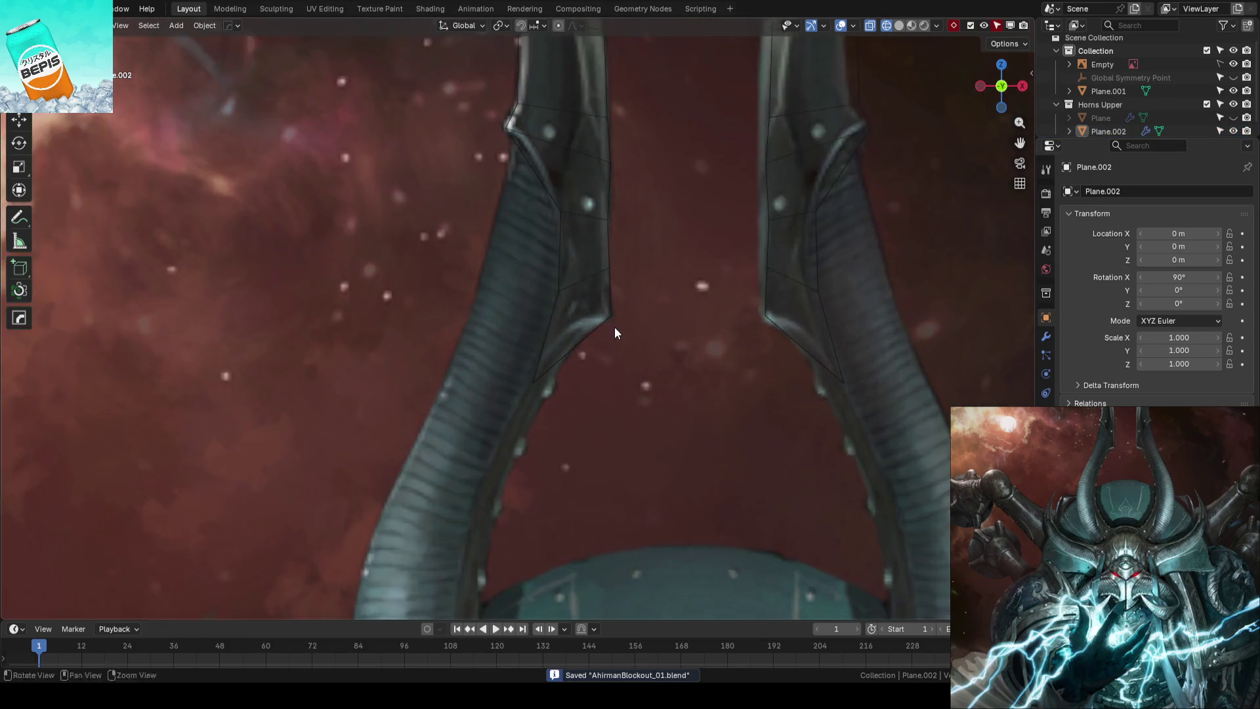
left_click(603, 335)
key("Tab")
scroll(597, 357, "up", 3)
left_click(656, 369)
scroll(698, 289, "down", 3)
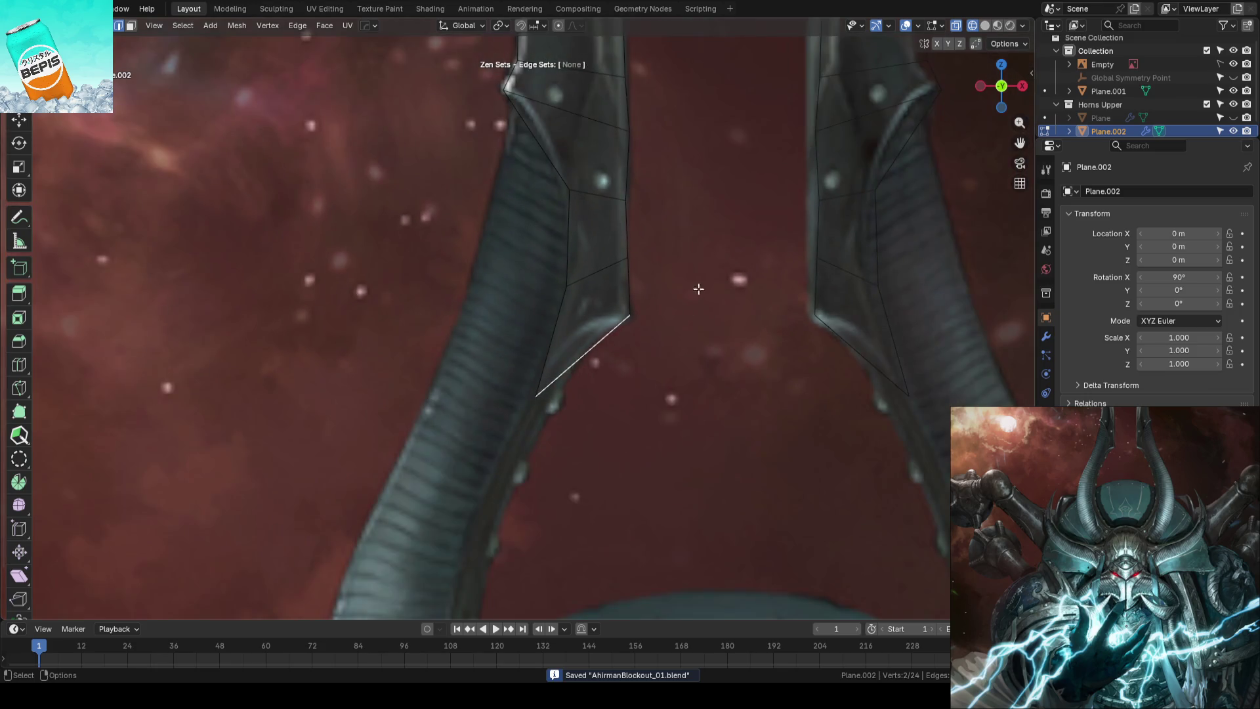
key("w")
left_click(435, 358)
scroll(653, 352, "up", 2)
Shift the new vertex on Z with the Move tool, nudge a lower-edge vertex, and save
key("shift+space")
left_click(655, 307)
key("shift+space")
left_click(638, 277)
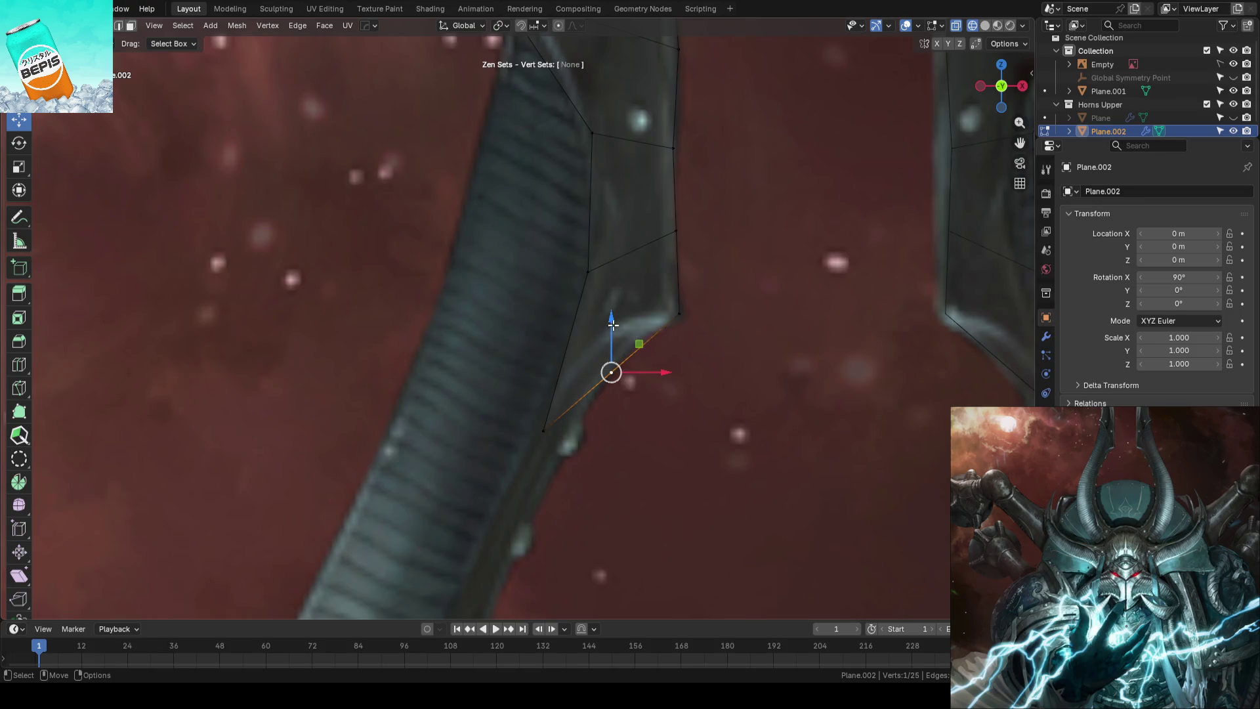
left_click_drag(612, 323, 610, 281)
left_click(697, 342)
scroll(696, 342, "down", 3)
left_click(594, 316)
left_click_drag(595, 264, 646, 256)
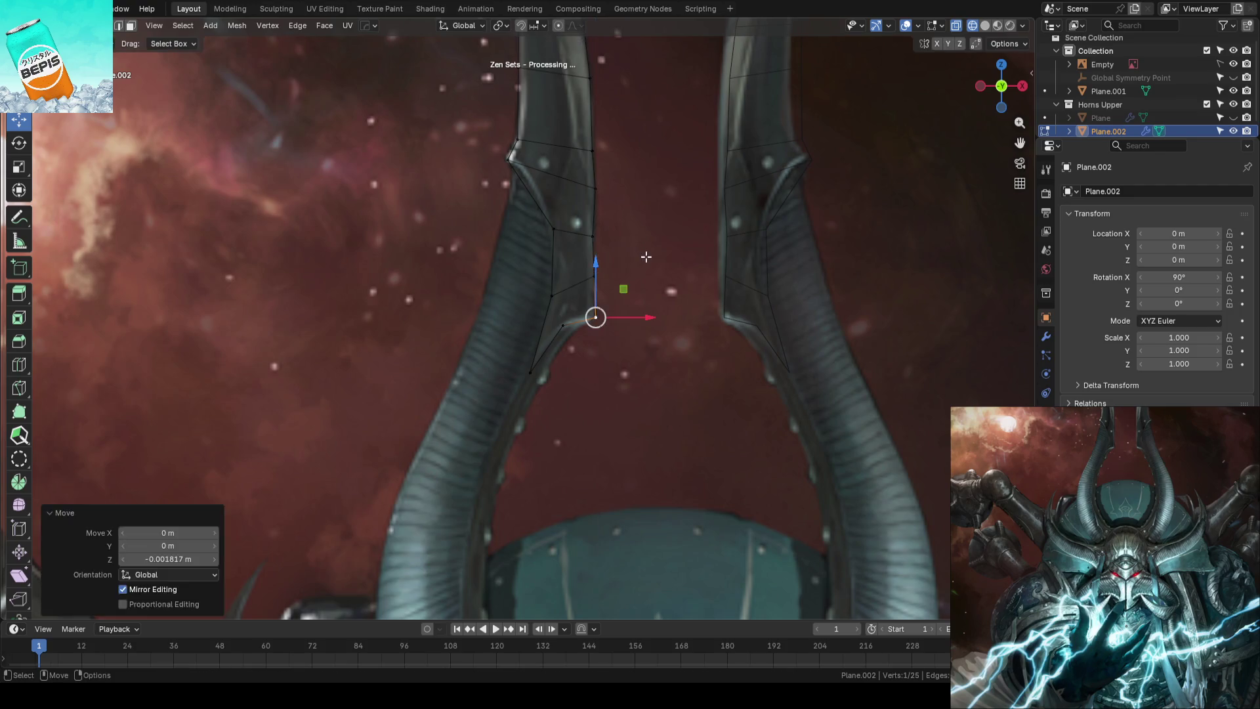
left_click(647, 256)
scroll(646, 256, "down", 4)
key("ctrl+s")
scroll(672, 360, "up", 2)
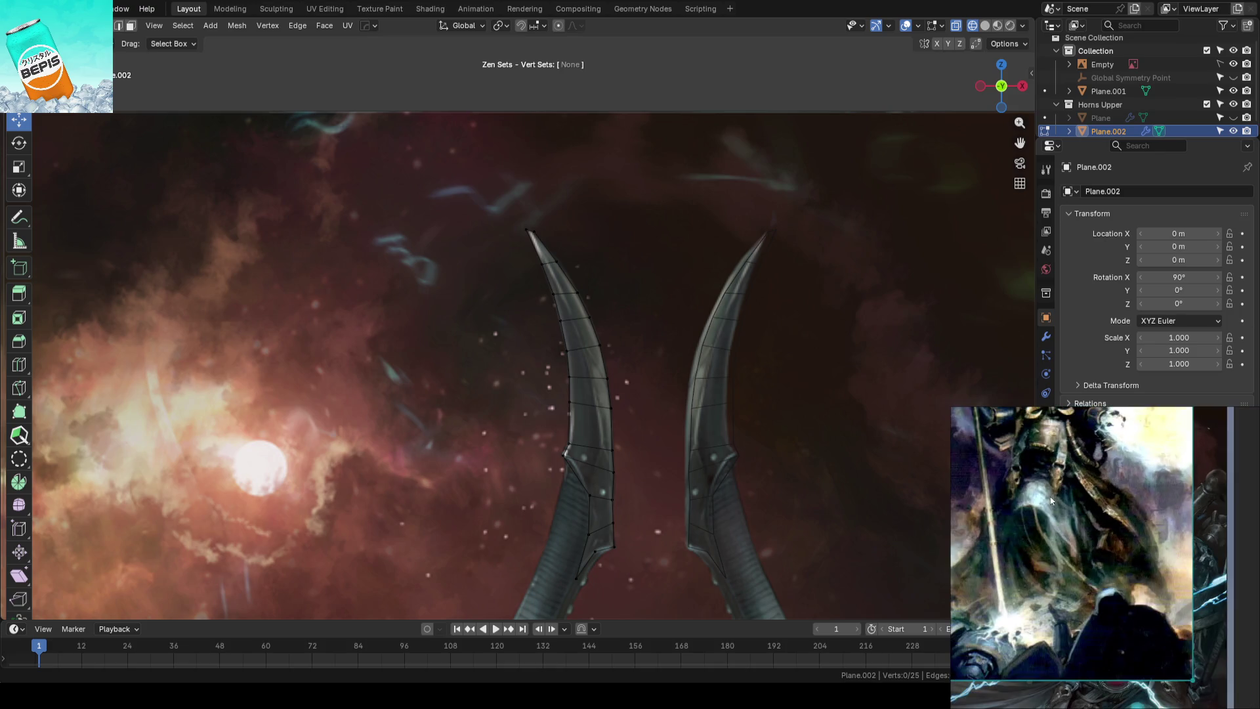
Shift the reference image and shrink the PureRef window
left_click_drag(1109, 557, 1106, 581)
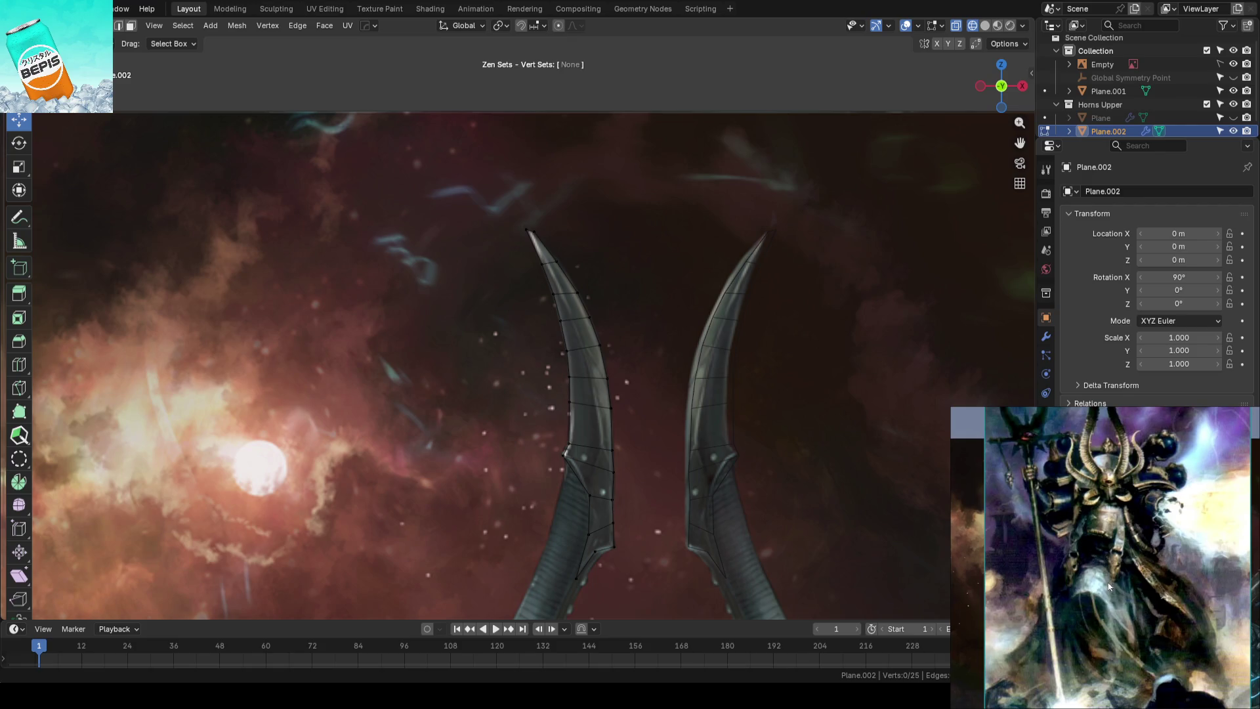
left_click(1108, 410)
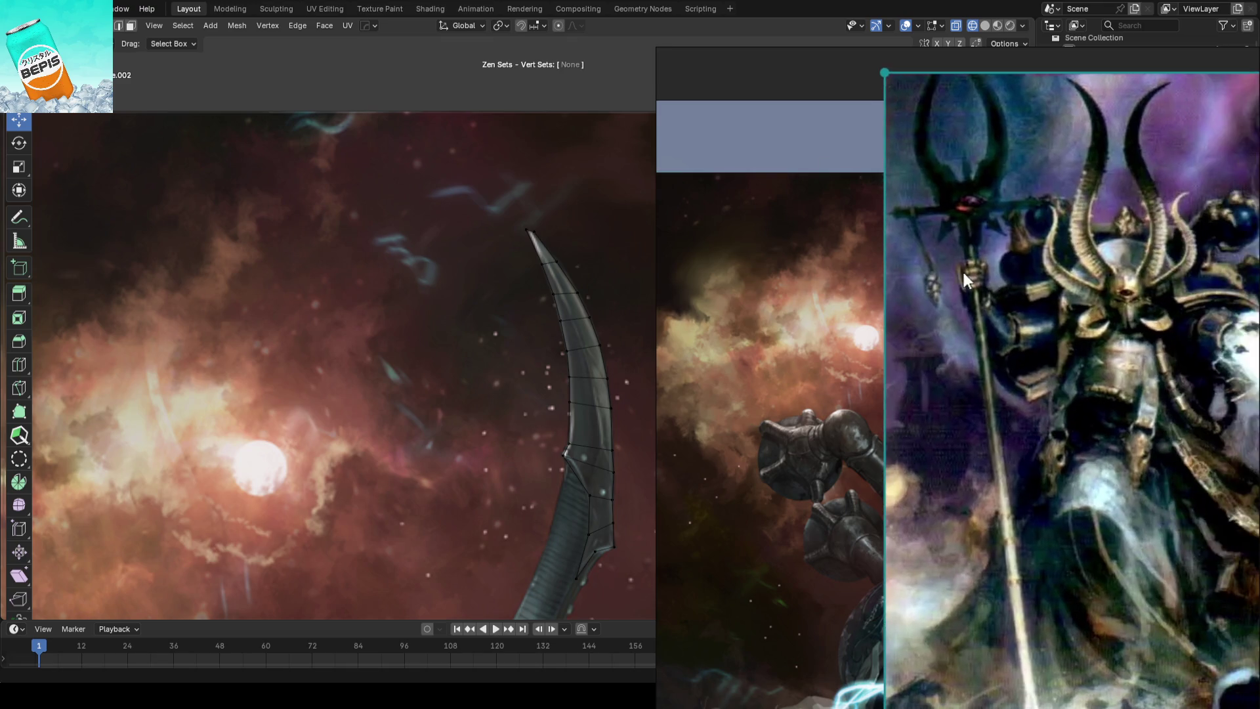
left_click_drag(913, 76, 1025, 143)
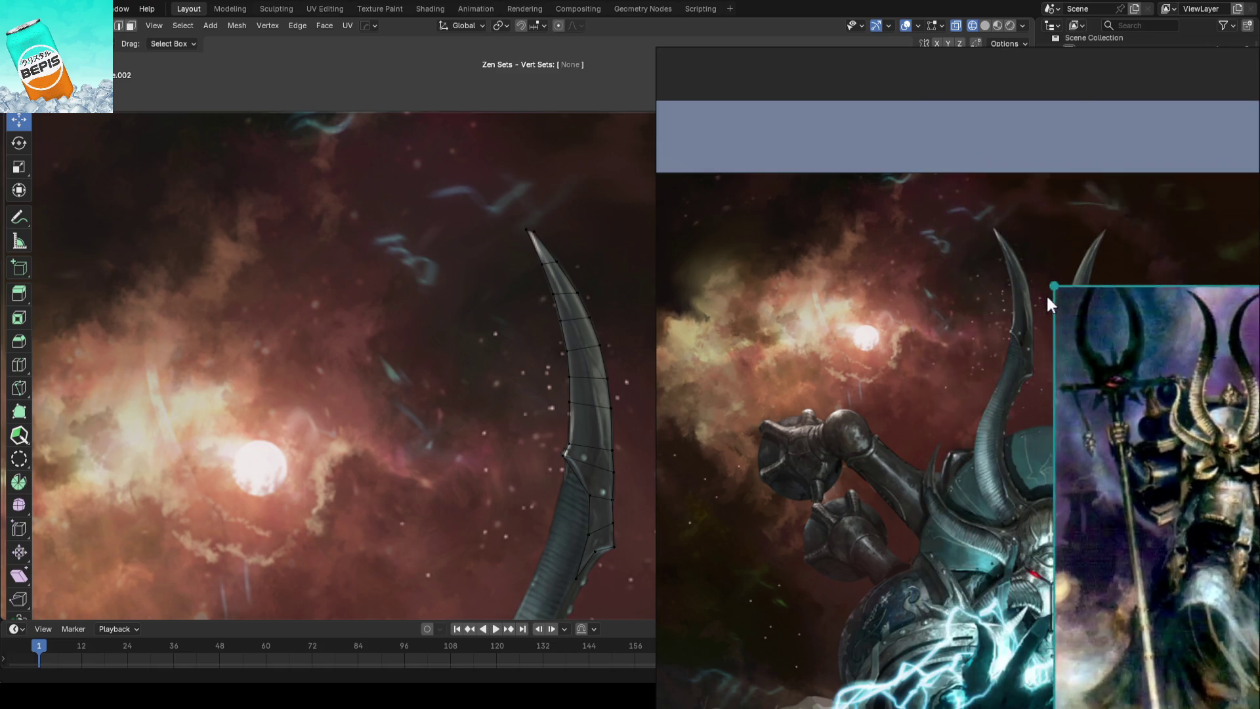
Shrink the staff reference image and move the horned artwork down beside the blockout
left_click_drag(1071, 216, 754, 134)
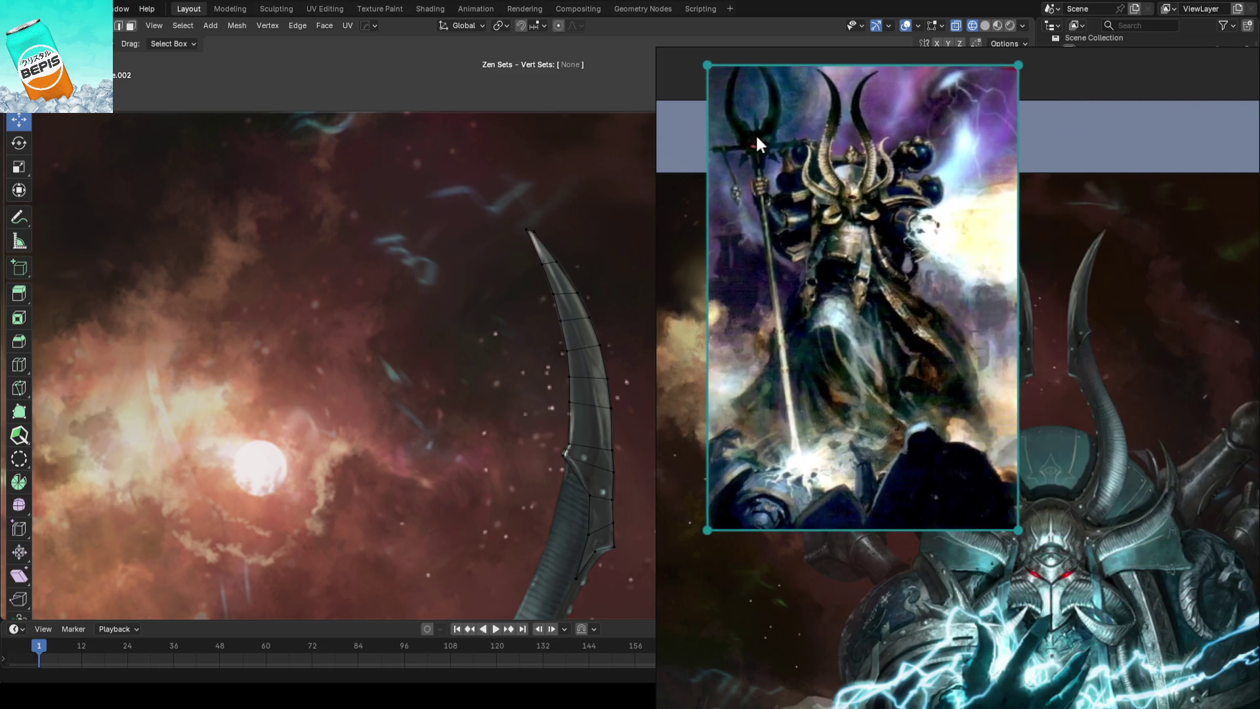
left_click_drag(1016, 532, 906, 365)
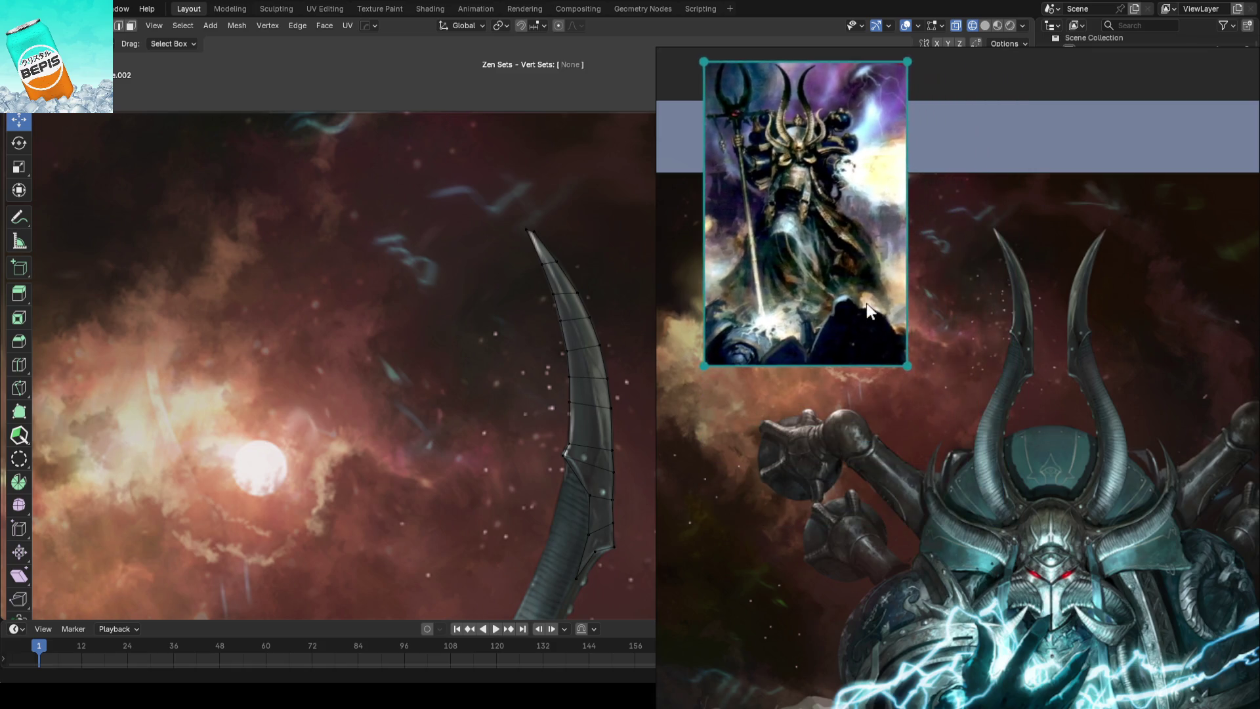
left_click_drag(866, 304, 827, 302)
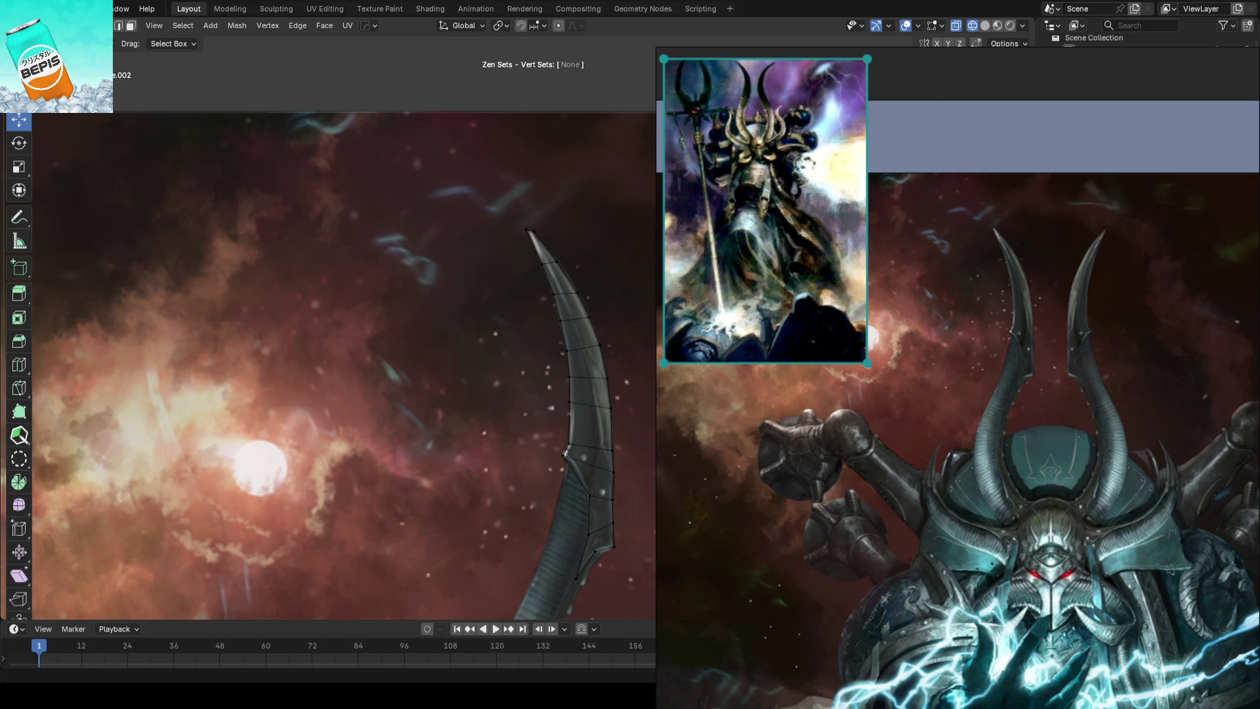
mouse_move(867, 363)
left_mouse_down()
mouse_move(874, 372)
mouse_move(1040, 299)
left_mouse_up()
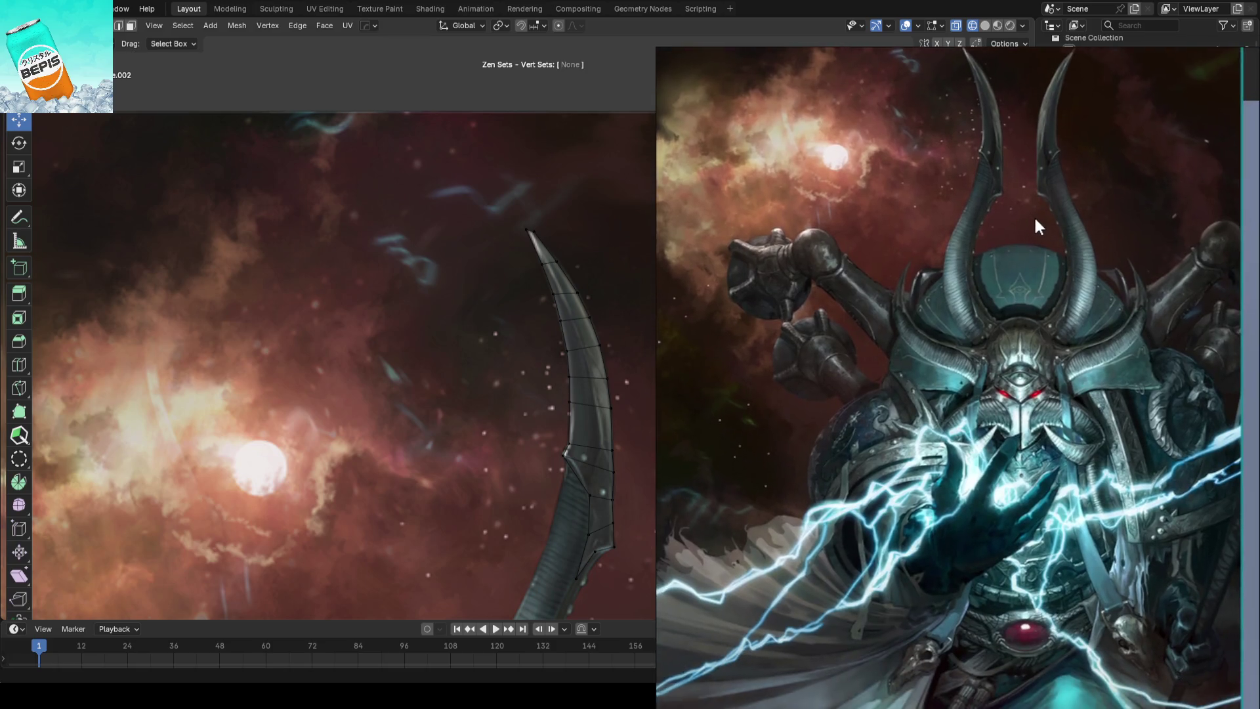
left_click_drag(1034, 221, 1048, 262)
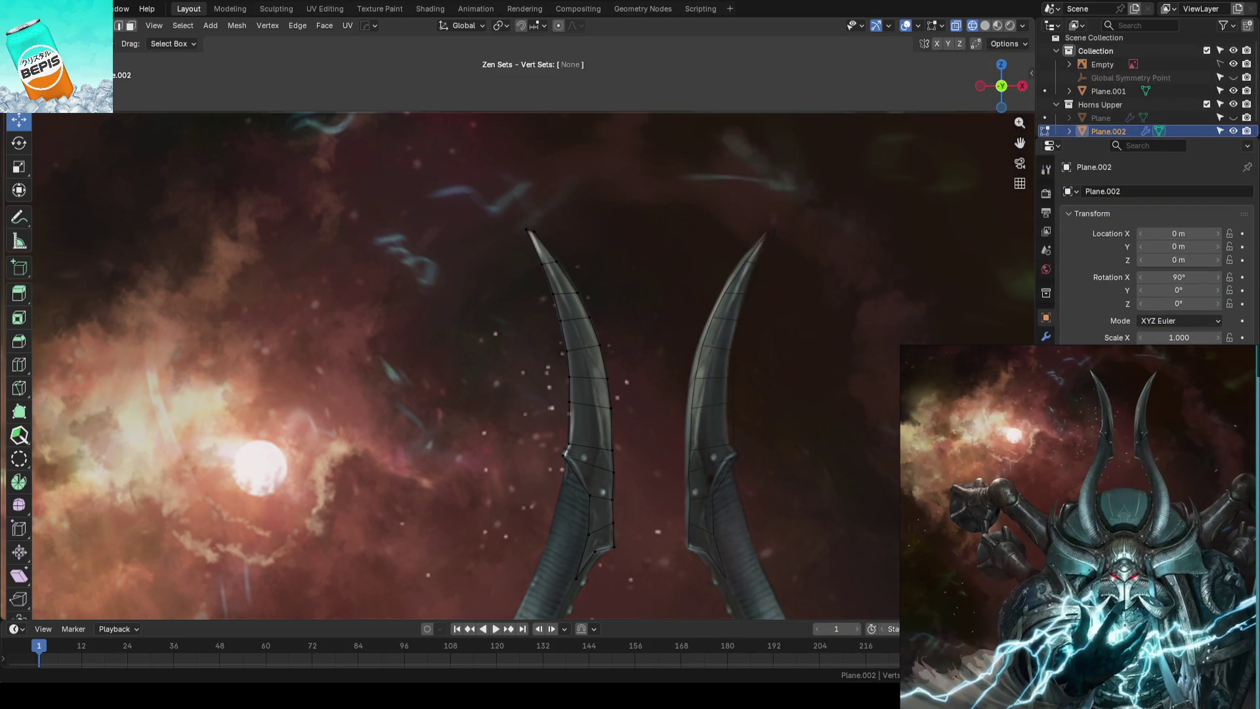
Save the blockout file, frame the left horn, and switch on the vertex tweak tool
left_click_drag(1047, 433, 1048, 445)
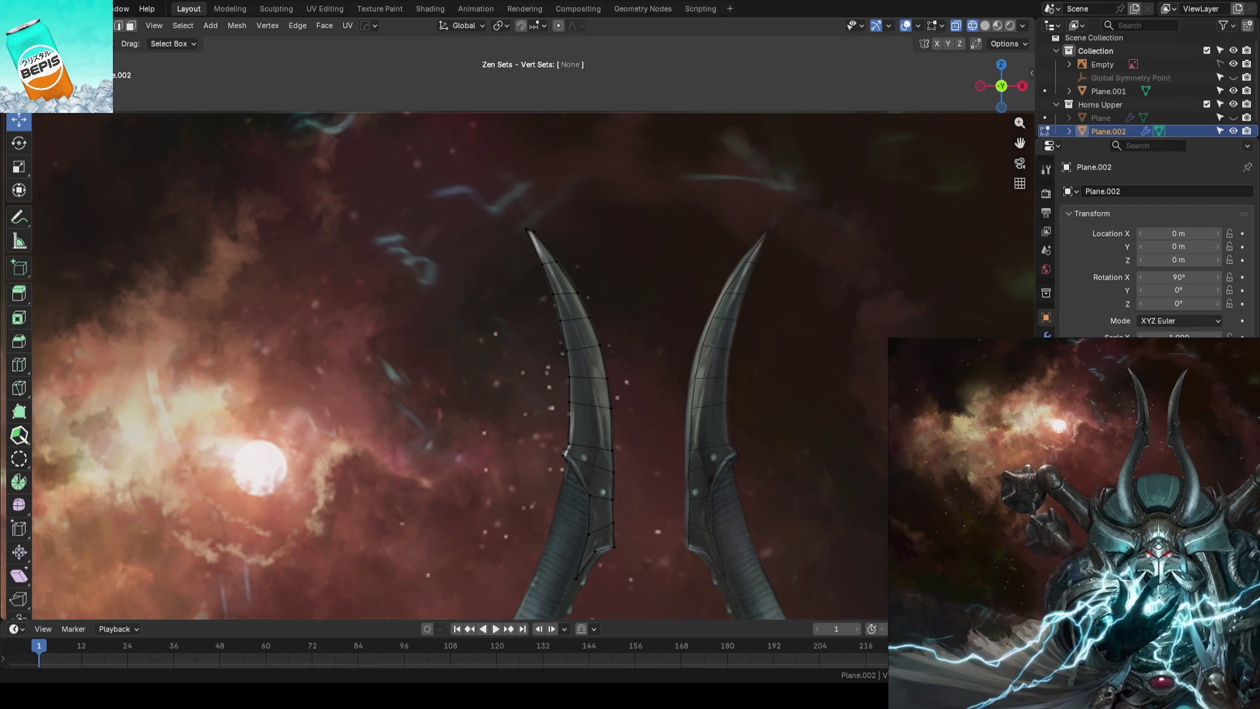
key("KP_0")
key("ctrl+s")
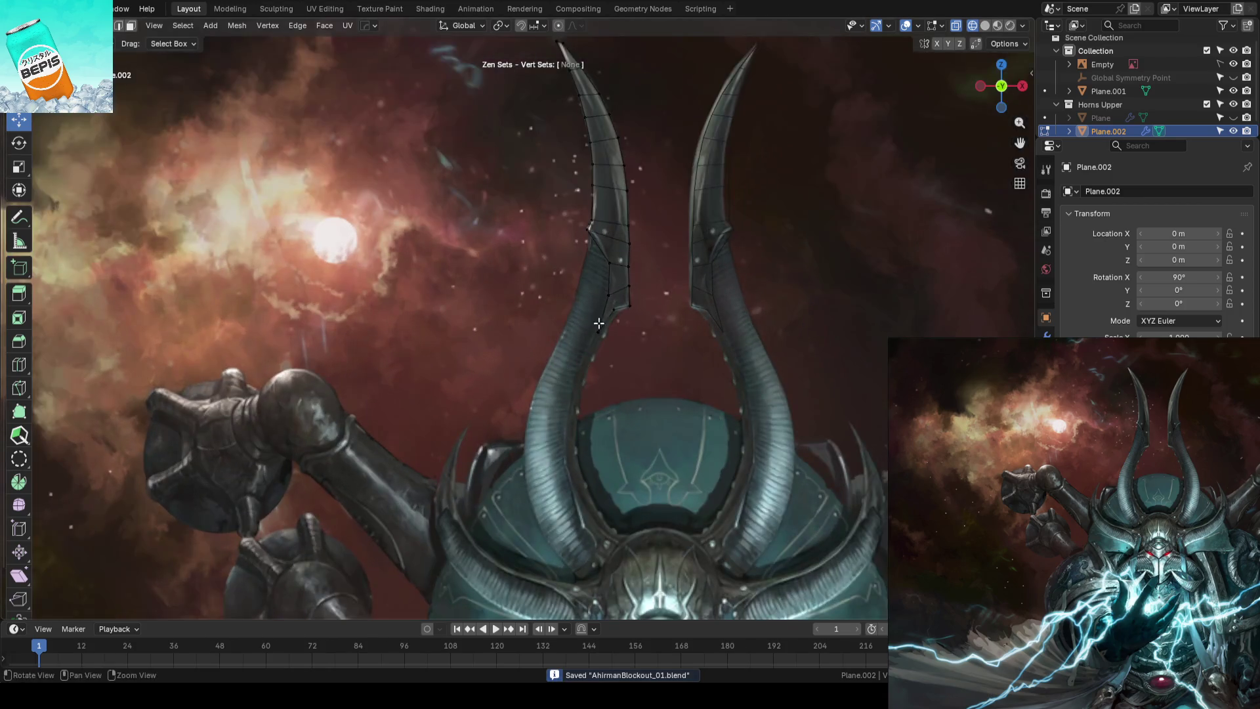
middle_click_drag(599, 324, 545, 358, "shift")
scroll(627, 343, "up", 2)
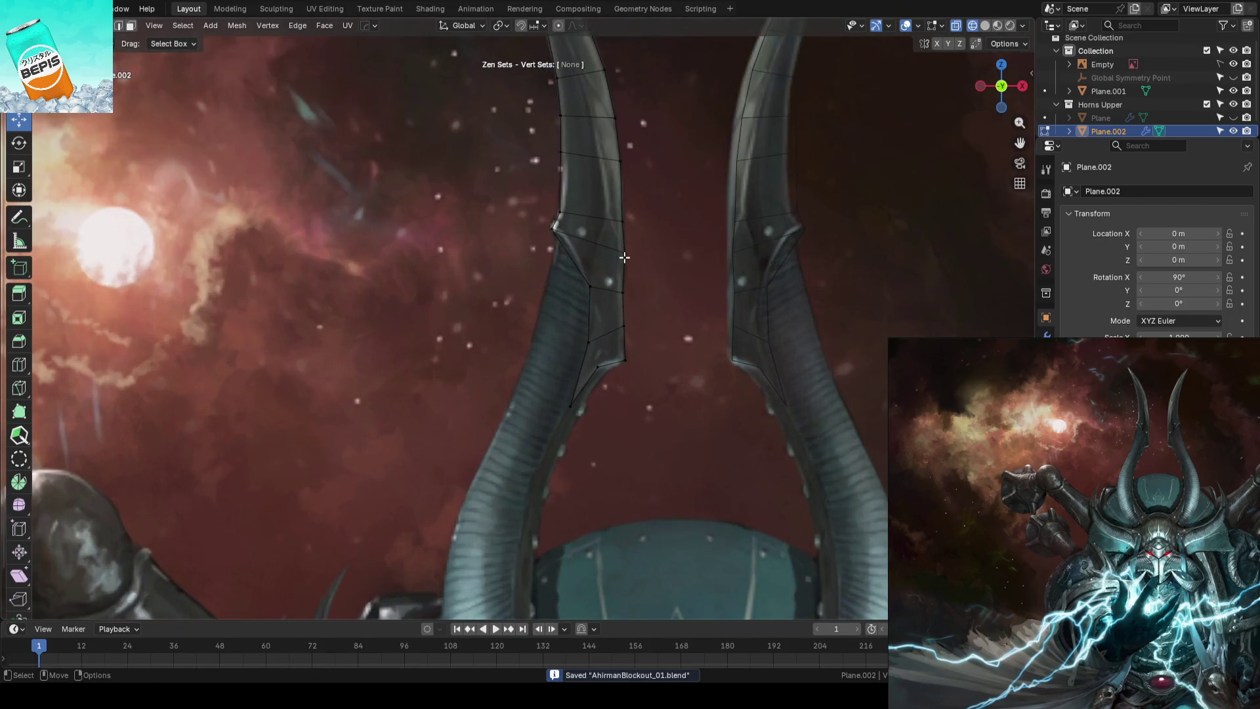
scroll(628, 342, "up", 1)
scroll(628, 343, "up", 1)
scroll(628, 342, "up", 1)
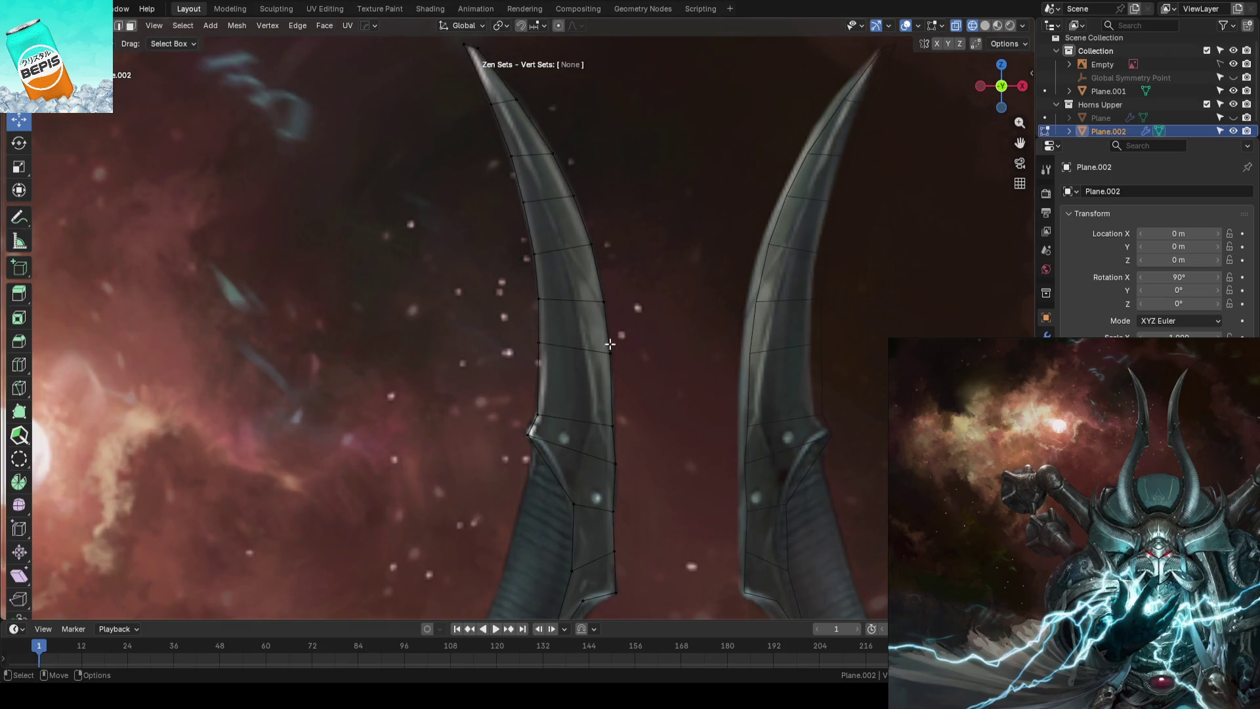
key("t")
scroll(493, 345, "up", 3)
Slide several left horn vertices along their edges up toward the tip
mouse_move(542, 358)
left_mouse_down()
mouse_move(552, 348)
mouse_move(681, 379)
left_mouse_up()
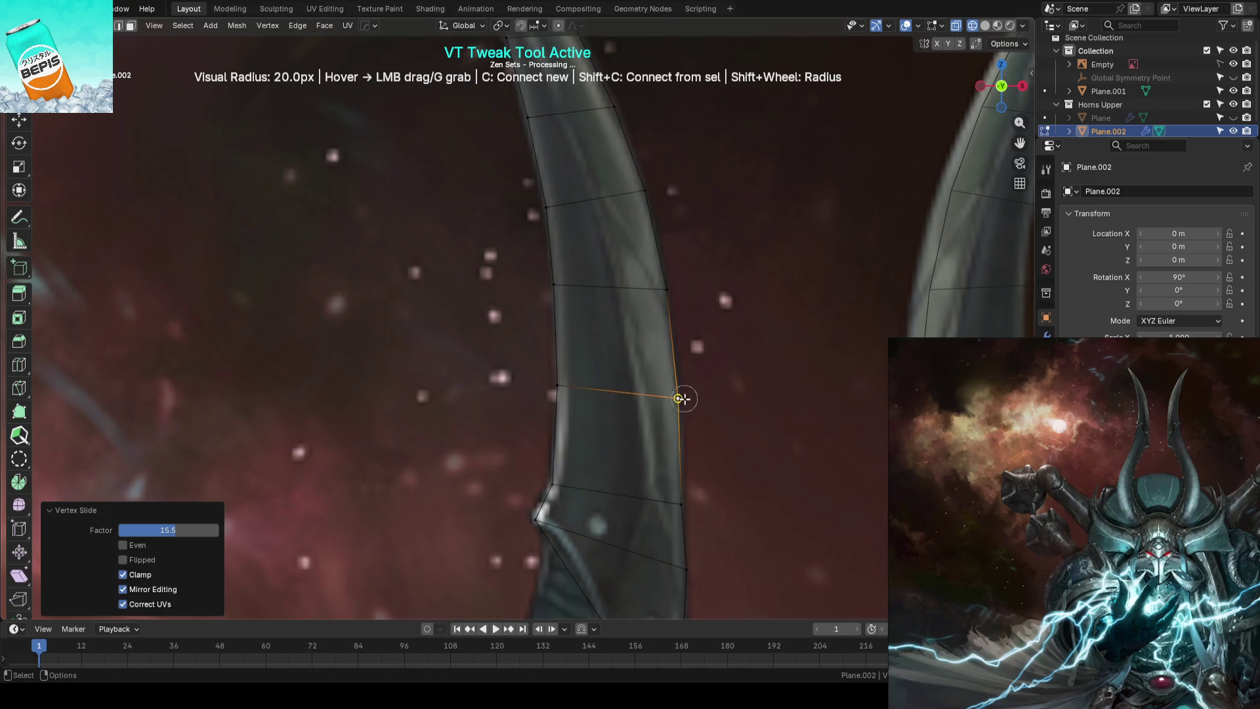
mouse_move(547, 298)
left_mouse_down()
mouse_move(543, 317)
mouse_move(670, 307)
left_mouse_up()
left_click_drag(546, 208, 641, 191)
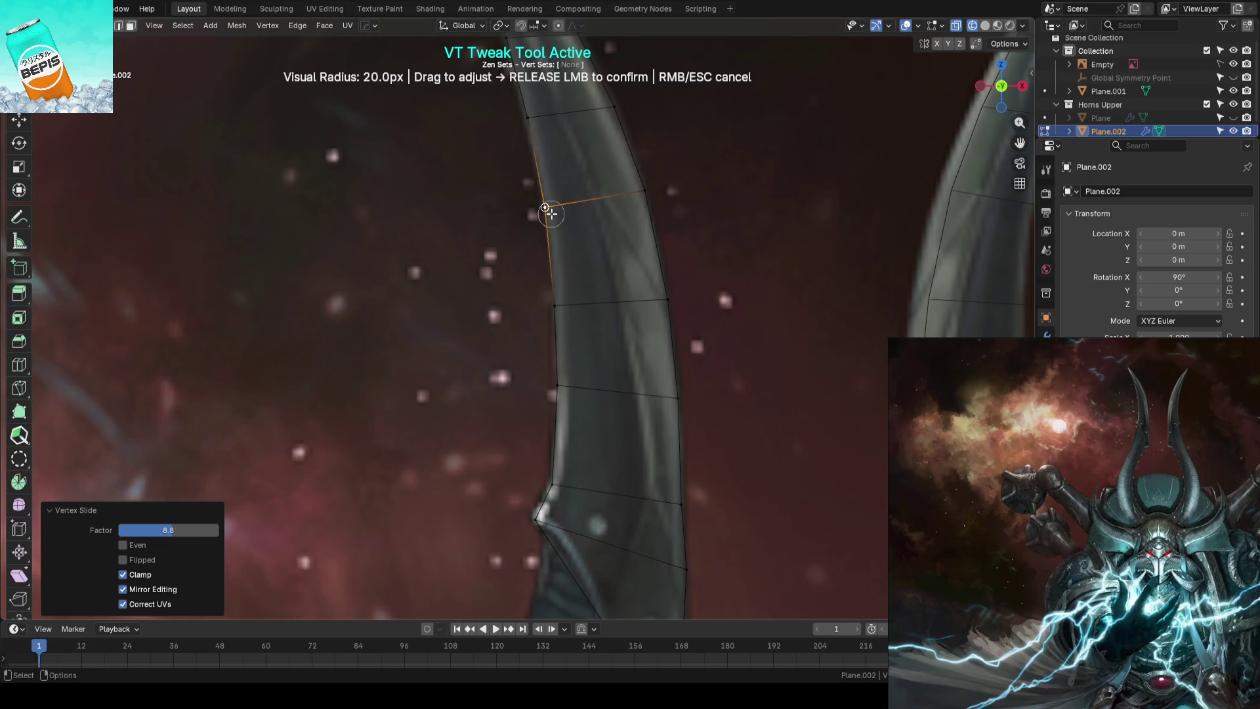
middle_click_drag(641, 191, 640, 285)
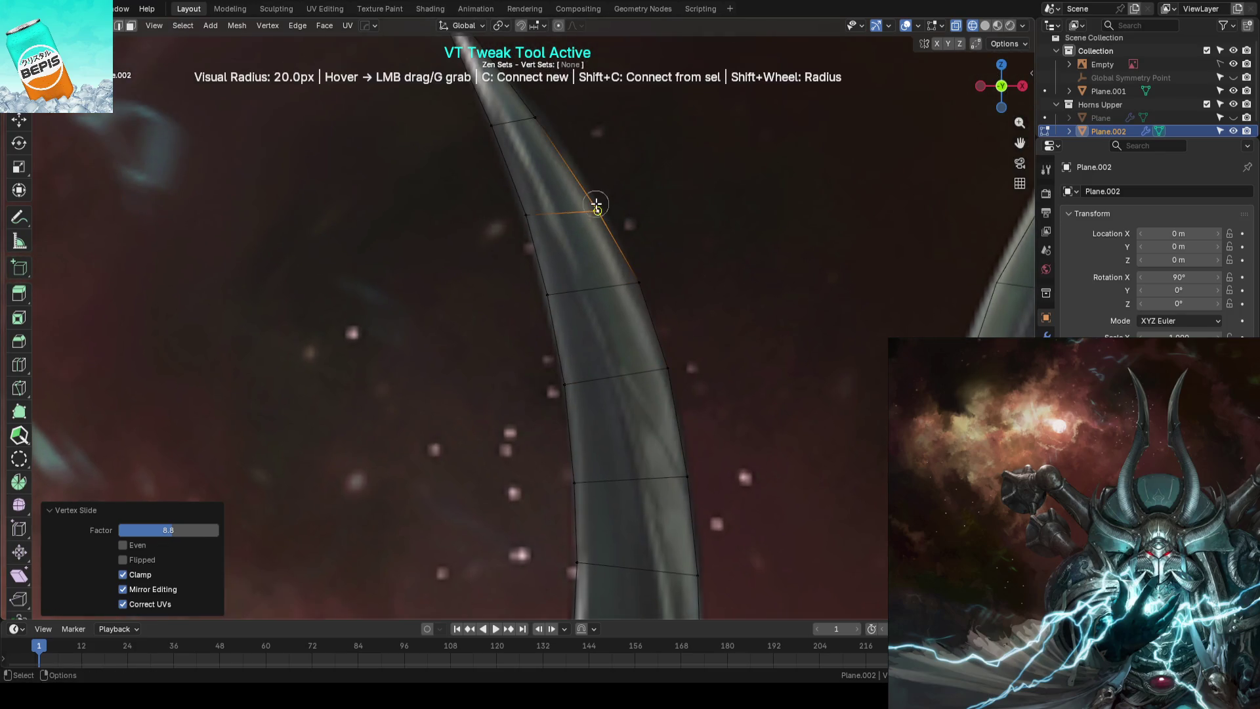
middle_click_drag(643, 164, 607, 271)
left_click_drag(607, 270, 571, 358)
Orbit to the second horn and slide a left-edge vertex down along its edge
middle_click_drag(697, 315, 704, 343)
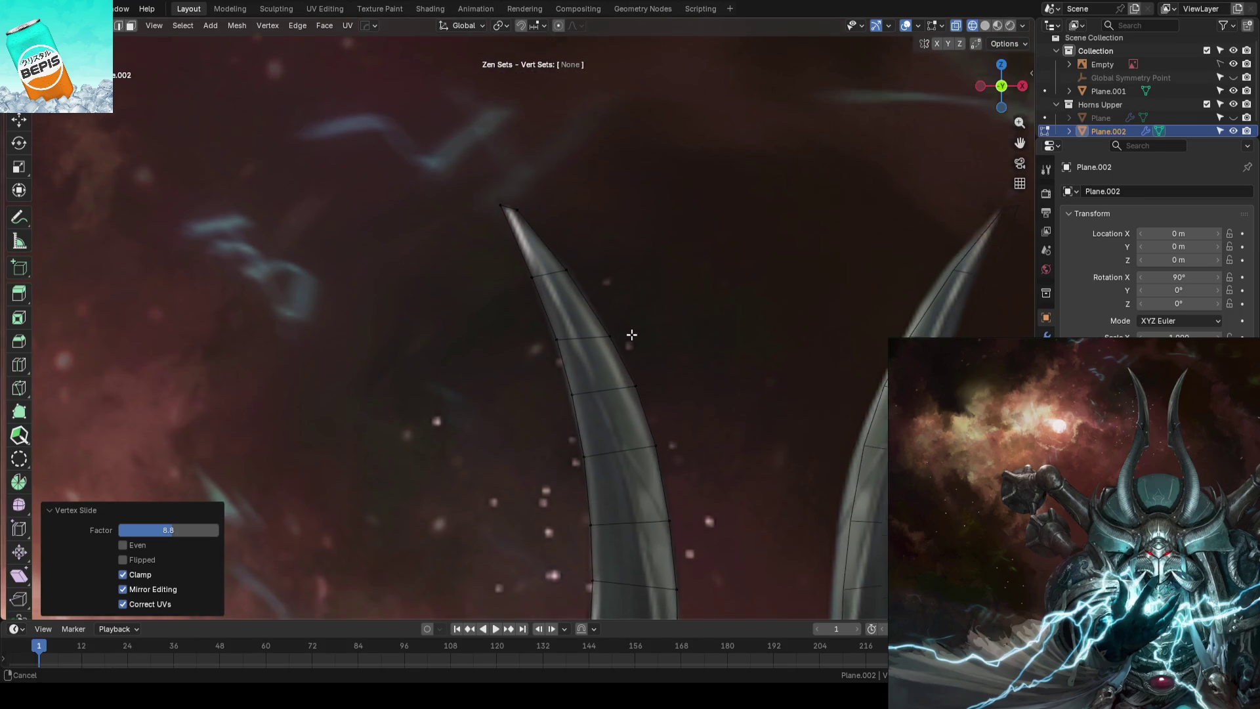
middle_click_drag(630, 337, 631, 212)
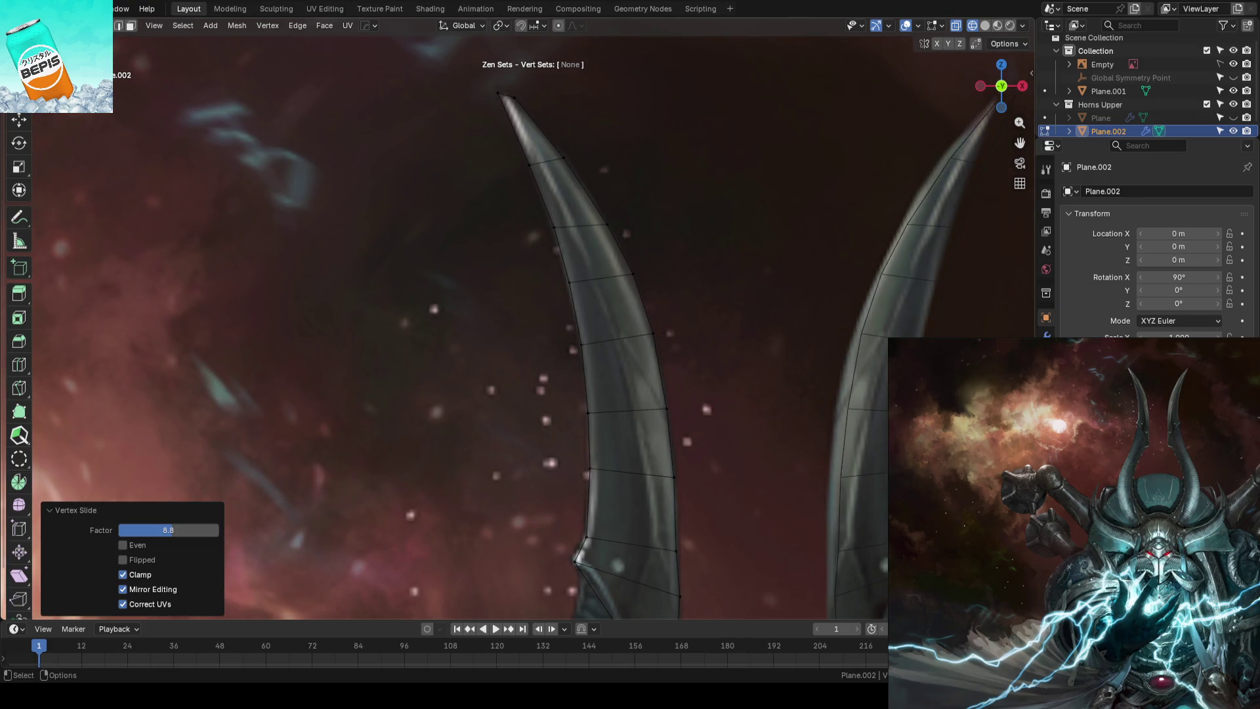
scroll(596, 223, "down", 3)
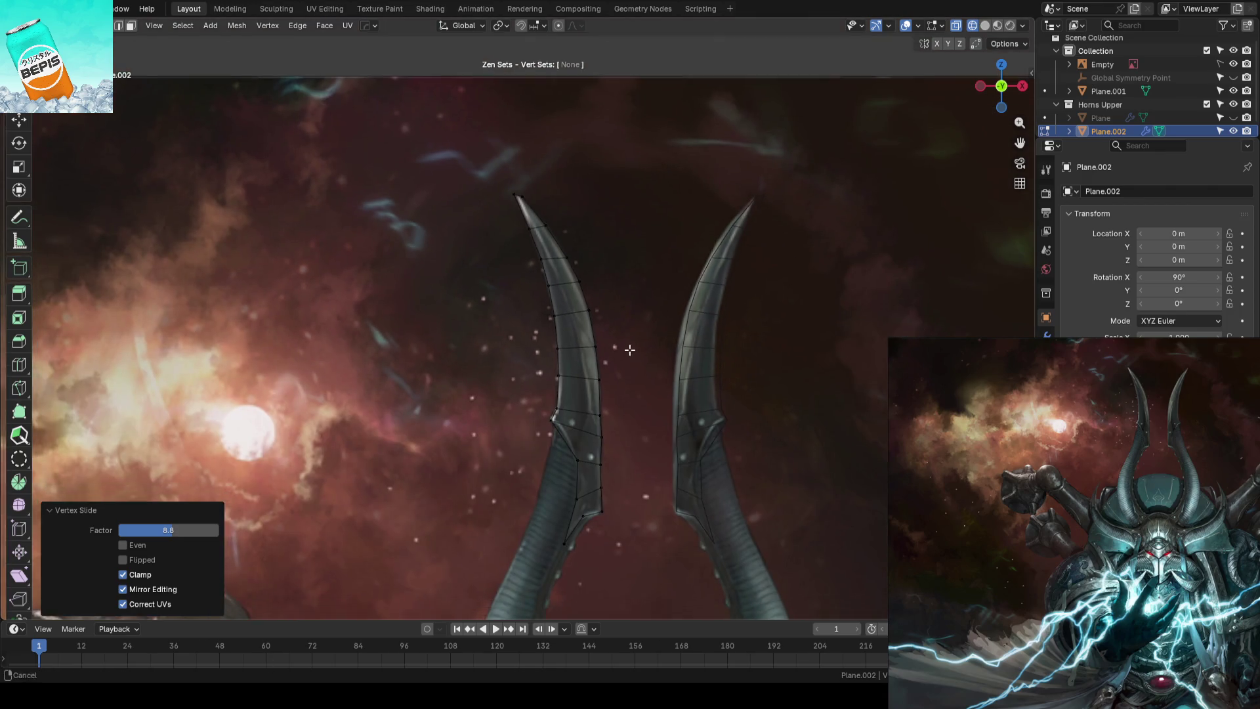
scroll(596, 224, "up", 3)
scroll(596, 223, "up", 2)
middle_click_drag(595, 223, 582, 325)
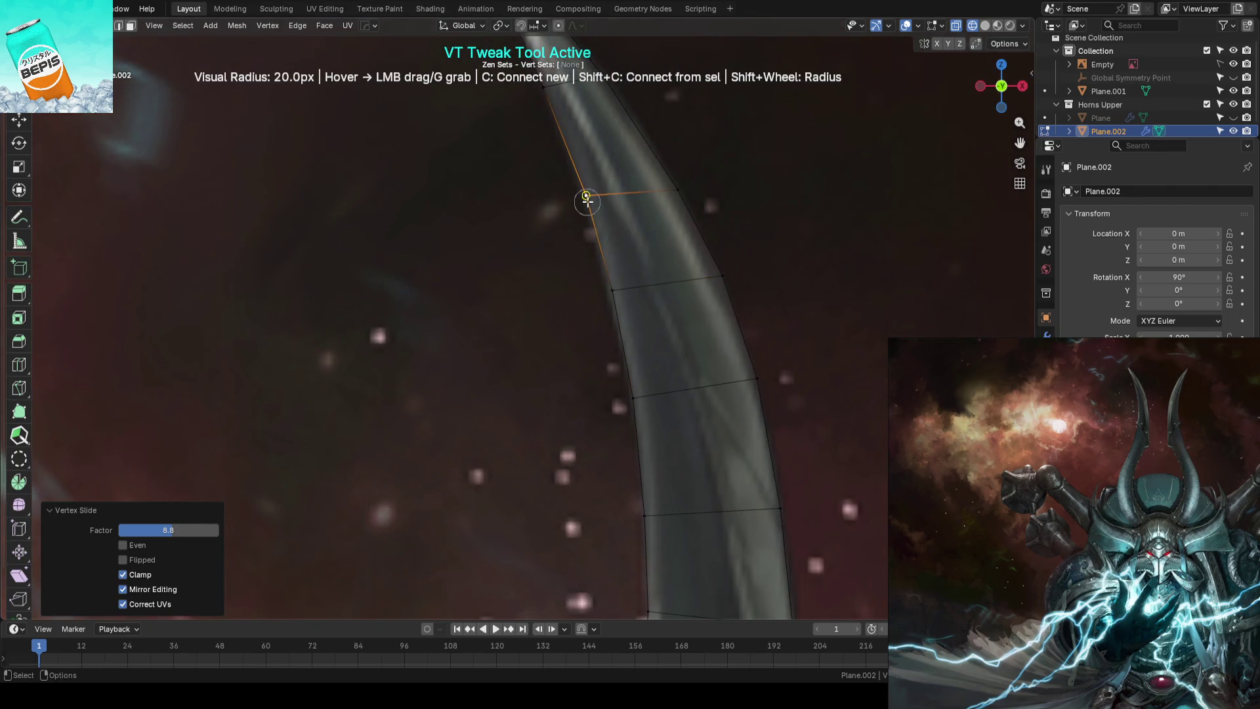
mouse_move(588, 198)
left_mouse_down()
mouse_move(622, 275)
mouse_move(625, 379)
left_mouse_up()
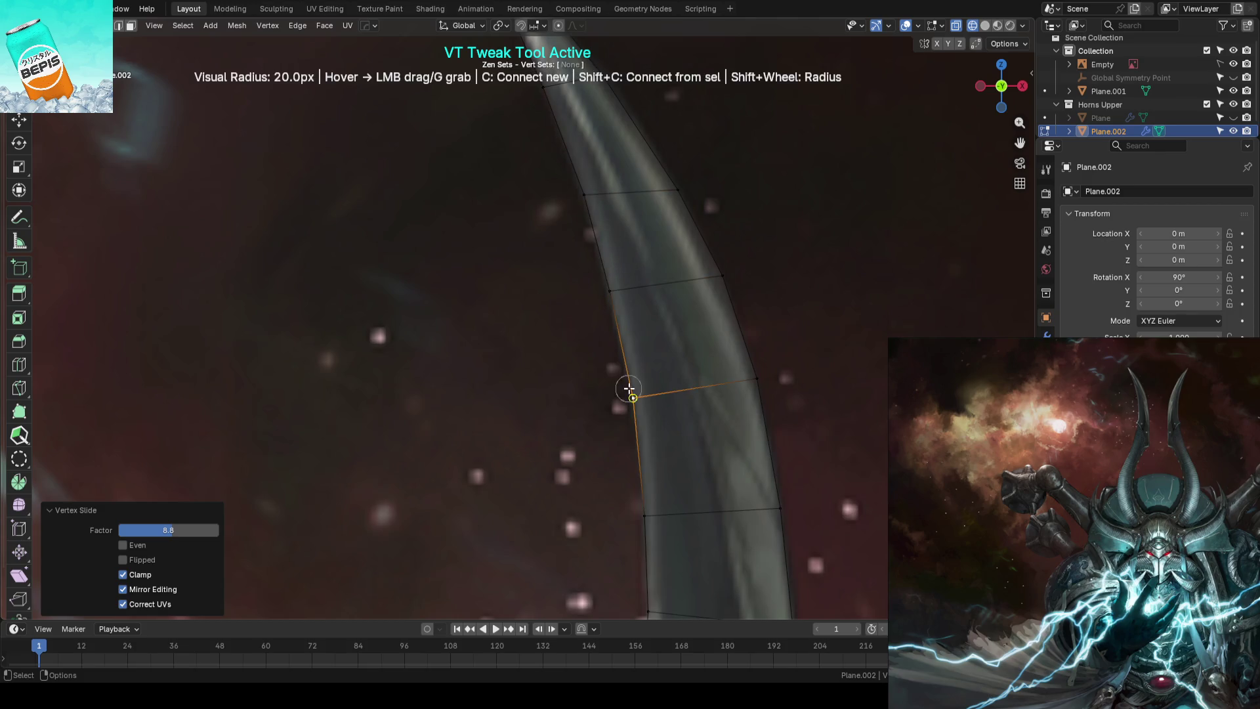
mouse_move(630, 364)
middle_mouse_down()
mouse_move(716, 191)
mouse_move(657, 168)
mouse_move(669, 94)
mouse_move(610, 200)
middle_mouse_up()
scroll(717, 191, "down", 3)
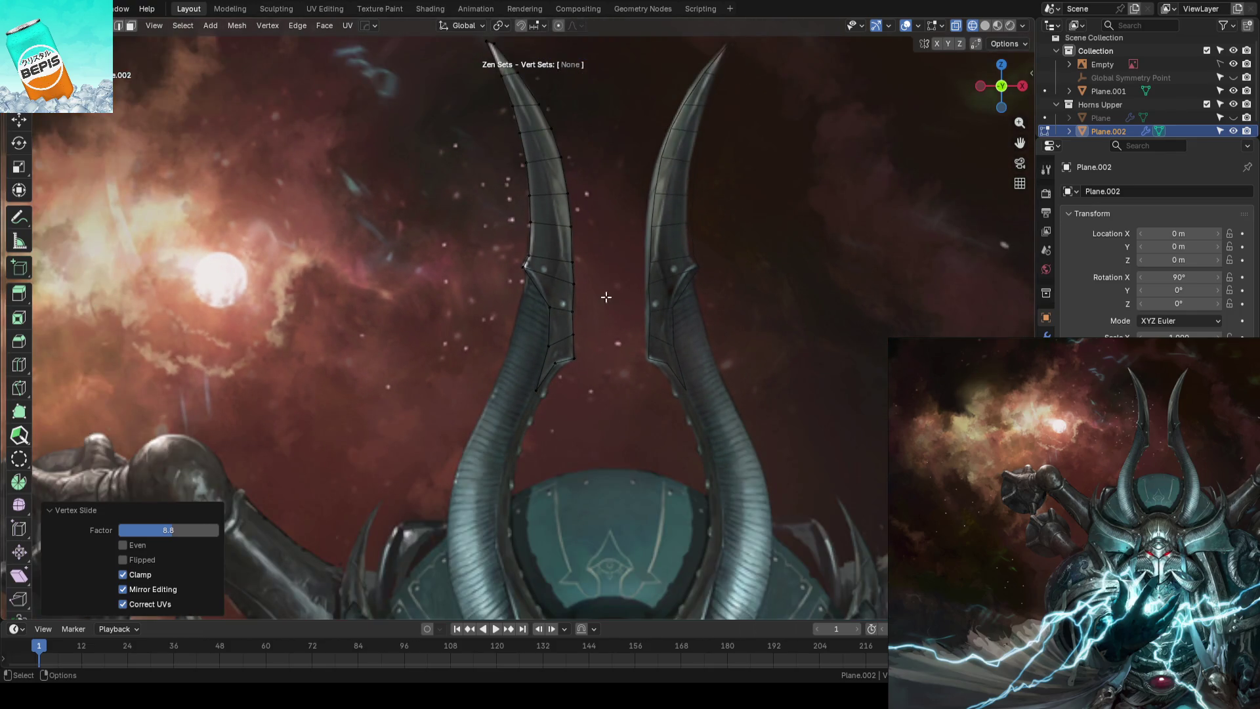
scroll(606, 296, "up", 3)
Save the blockout and reposition the reference Empty along the X axis
key("Tab")
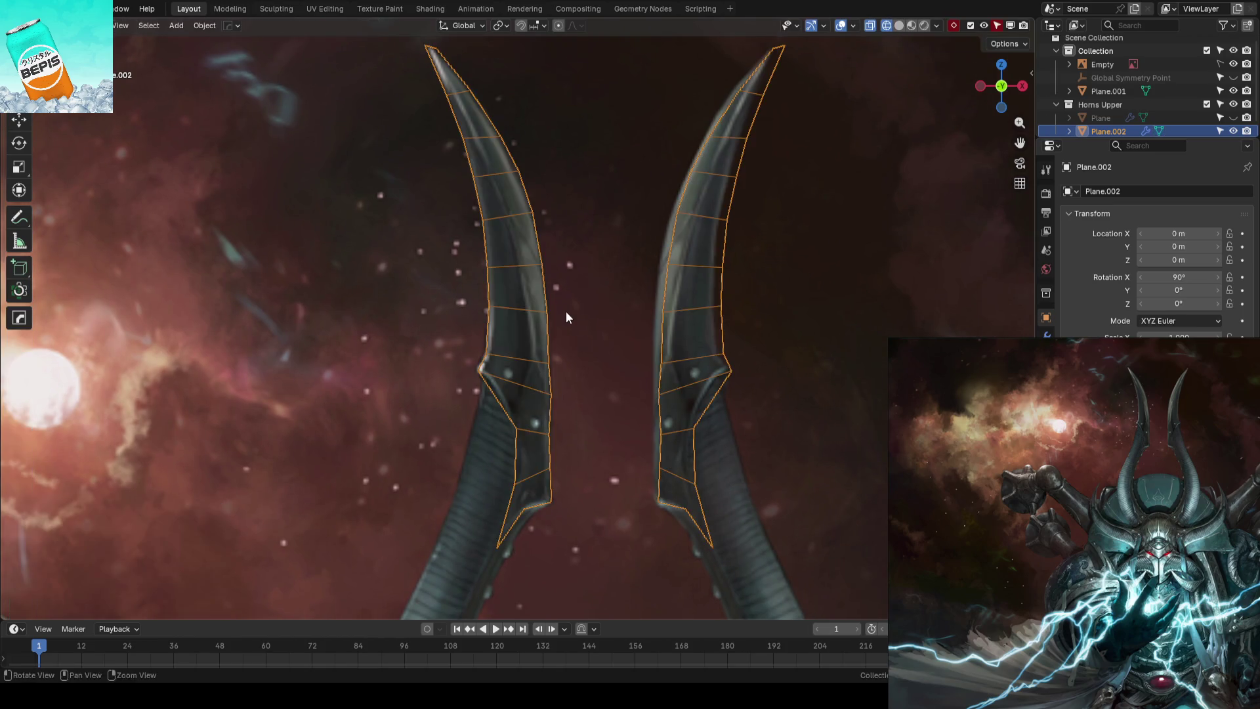
left_click(565, 312)
key("ctrl+s")
middle_click_drag(659, 360, 769, 298)
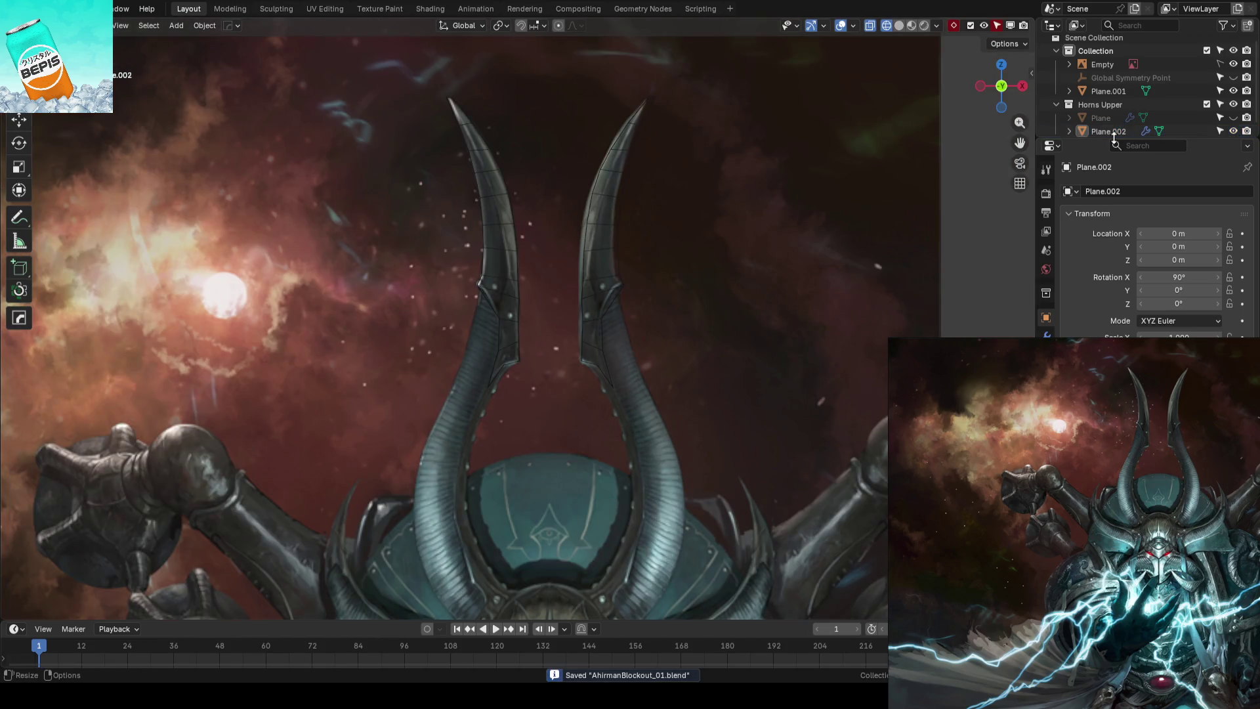
left_click(1103, 64)
key("g")
key("x")
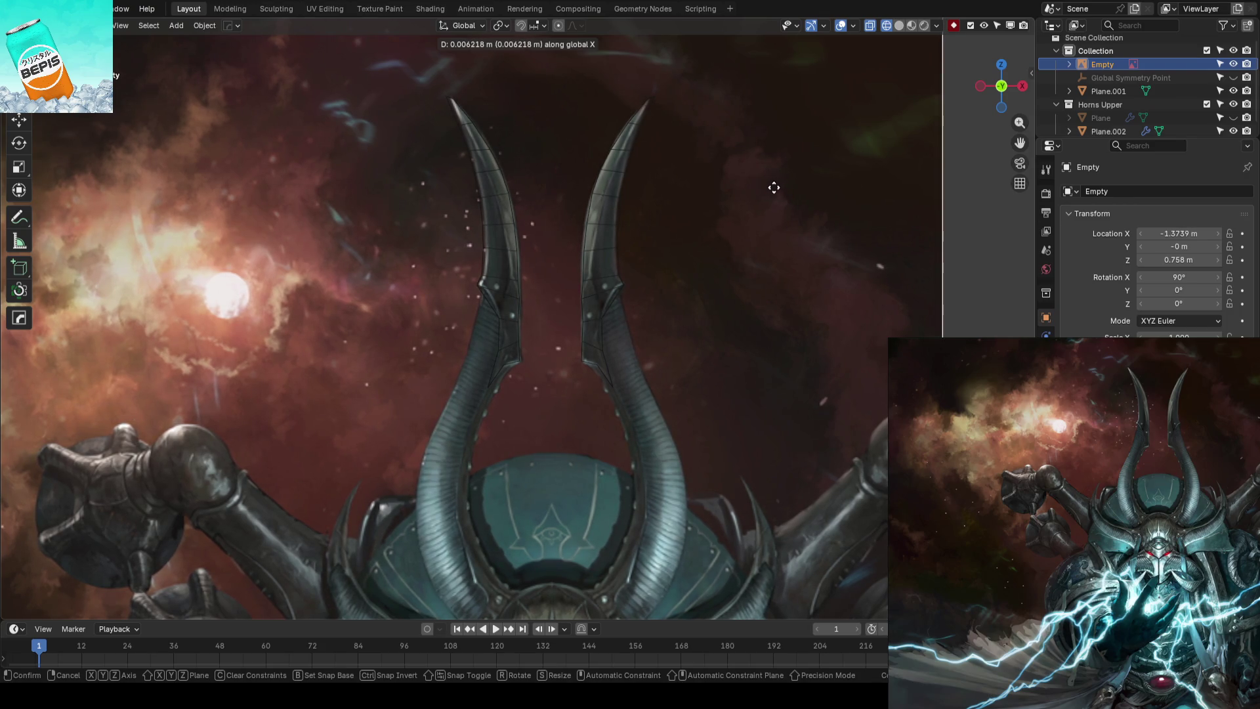
left_click(774, 188)
scroll(774, 188, "up", 3)
Shift the left horn's upper edges of Plane.002 sideways along X in two passes
left_click(552, 236)
key("Tab")
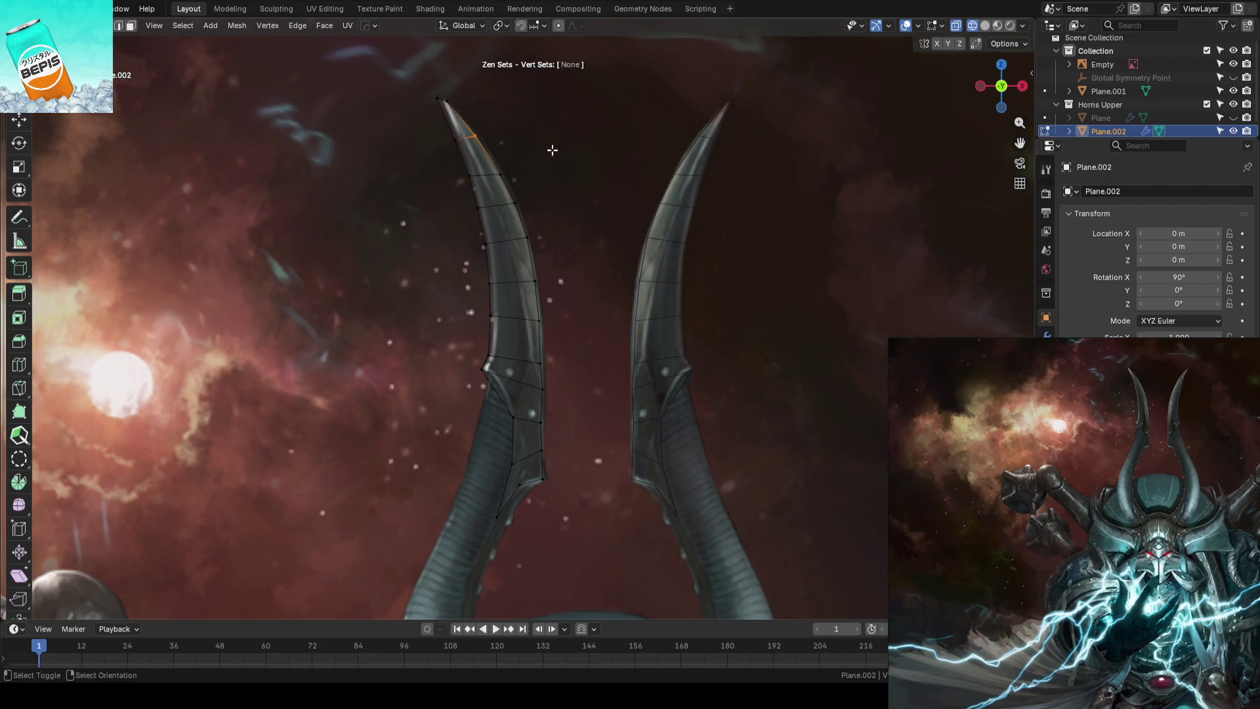
left_click_drag(592, 150, 502, 340)
key("shift+space")
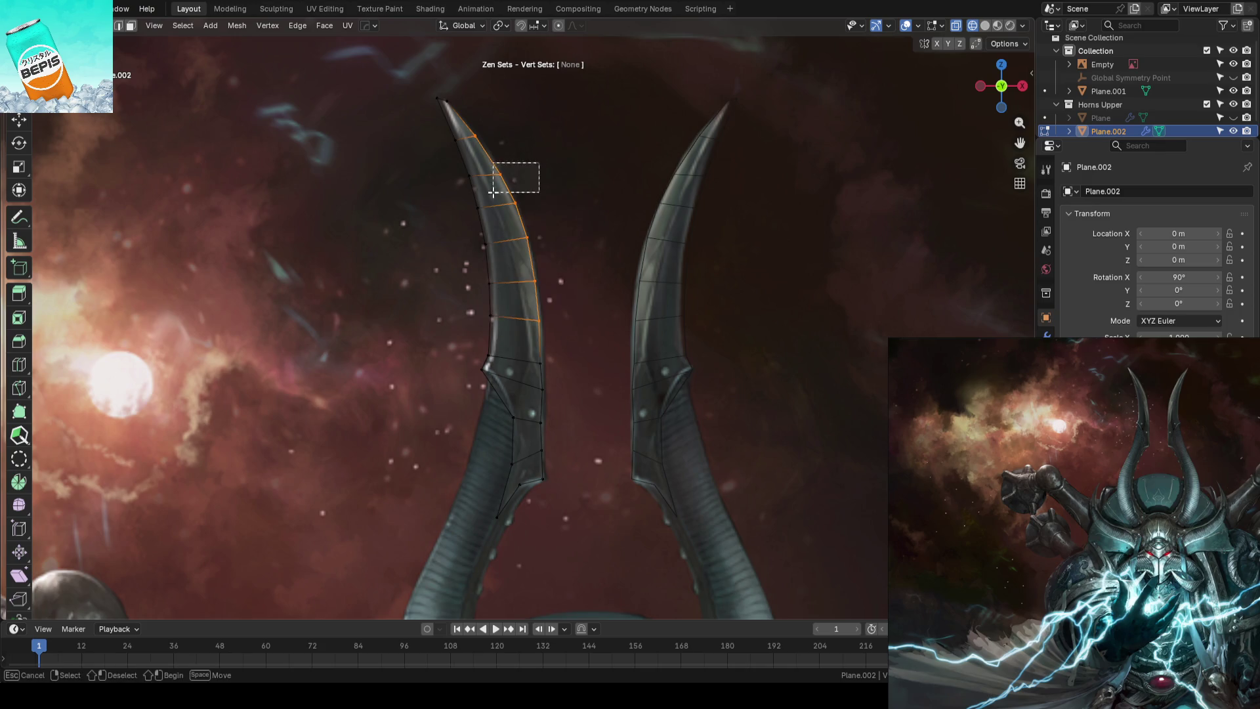
key("g")
left_click_drag(571, 224, 573, 224)
scroll(575, 224, "up", 2)
left_click_drag(591, 316, 582, 318)
middle_click_drag(582, 334, 587, 286)
left_click_drag(590, 284, 536, 448)
left_click_drag(580, 352, 583, 351)
left_click(583, 351)
scroll(583, 335, "down", 3)
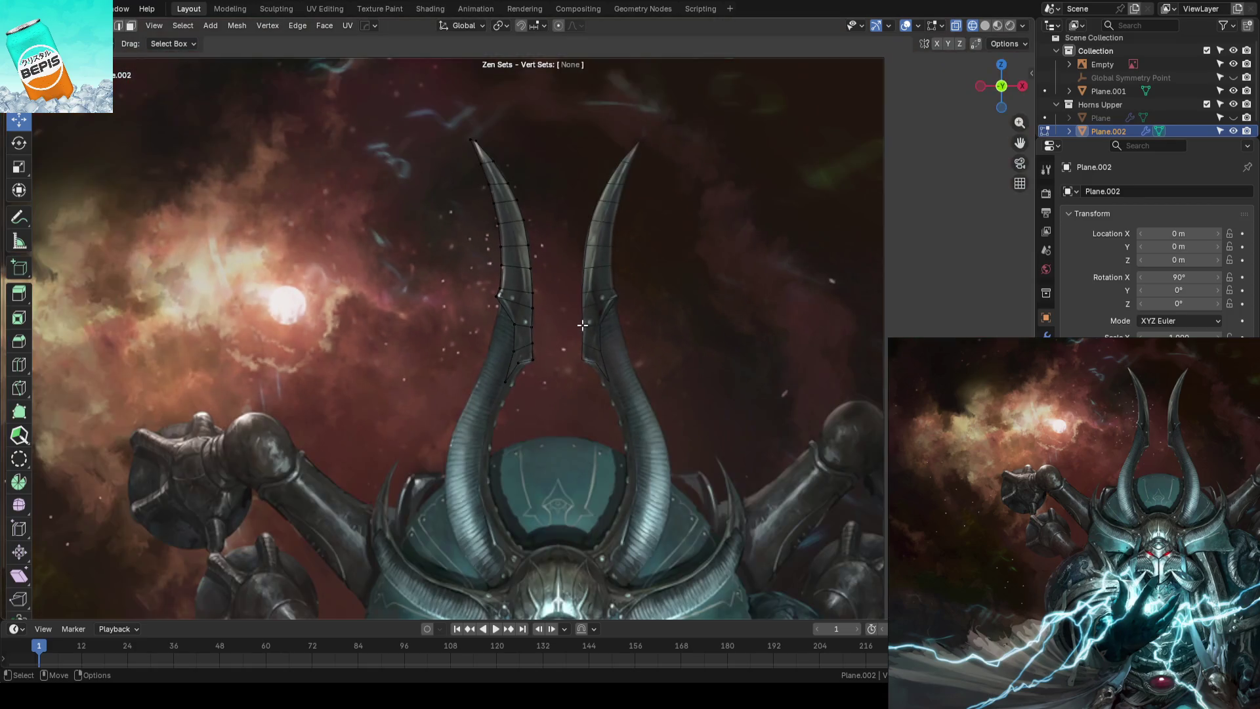
Save again, then add two new edge loops across the horn's base with a loop cut
key("Tab")
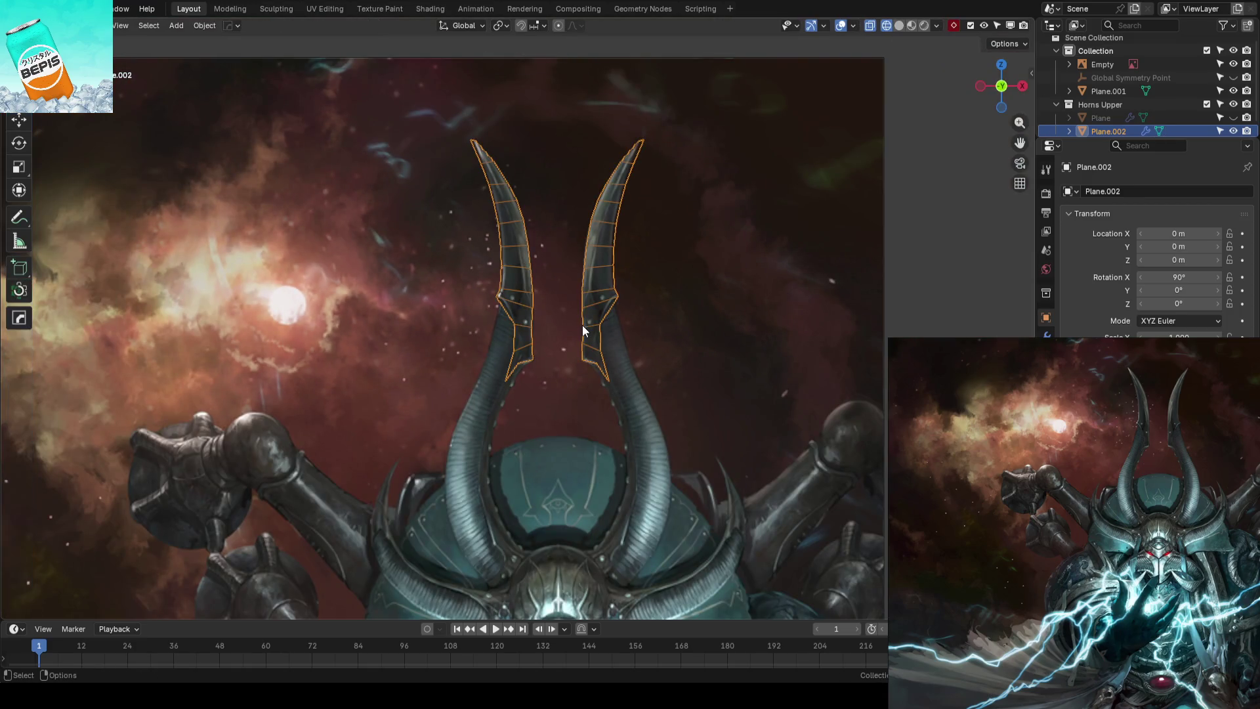
key("ctrl+s")
left_click(929, 314)
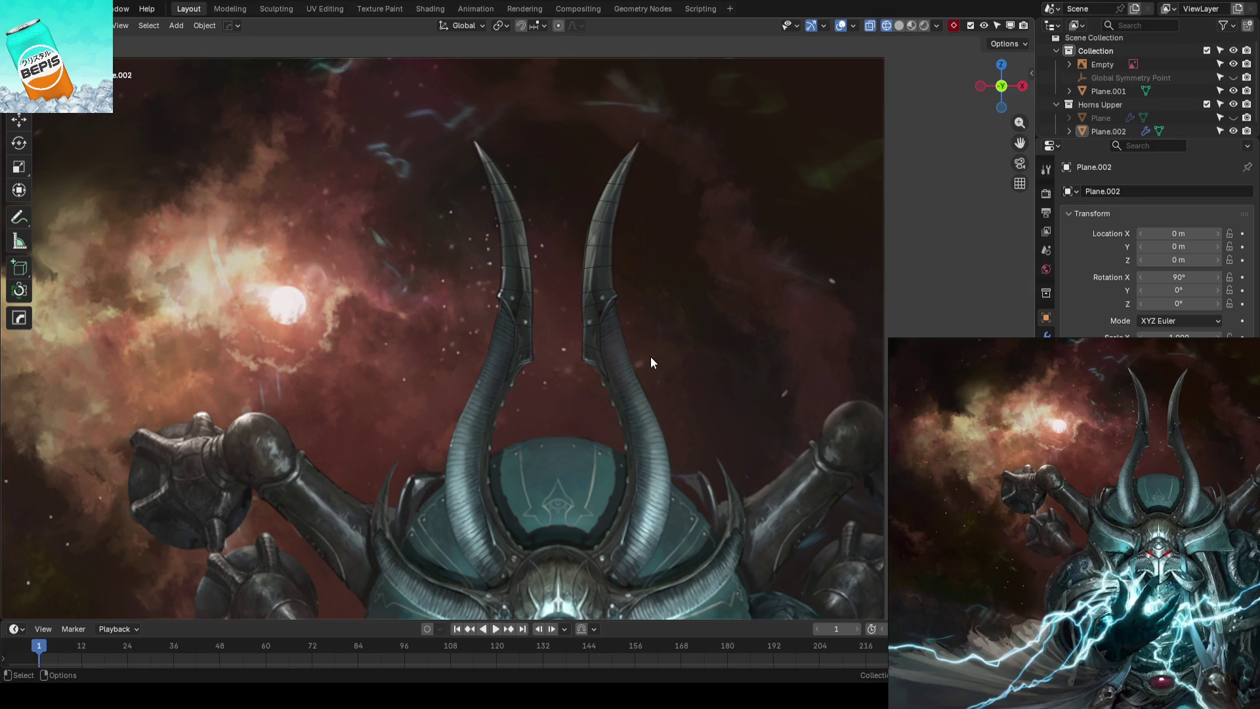
scroll(577, 391, "up", 3)
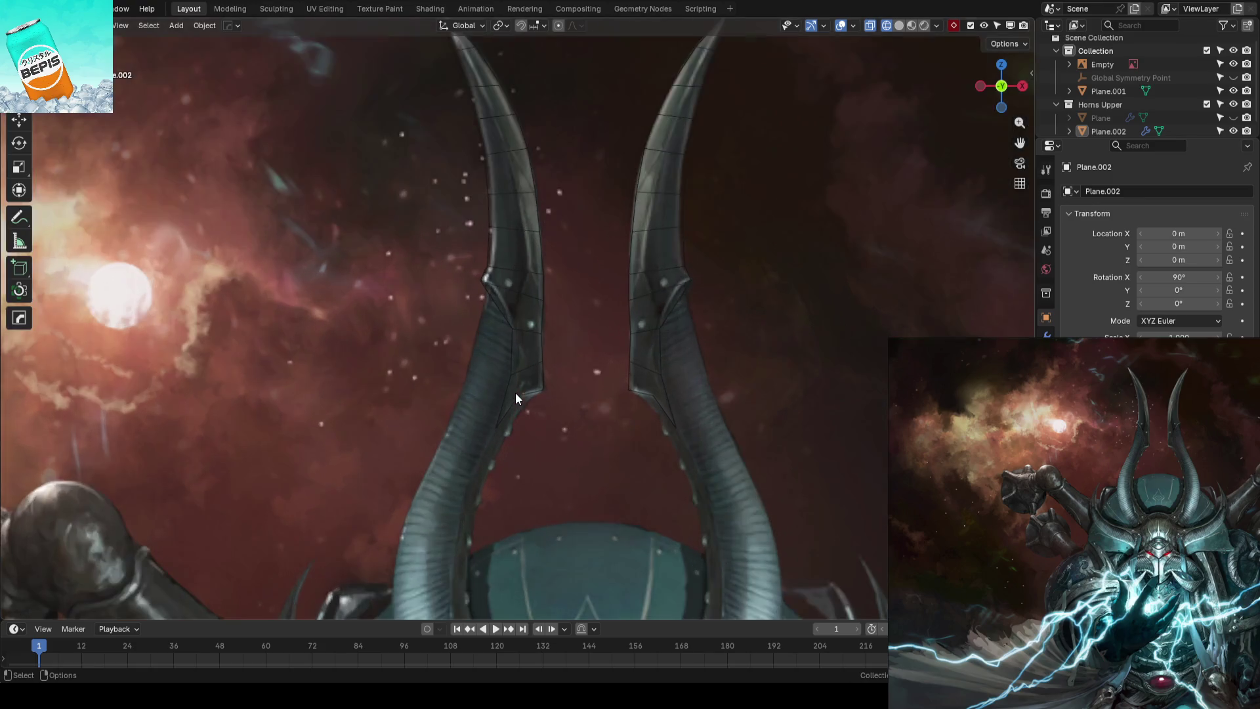
scroll(515, 393, "up", 3)
left_click(507, 296)
key("Tab")
scroll(449, 327, "up", 2)
key("ctrl+r")
left_click(492, 330)
key("t")
left_click(475, 300)
Slide the new loop's and right-edge vertices along the horn outline, then save
left_click_drag(474, 299, 497, 293)
mouse_move(506, 344)
left_mouse_down()
mouse_move(484, 332)
mouse_move(518, 337)
mouse_move(527, 369)
left_mouse_up()
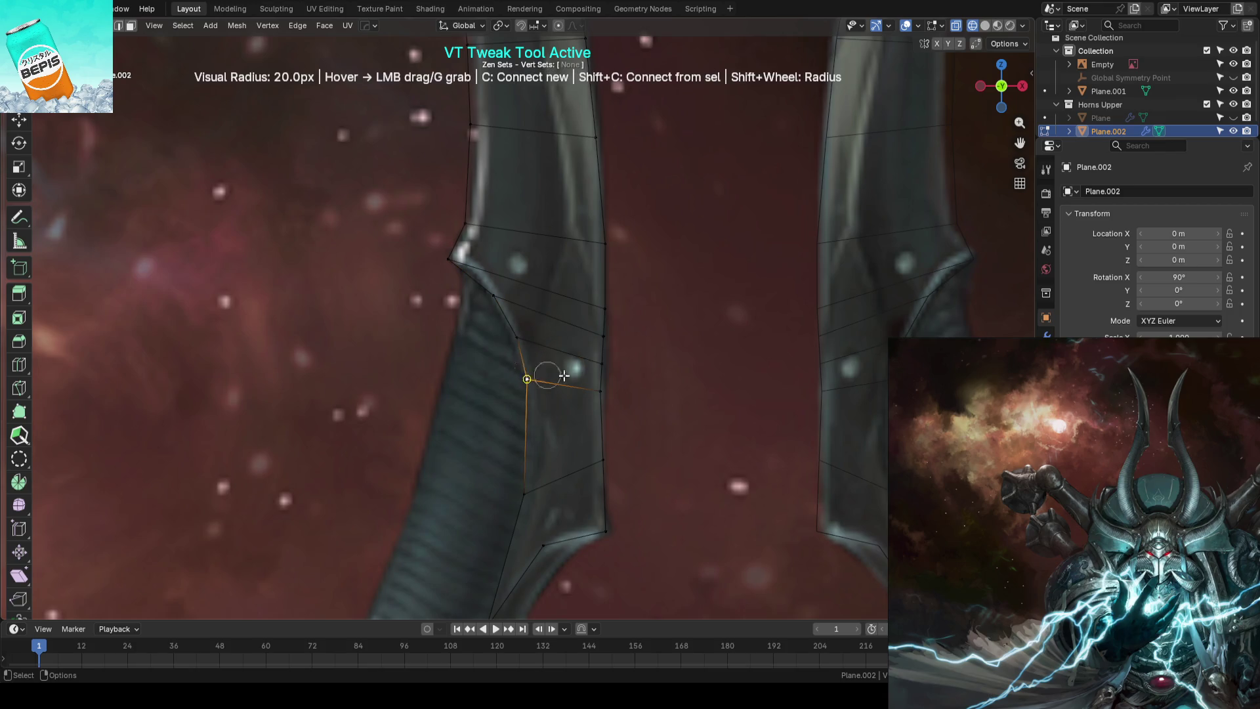
middle_click_drag(534, 369, 611, 299, "shift")
left_click_drag(510, 339, 516, 342)
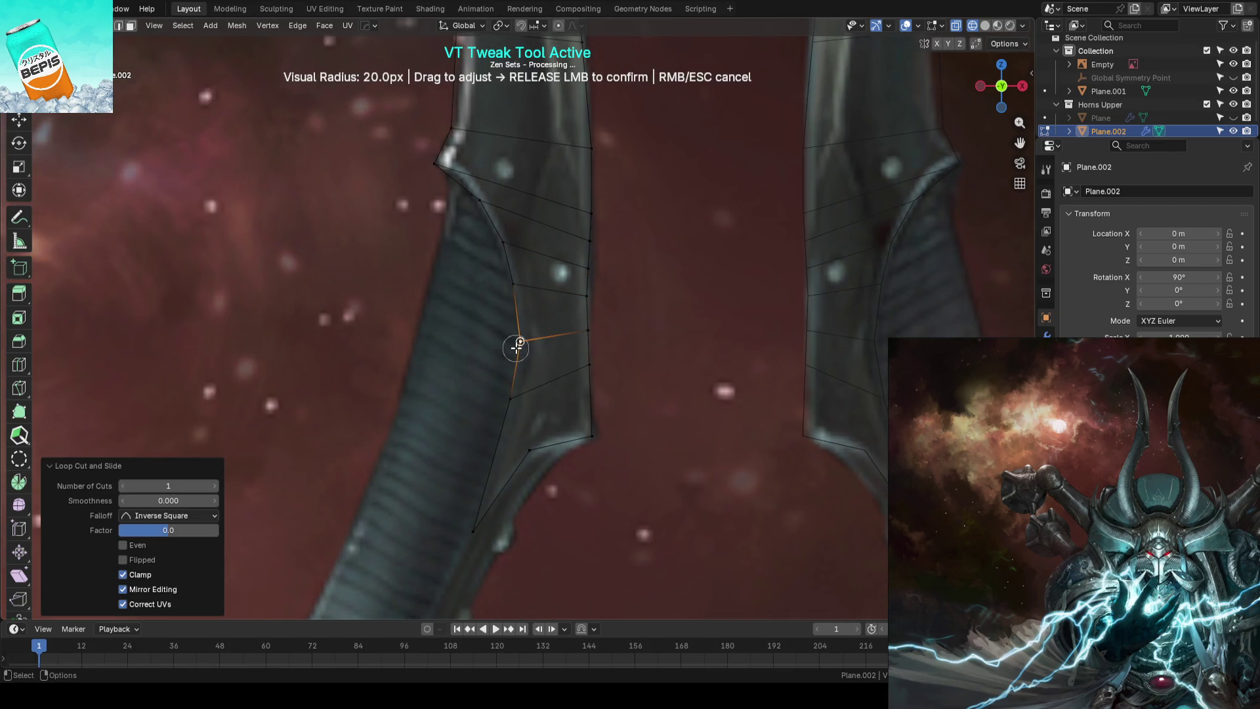
left_click_drag(597, 284, 594, 268)
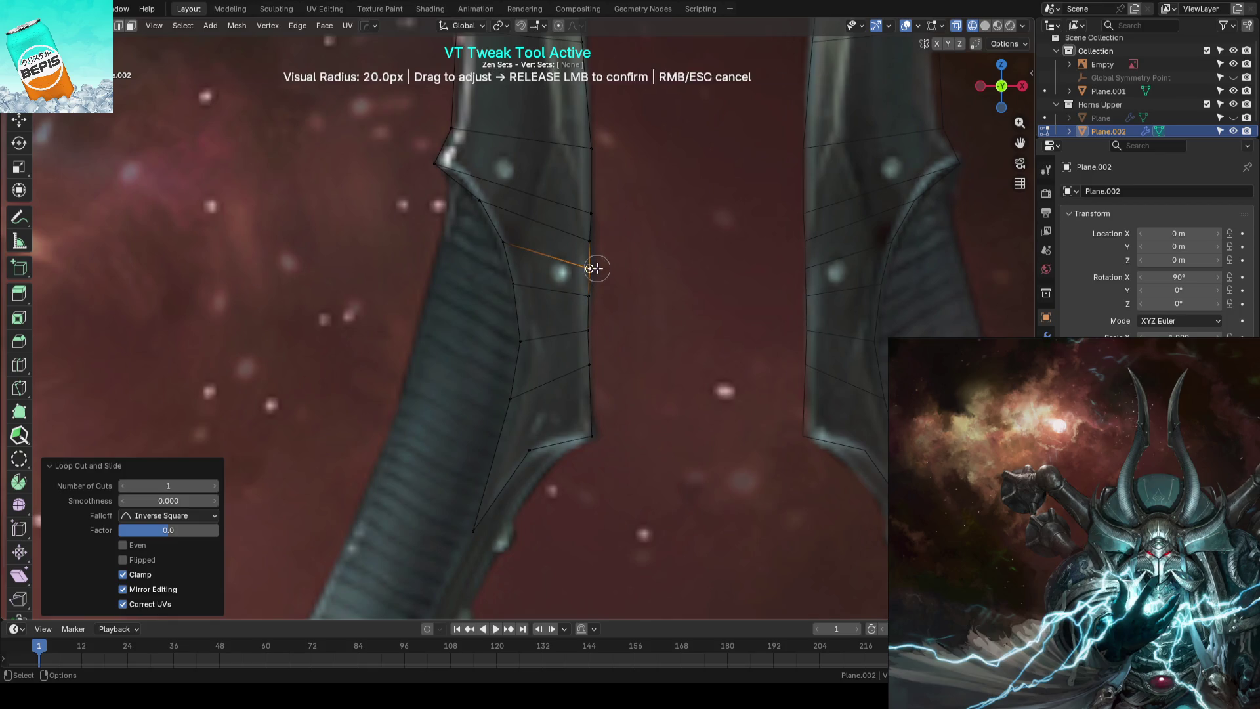
left_click_drag(610, 218, 624, 213)
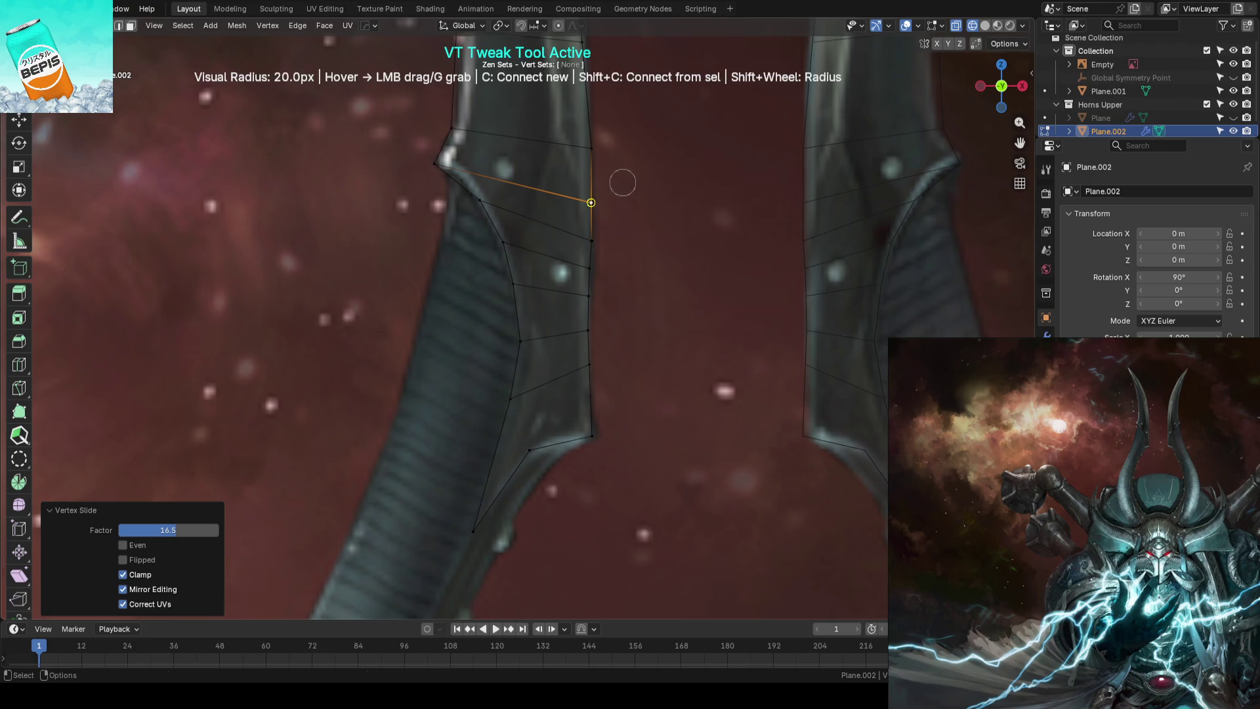
left_click_drag(605, 211, 599, 233)
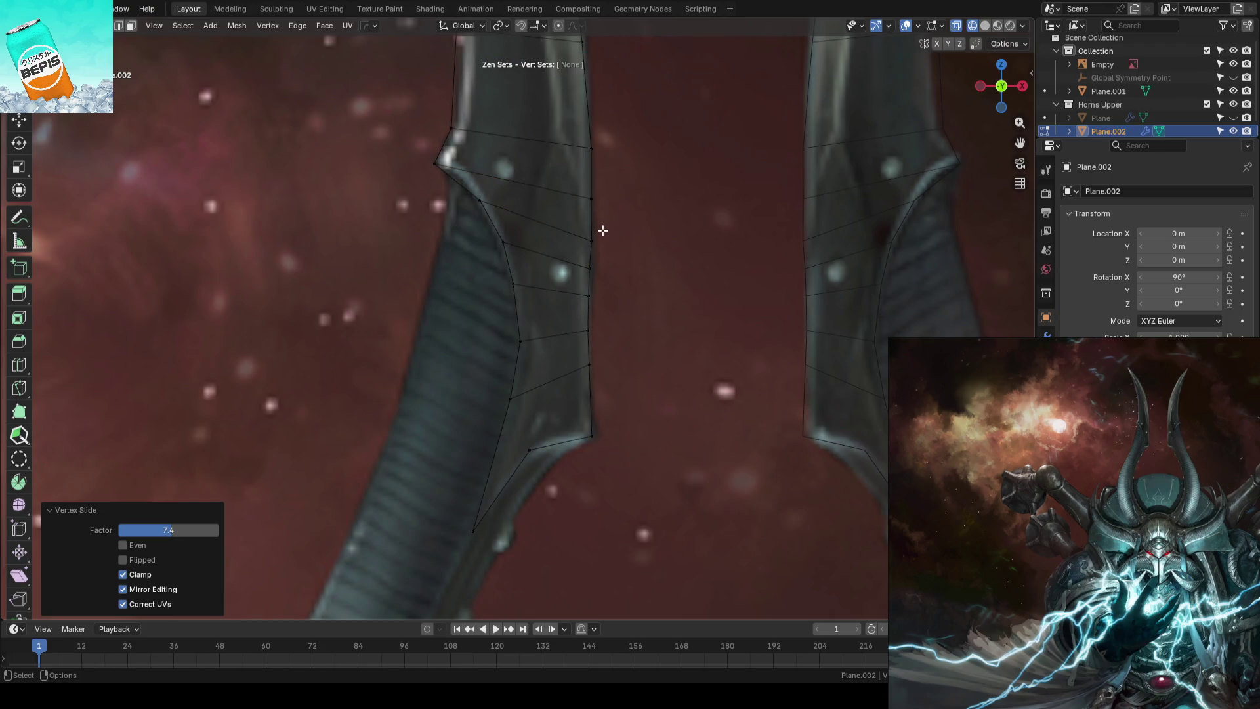
scroll(630, 226, "down", 2)
scroll(630, 227, "down", 2)
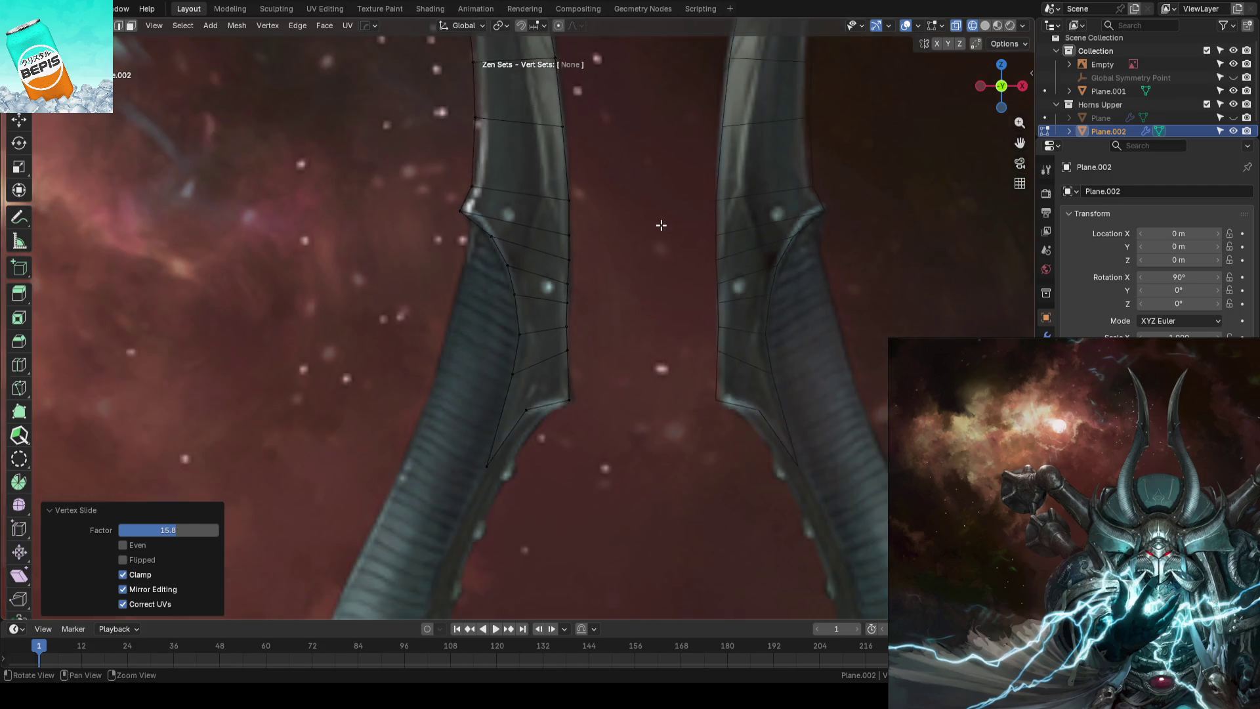
key("Tab")
key("ctrl+s")
left_click(525, 349)
scroll(507, 390, "up", 2)
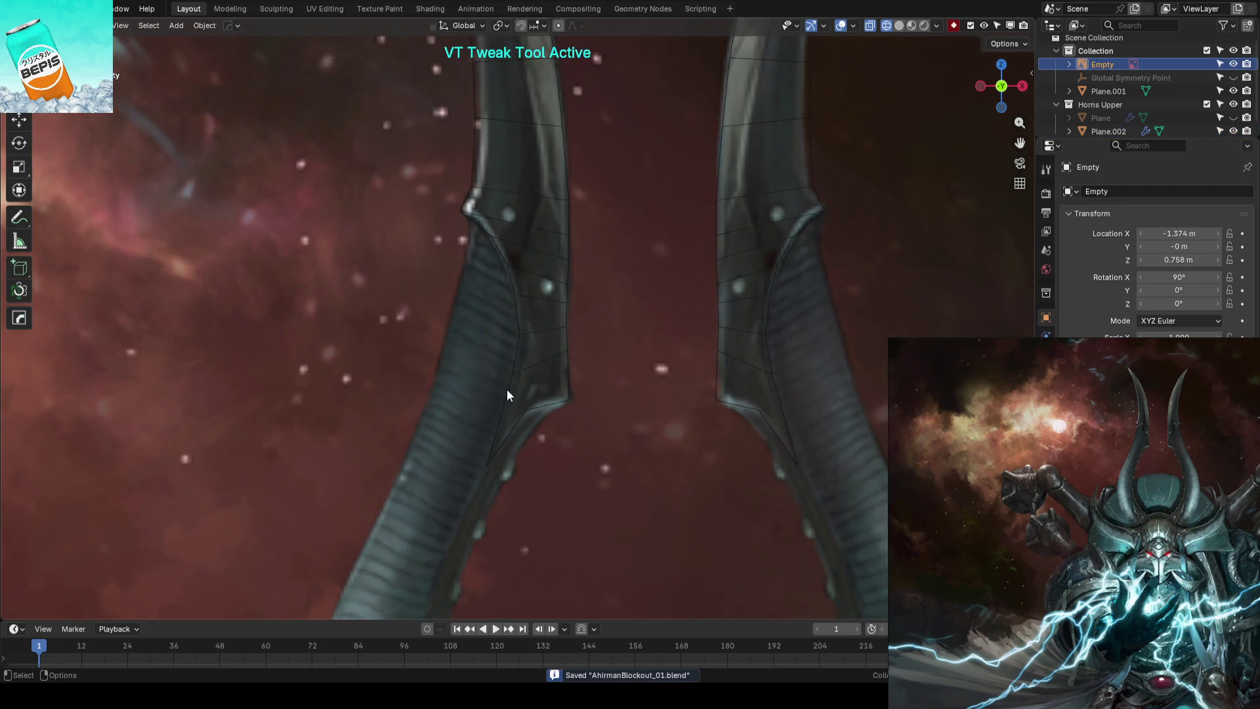
Re-edit Plane.002 and slide the left horn's tip vertices along their edges
middle_click_drag(517, 347, 575, 363)
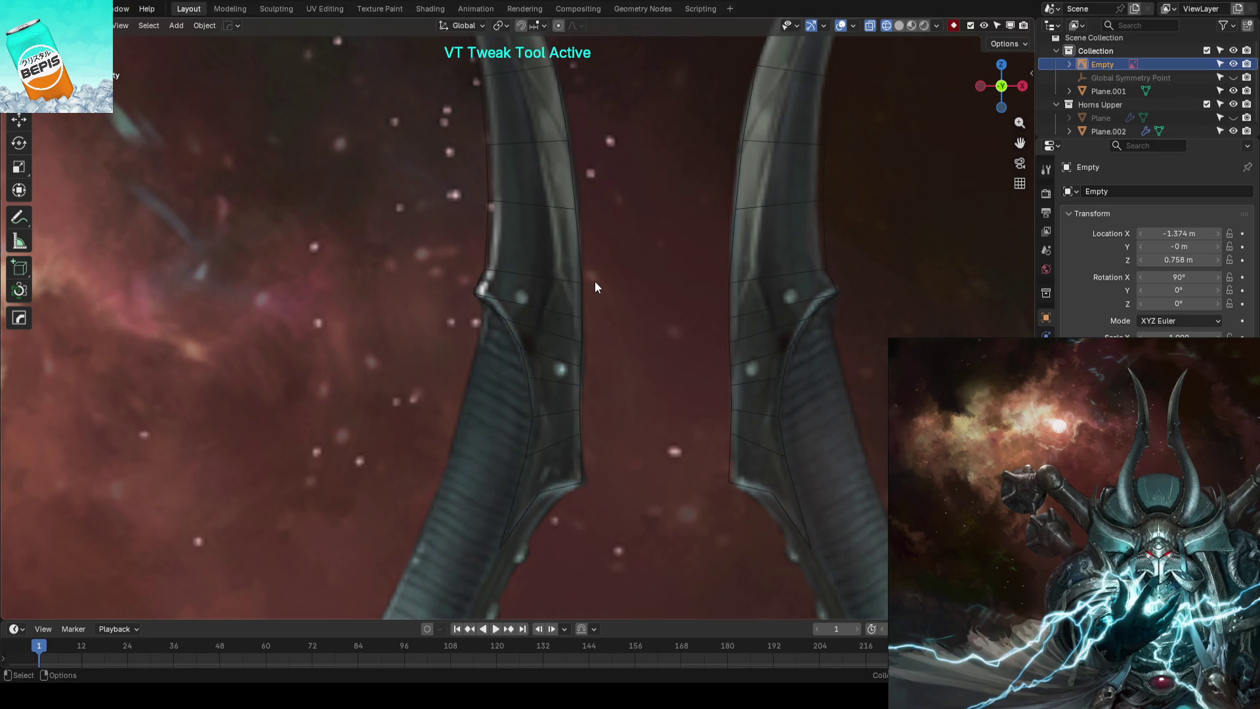
middle_click_drag(578, 189, 558, 319)
left_click(545, 282)
key("Tab")
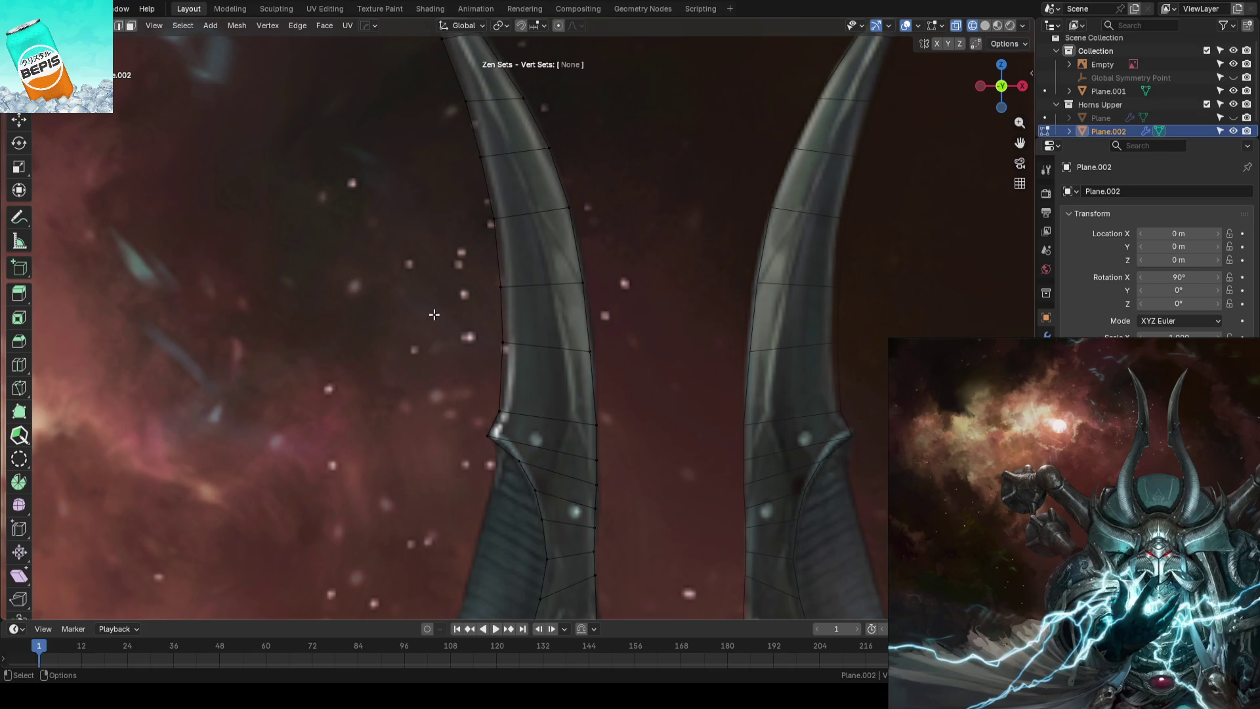
left_click_drag(495, 286, 509, 340)
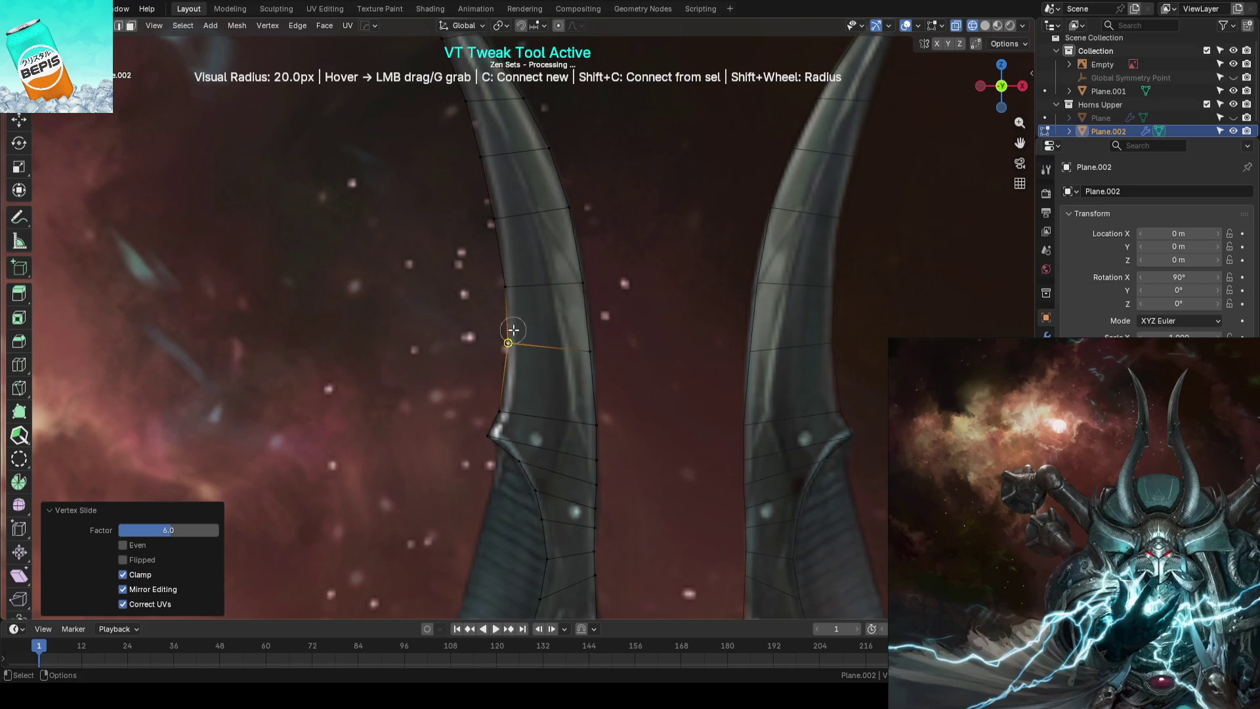
middle_click_drag(506, 155, 554, 203)
mouse_move(506, 184)
left_mouse_down()
mouse_move(482, 189)
mouse_move(503, 236)
left_mouse_up()
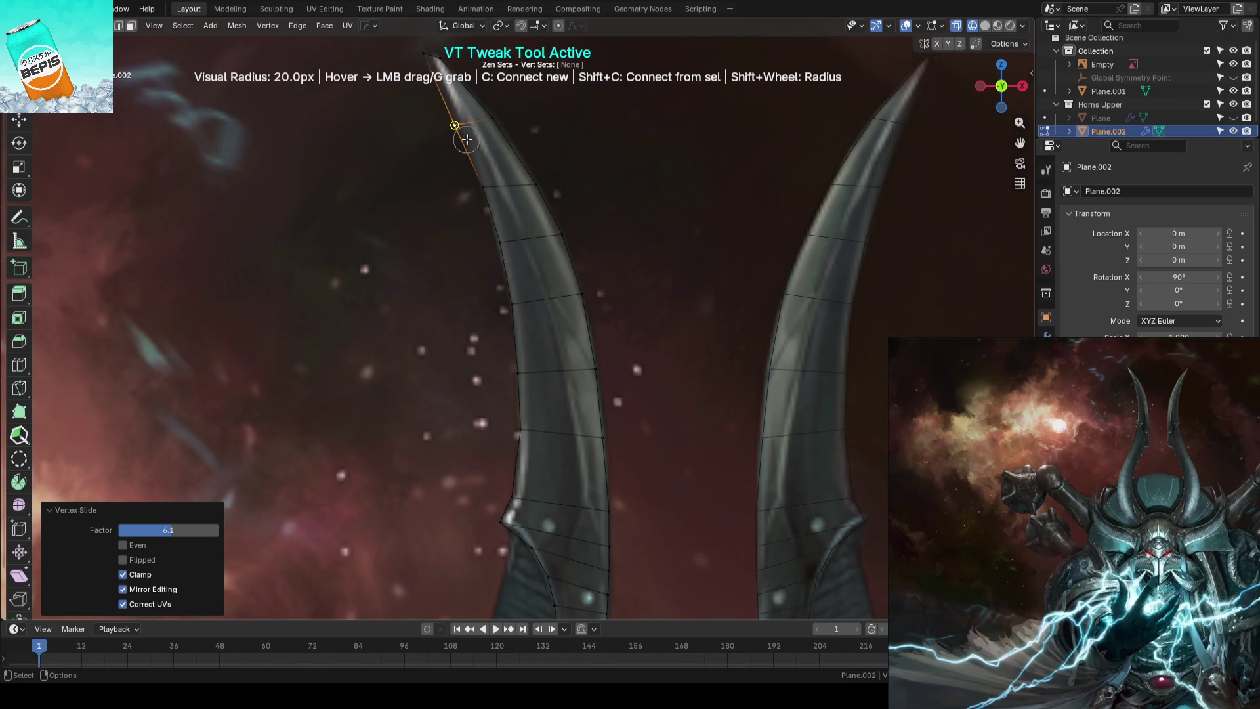
left_click_drag(466, 139, 470, 148)
mouse_move(656, 228)
middle_mouse_down()
mouse_move(612, 358)
mouse_move(543, 309)
middle_mouse_up()
left_click_drag(614, 394, 626, 368)
middle_click_drag(659, 234, 647, 309)
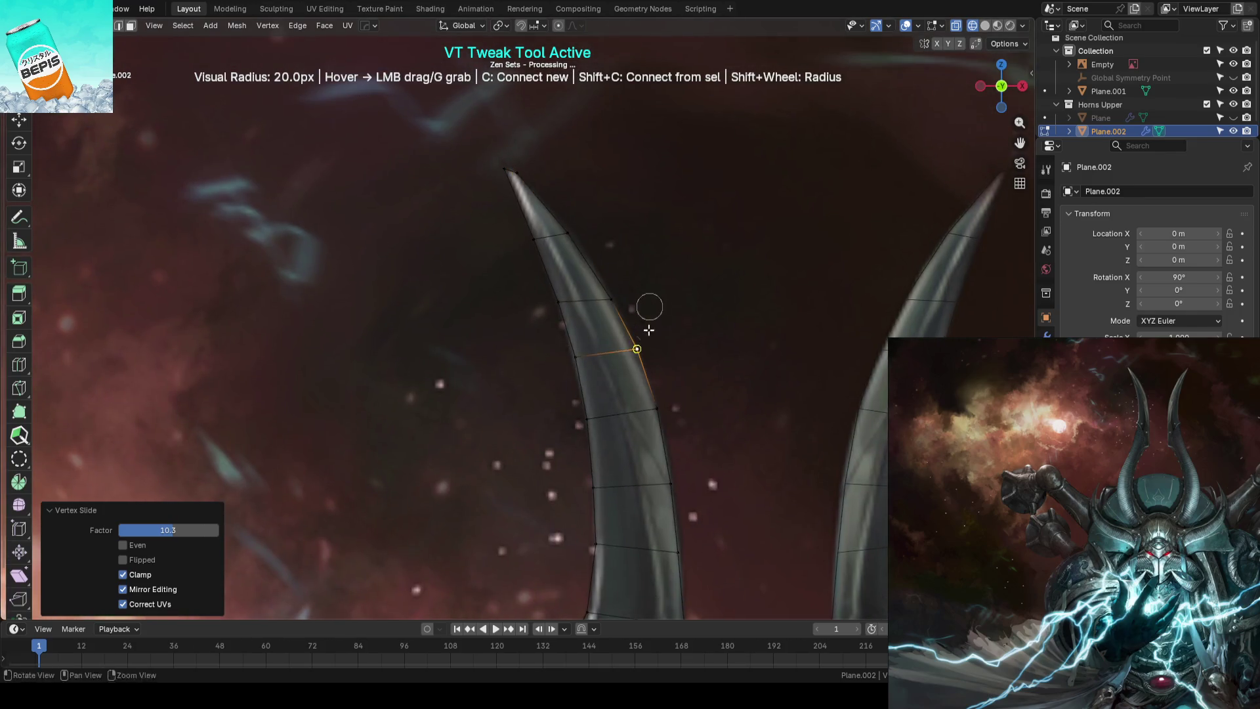
scroll(655, 314, "up", 3)
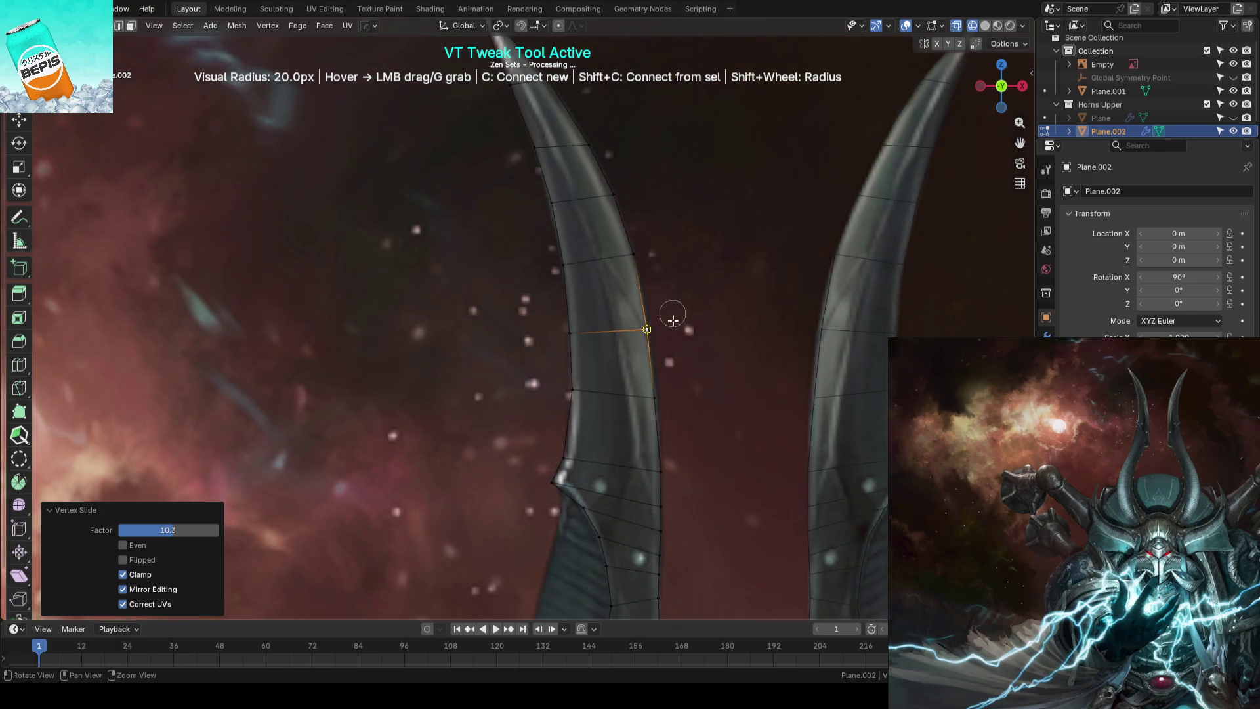
scroll(562, 228, "up", 2)
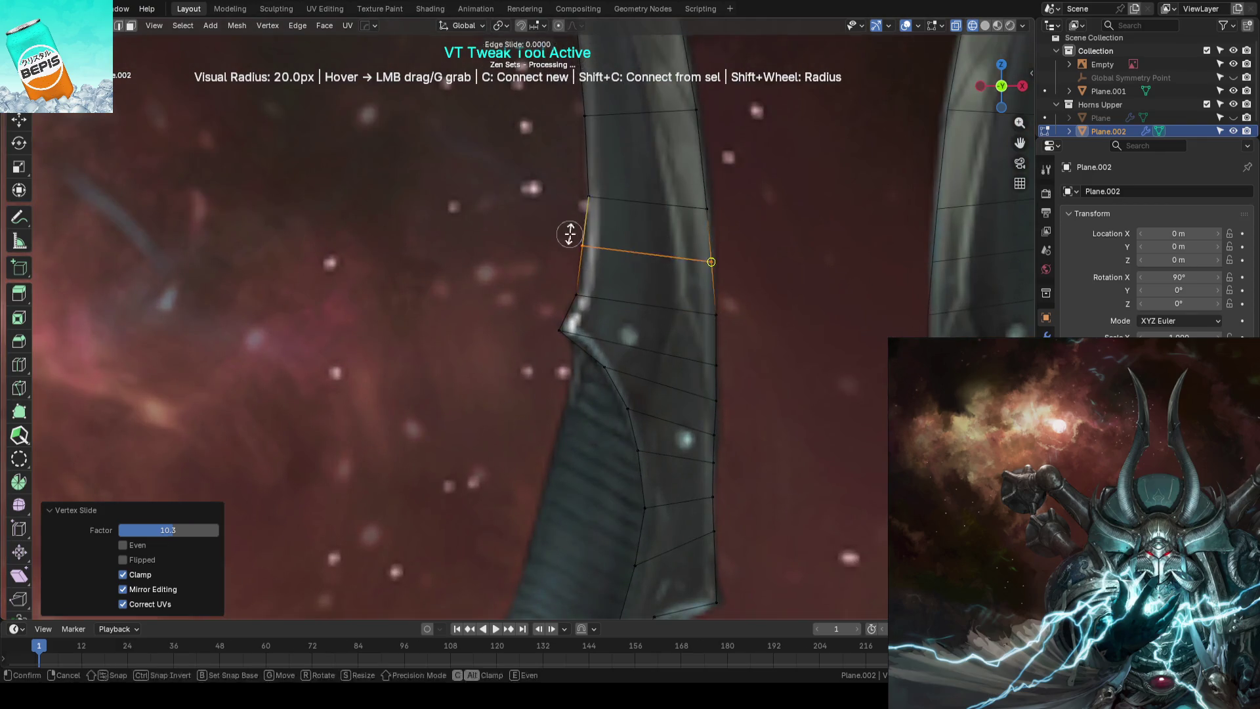
Add an edge loop near the horn's flare and nudge its right-edge vertex into place
key("c")
left_click_drag(582, 247, 588, 253)
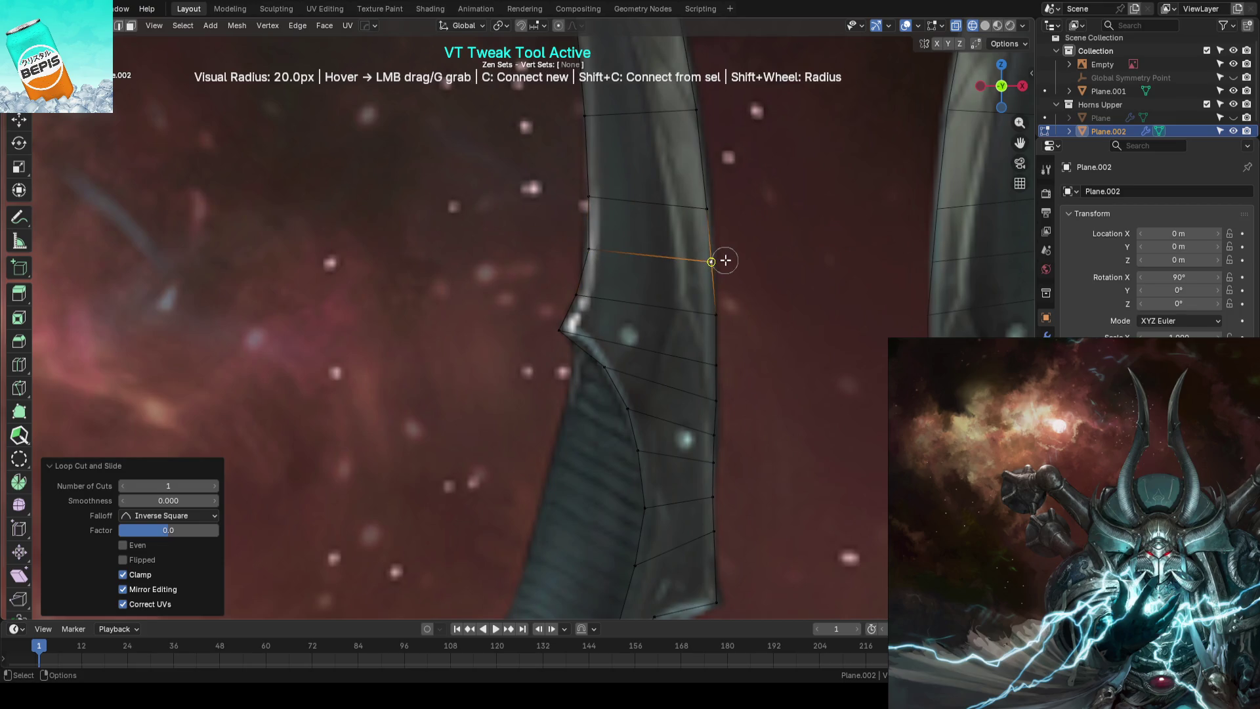
left_click_drag(726, 242, 720, 203)
mouse_move(719, 203)
middle_mouse_down()
mouse_move(726, 216)
mouse_move(690, 210)
mouse_move(466, 278)
middle_mouse_up()
key("Tab")
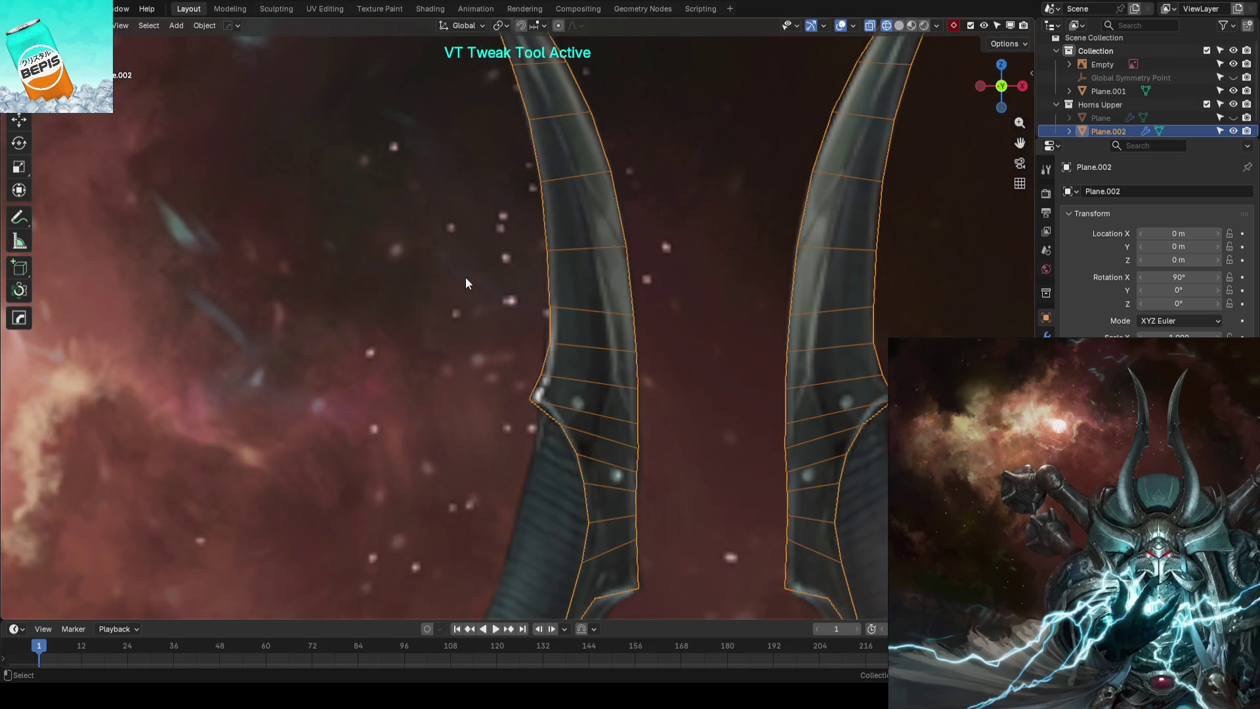
Save, return to camera view and unhide the lower horn piece Plane for editing
key("KP_0")
key("ctrl+s")
middle_click_drag(477, 435, 499, 350)
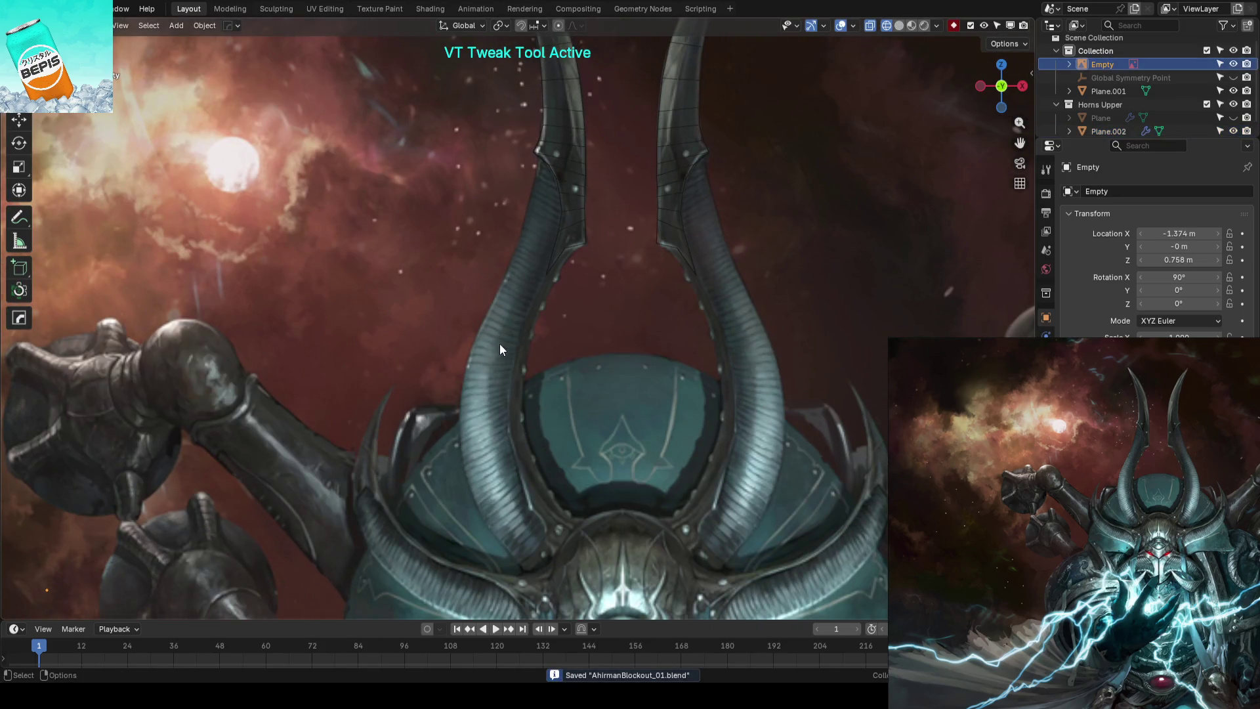
scroll(1184, 111, "down", 1)
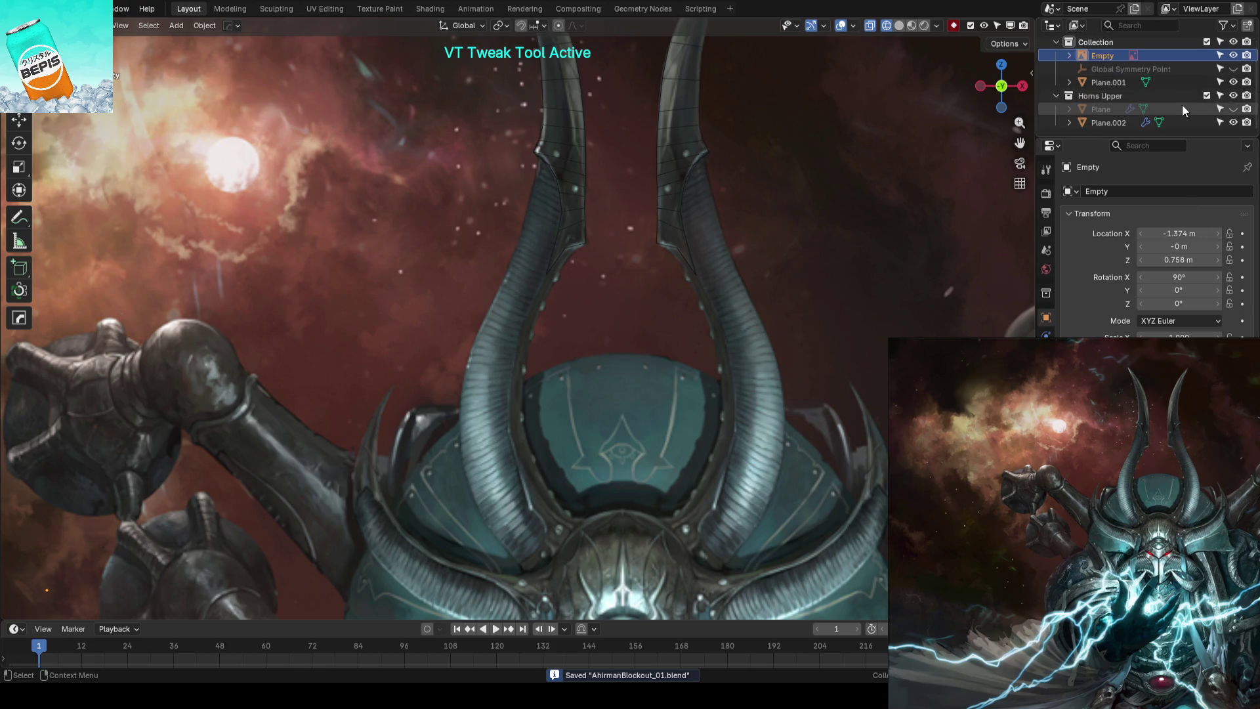
left_click(1233, 108)
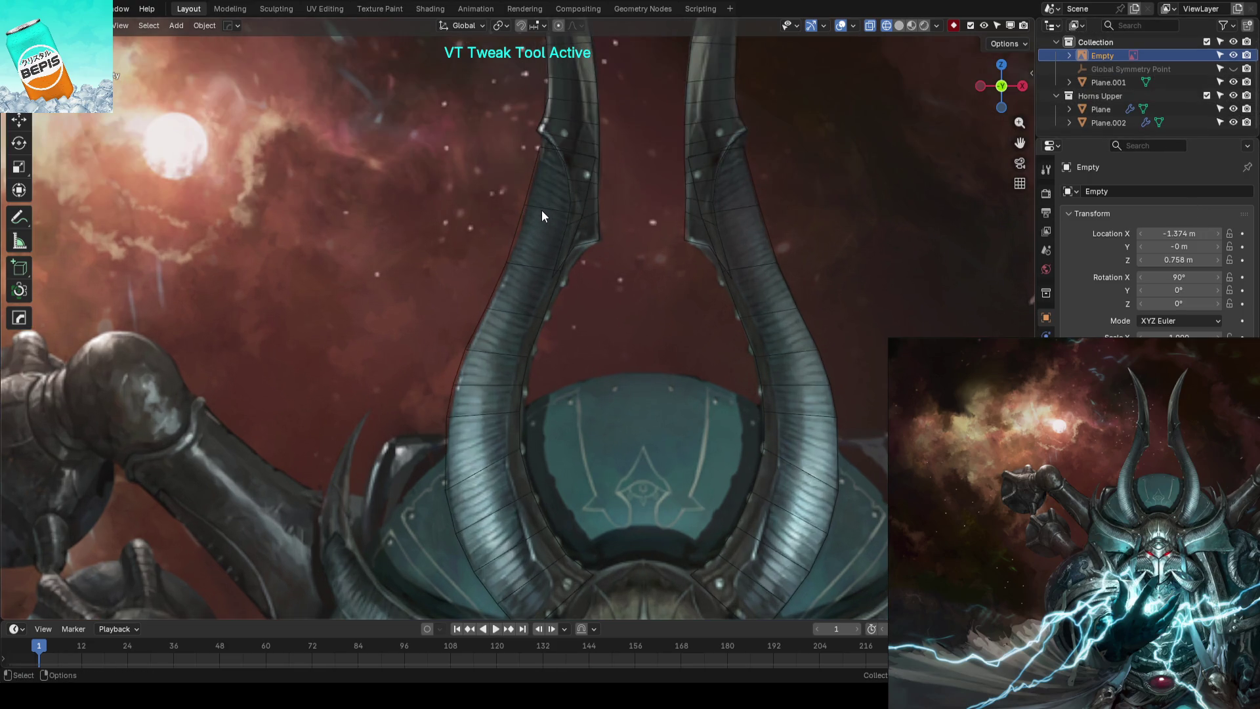
left_click(545, 204)
key("Tab")
scroll(442, 247, "up", 3)
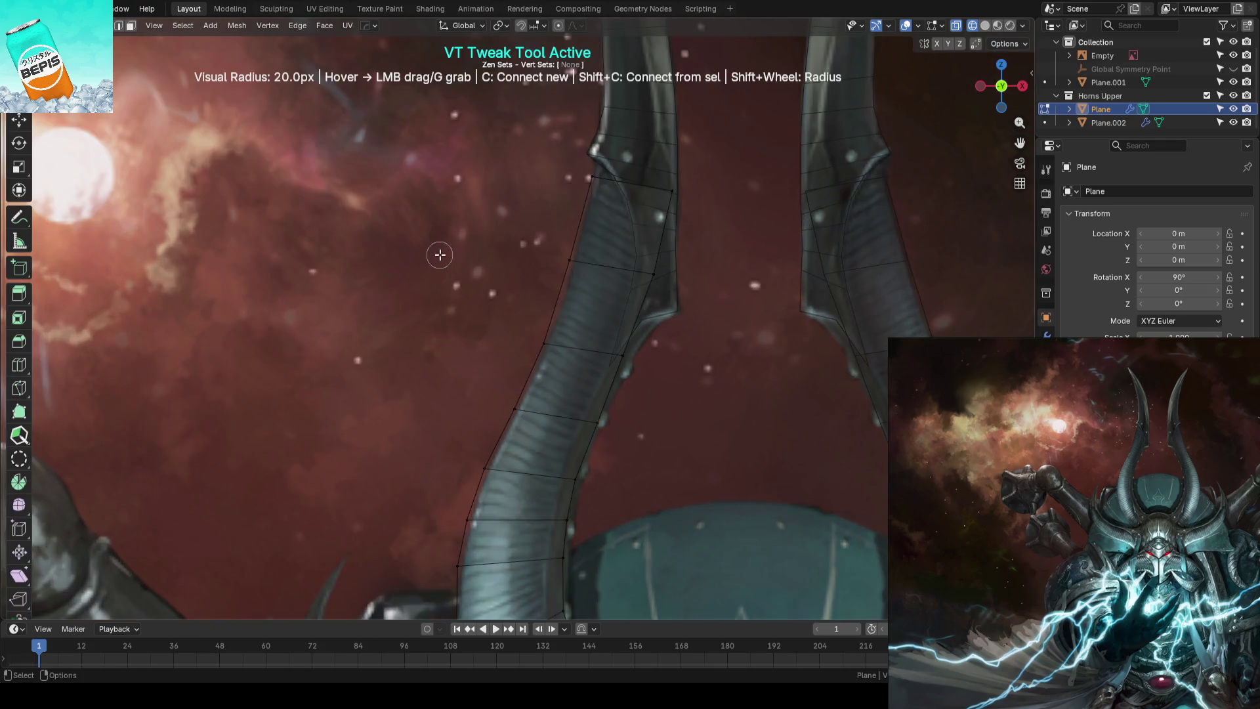
Slide the lower horn's side vertices along their edges to match the reference outline
mouse_move(571, 260)
left_mouse_down()
mouse_move(561, 337)
mouse_move(585, 202)
mouse_move(552, 261)
left_mouse_up()
middle_click_drag(552, 261, 542, 264)
left_click_drag(524, 292, 527, 297)
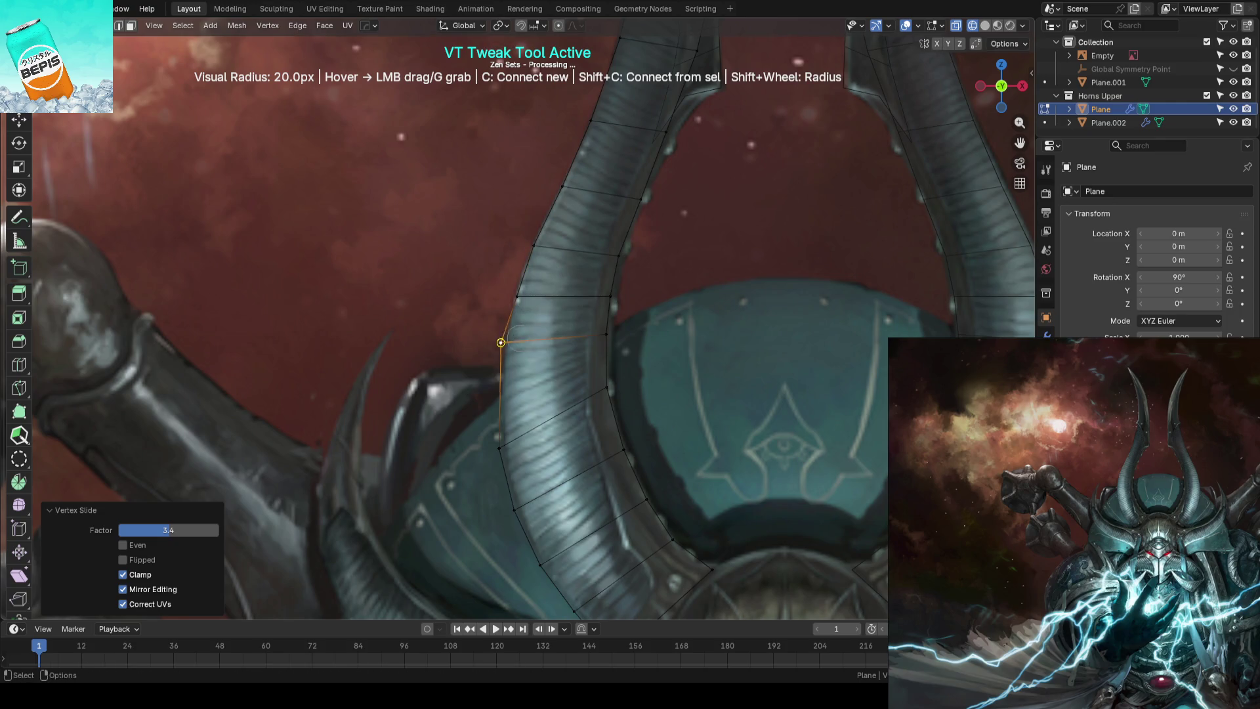
middle_click_drag(529, 296, 532, 271)
left_click_drag(533, 272, 542, 267)
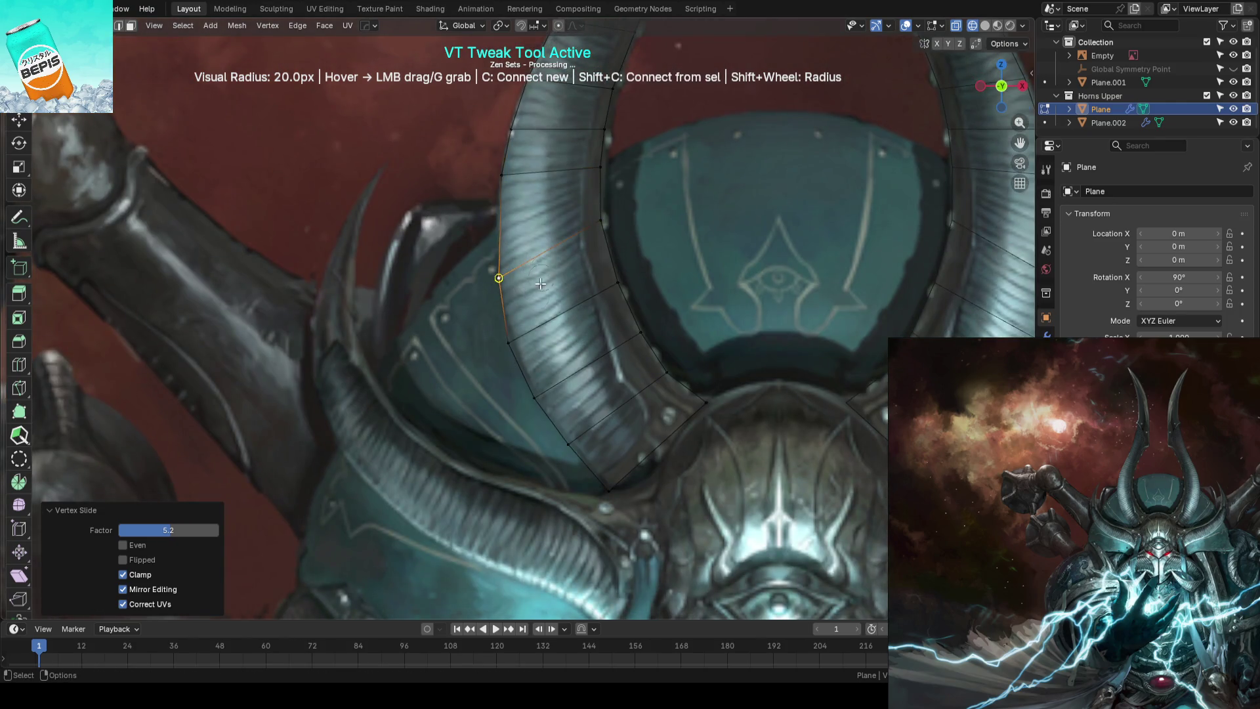
left_click_drag(539, 379, 555, 371)
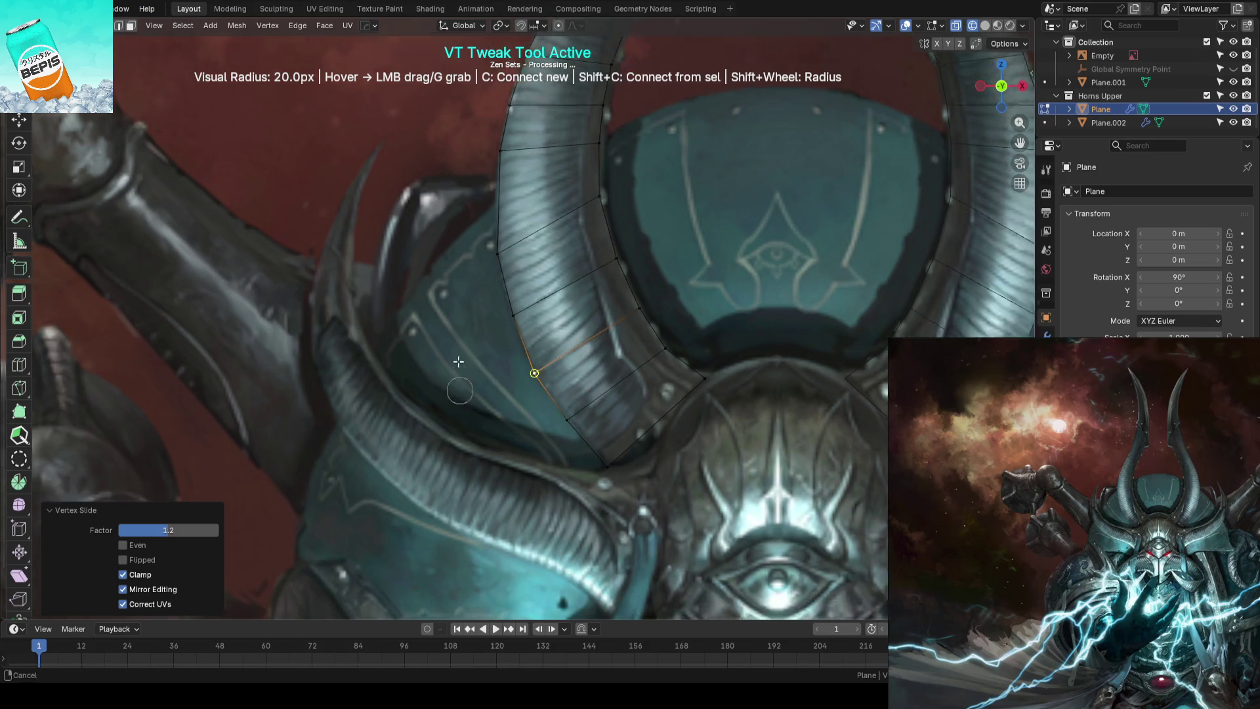
middle_click_drag(555, 371, 562, 351)
mouse_move(562, 351)
left_mouse_down()
mouse_move(614, 398)
mouse_move(603, 388)
left_mouse_up()
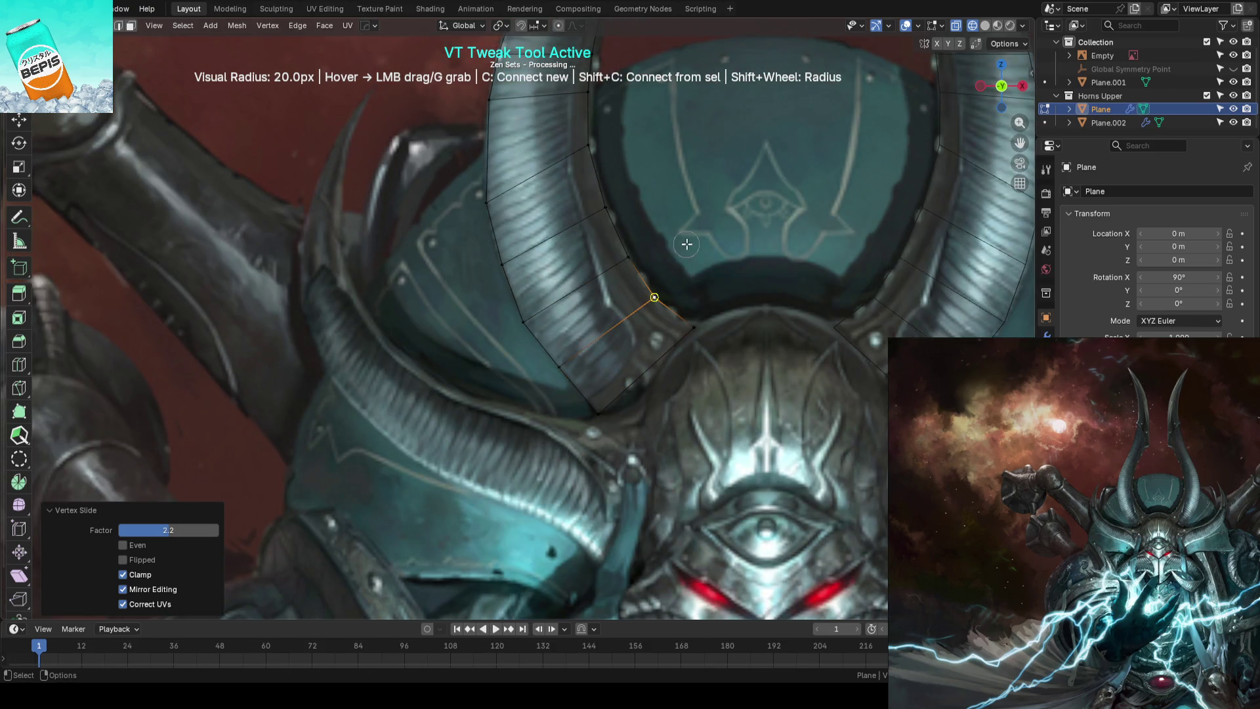
middle_click_drag(602, 390, 514, 287)
Cut a centred edge loop across the lower horn, slide its vertices to the outline, and save
key("ctrl+r")
left_click(513, 288)
right_click(514, 288)
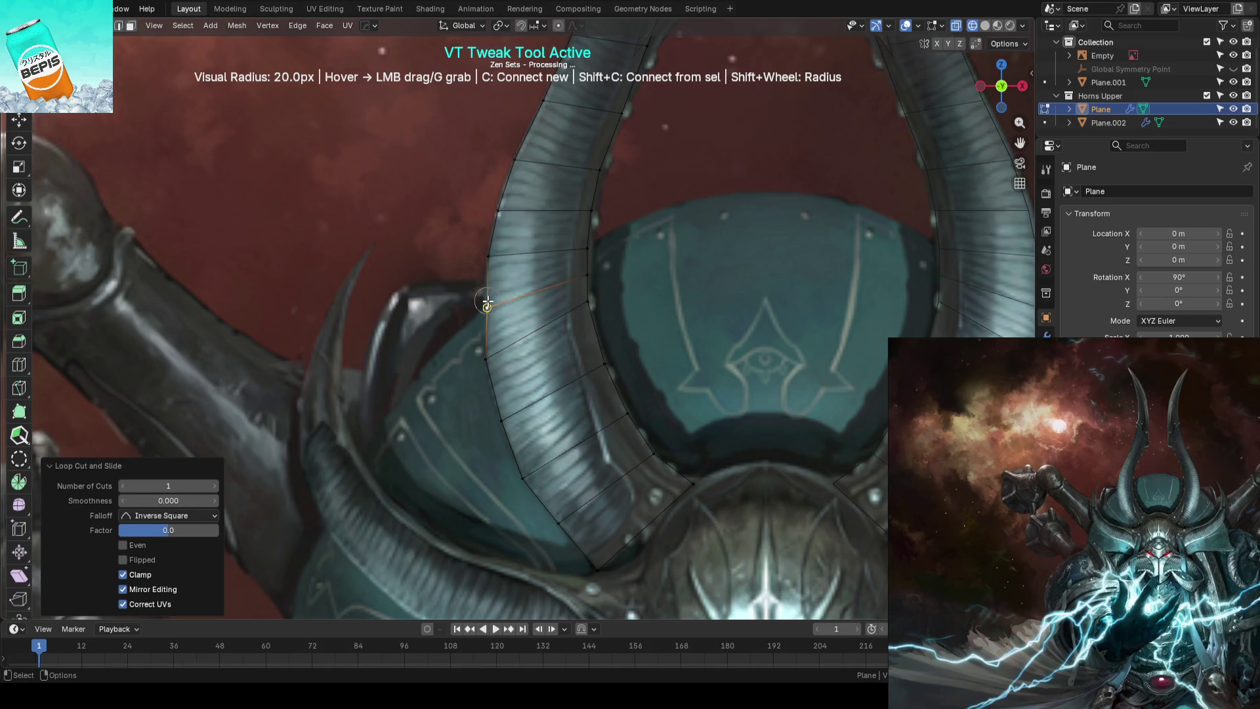
left_click_drag(482, 296, 483, 298)
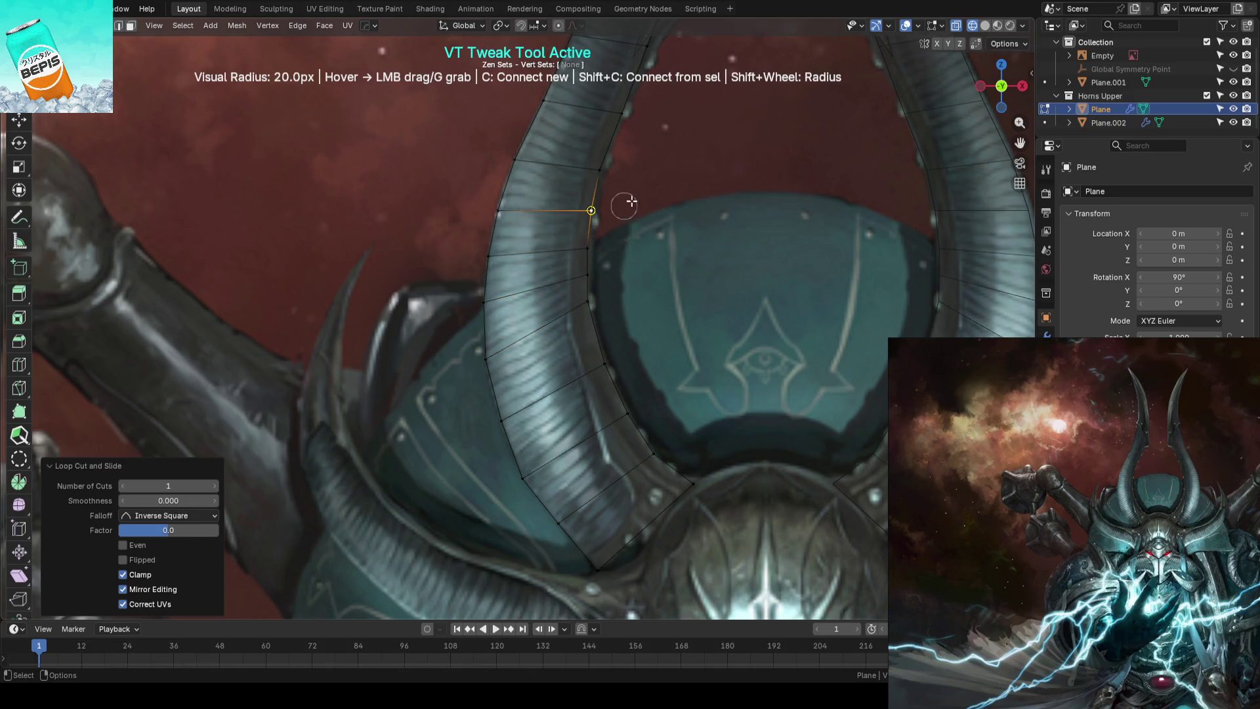
scroll(620, 202, "up", 1)
scroll(655, 167, "up", 1)
left_click_drag(596, 249, 609, 187)
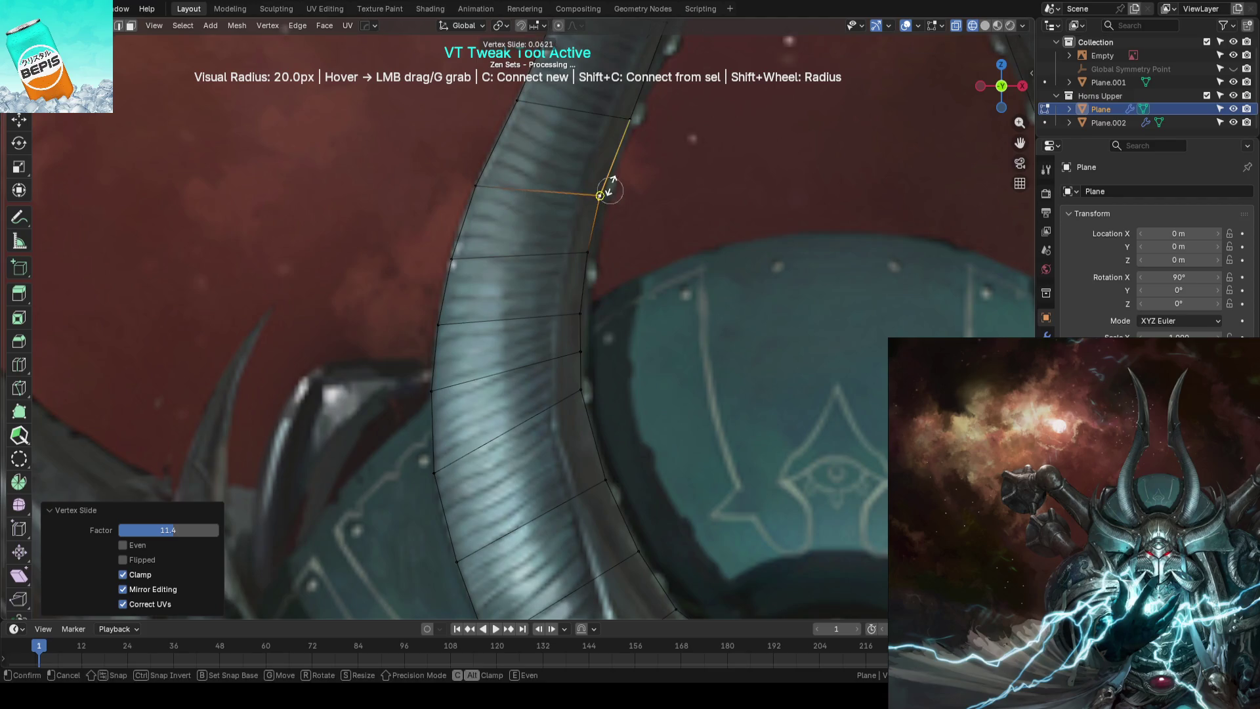
left_click(611, 181)
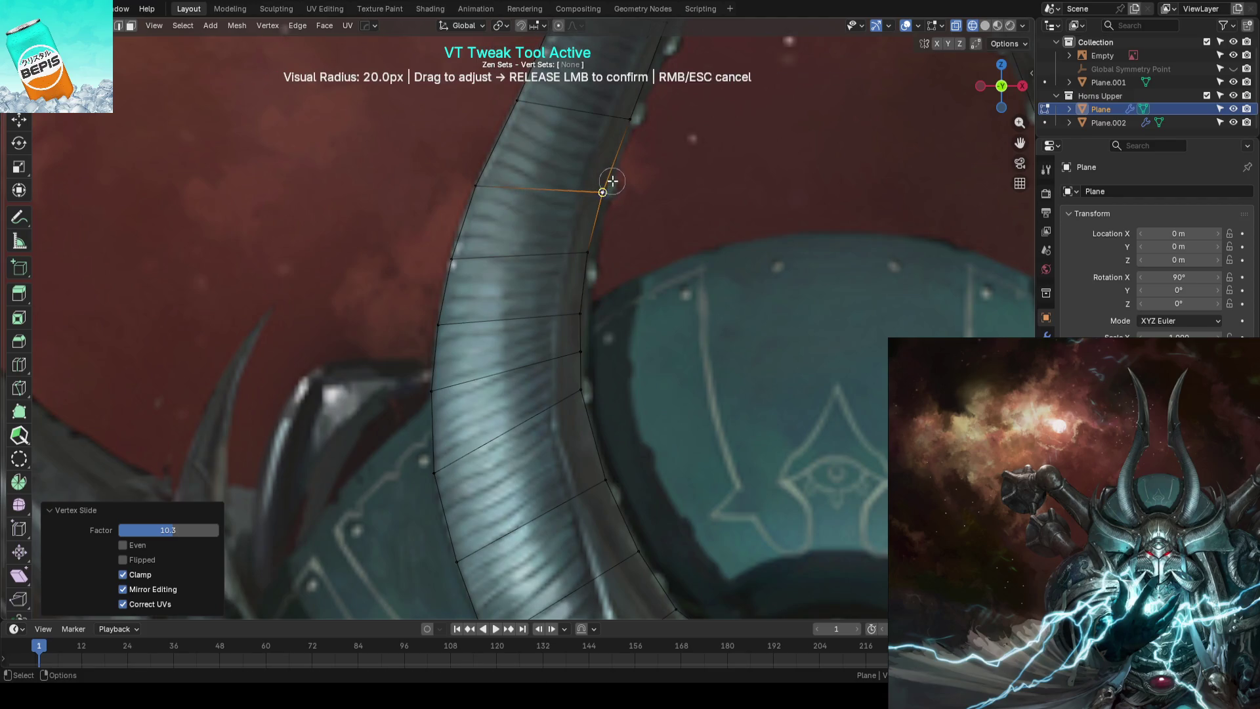
left_click_drag(511, 116, 484, 164)
scroll(653, 248, "down", 3)
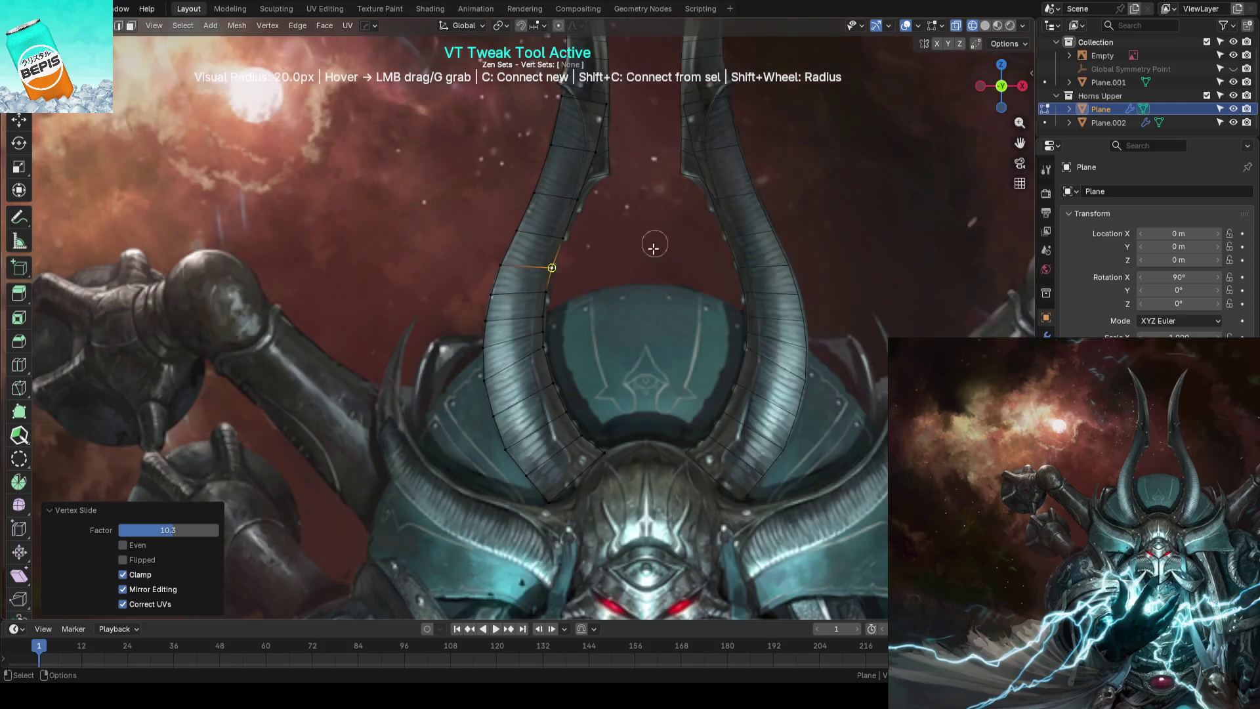
key("Tab")
left_click(644, 267)
key("ctrl+s")
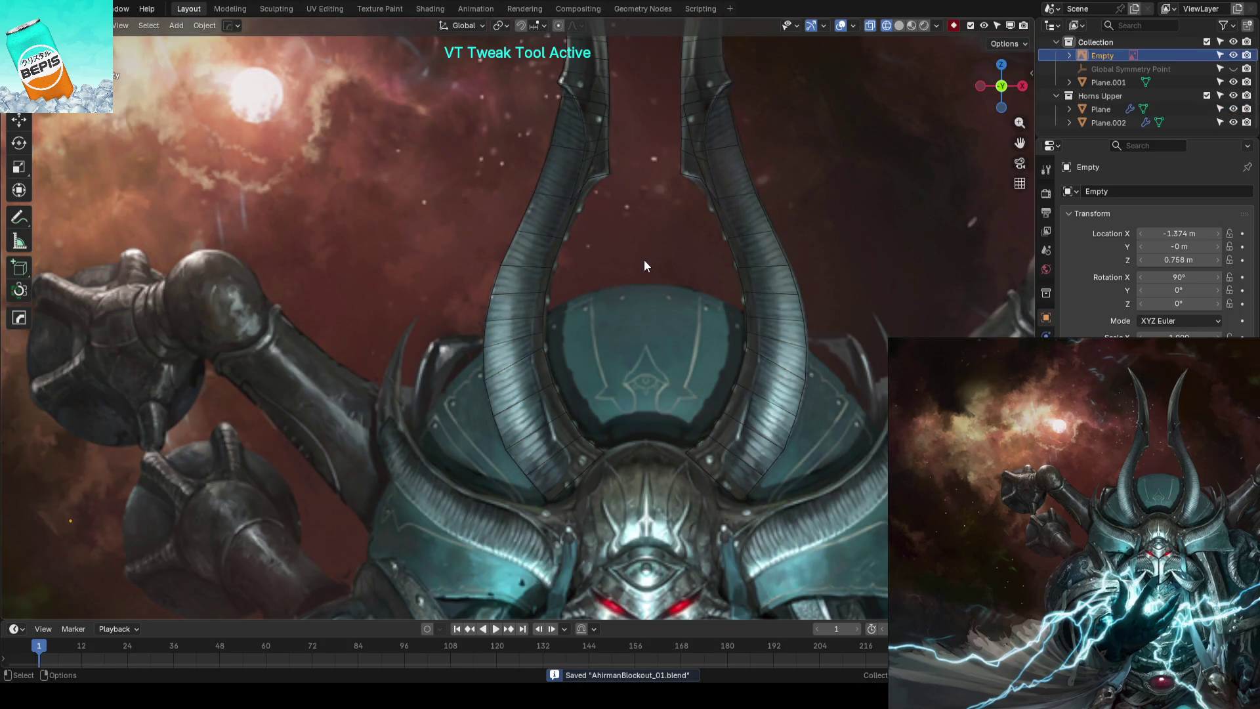
scroll(644, 265, "down", 3)
scroll(585, 302, "down", 2)
Check both horn tips in camera view, then re-edit Plane.002 in edge select mode
key("KP_0")
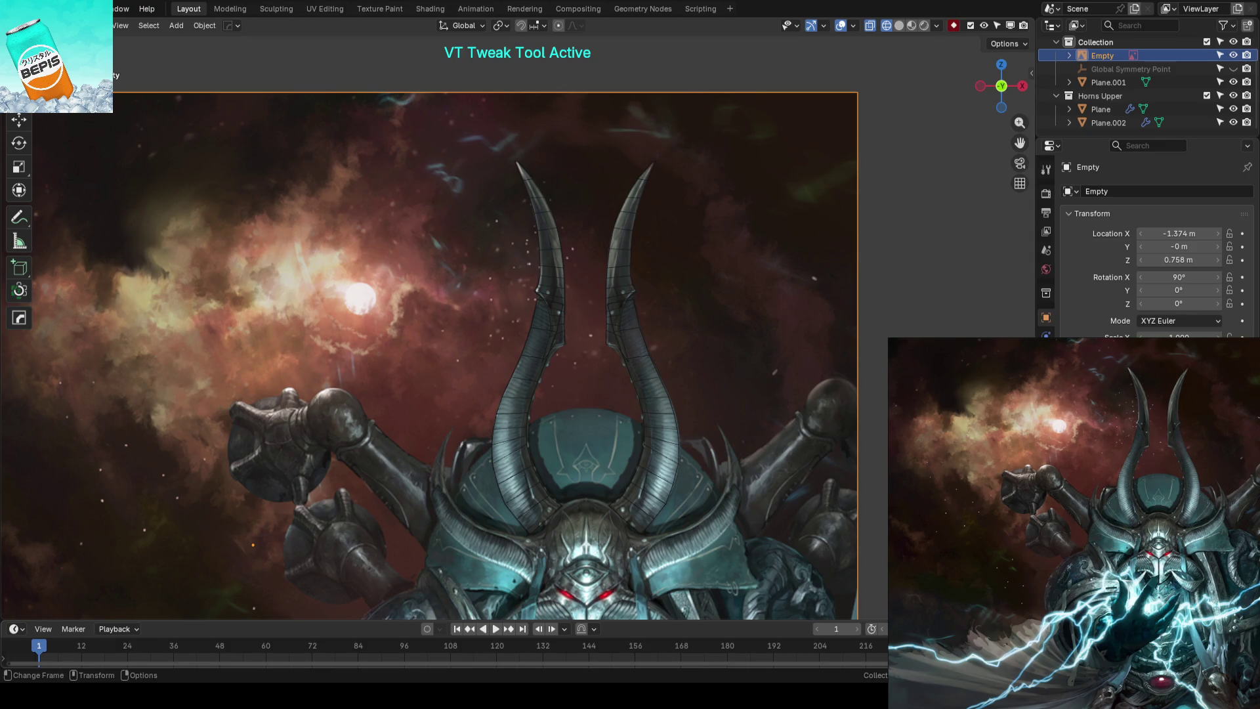
scroll(579, 367, "up", 5)
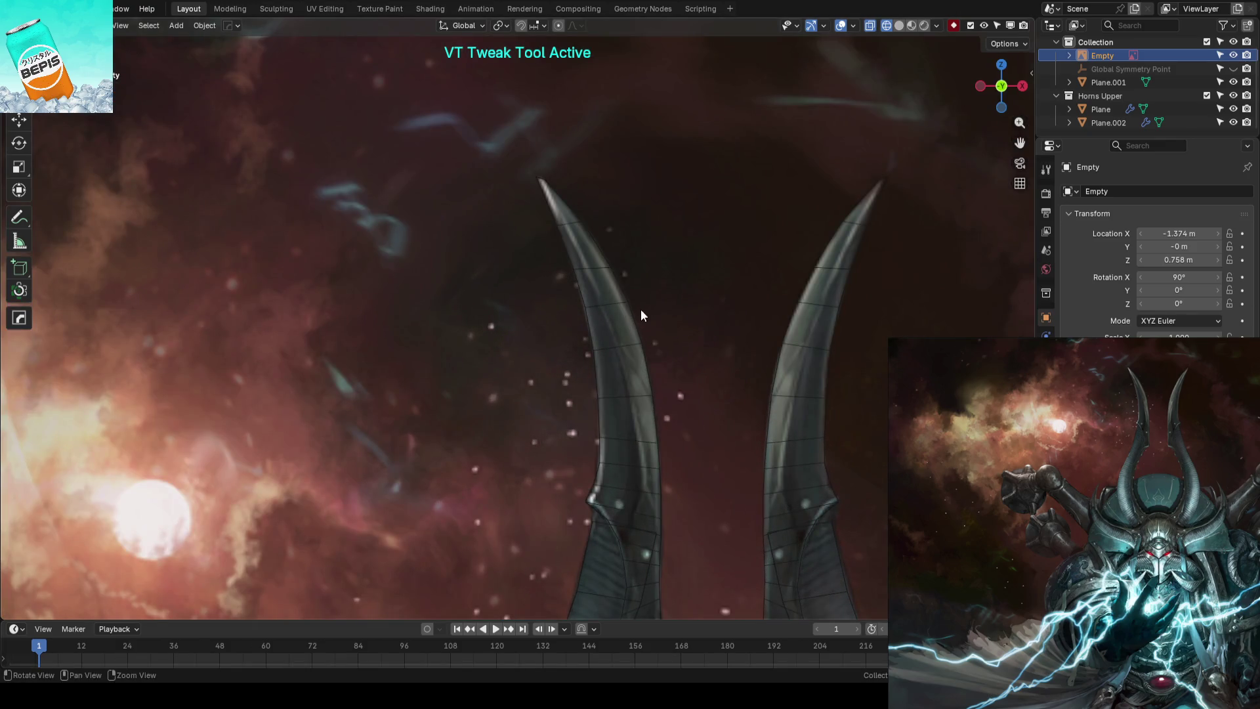
left_click(619, 305)
key("Tab")
scroll(620, 304, "up", 3)
left_click_drag(630, 299, 631, 297)
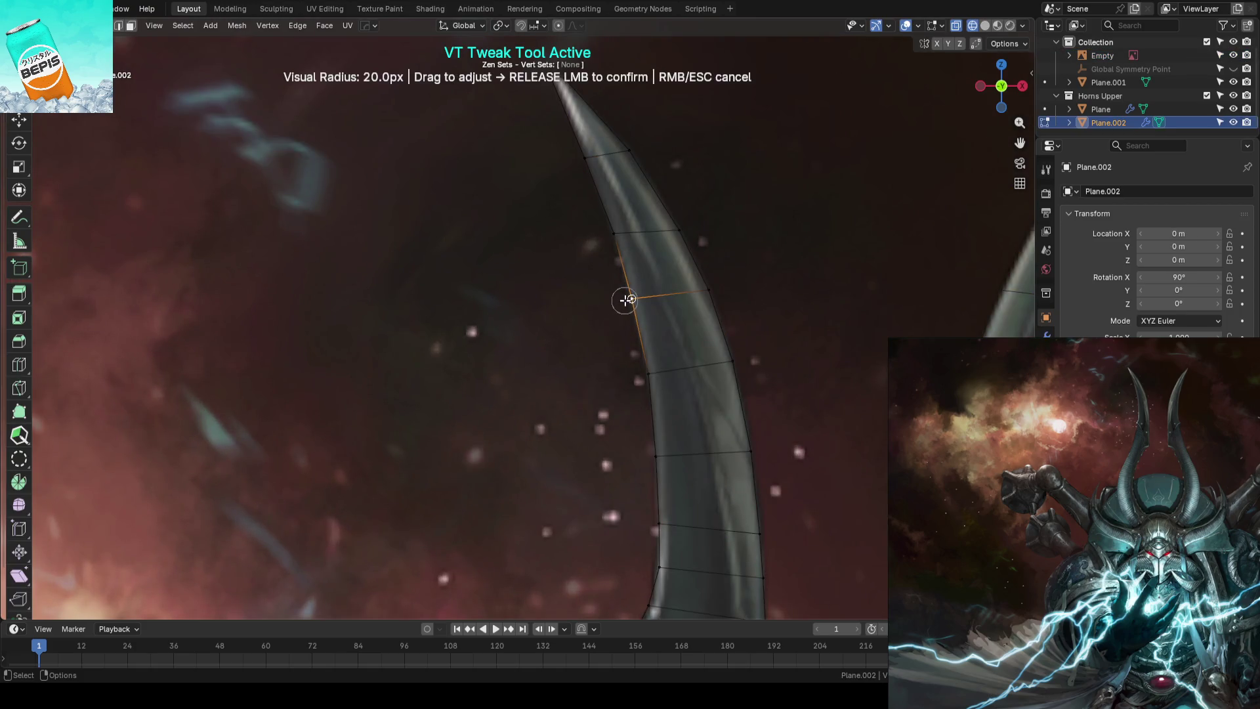
scroll(496, 302, "down", 3)
key("2")
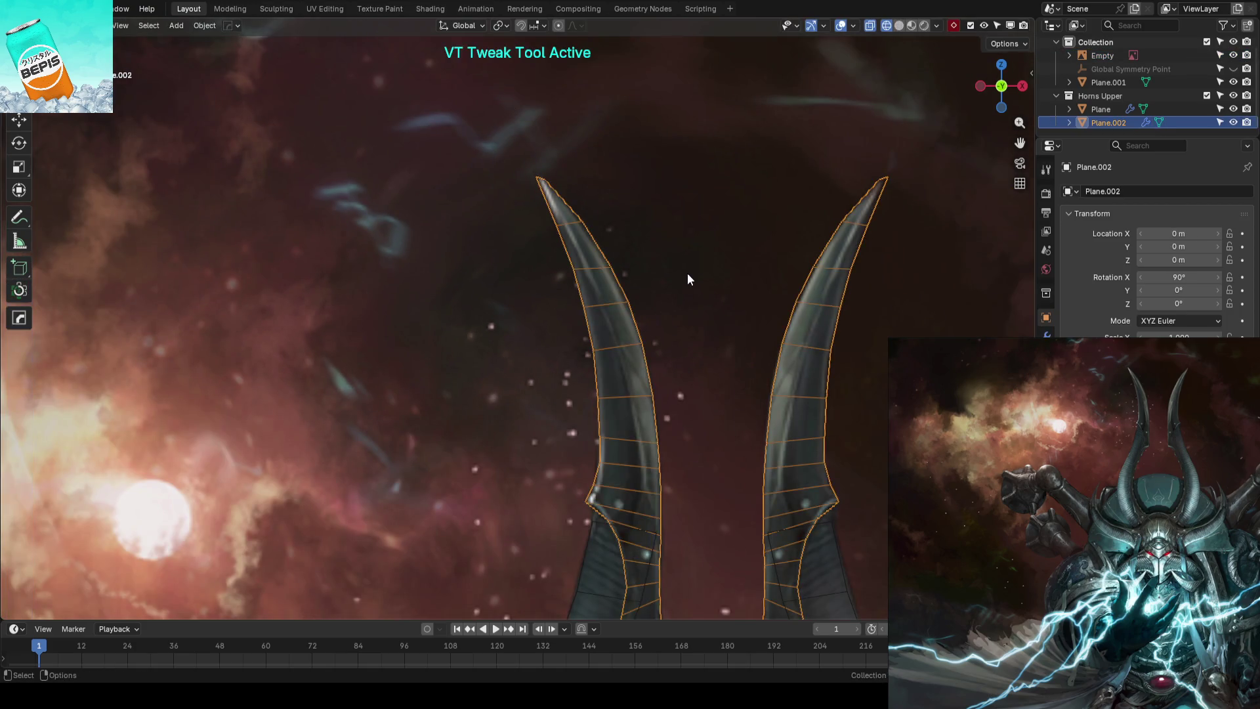
scroll(687, 273, "up", 2)
scroll(670, 209, "up", 2)
middle_click_drag(665, 167, 625, 174)
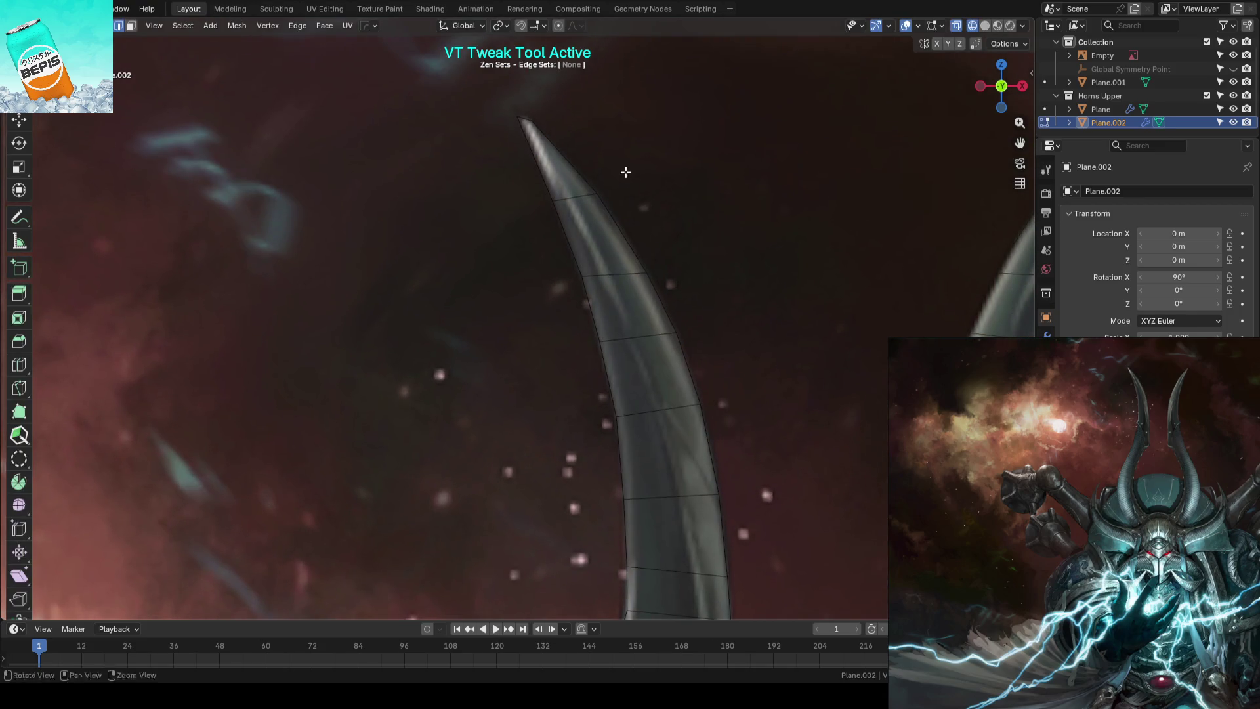
Knife-cut two new edges running from the left horn's tip down to the next edge loop
key("k")
left_click(566, 199)
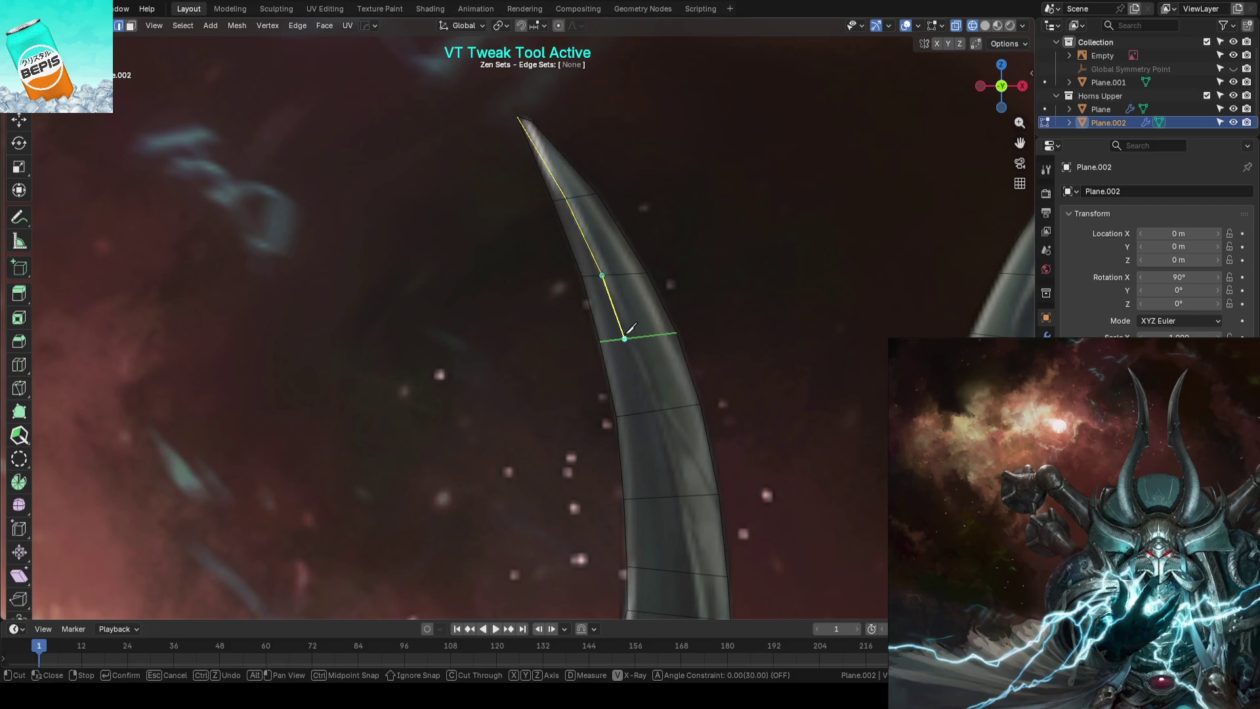
mouse_move(653, 408)
middle_mouse_down()
mouse_move(622, 198)
mouse_move(599, 186)
middle_mouse_up()
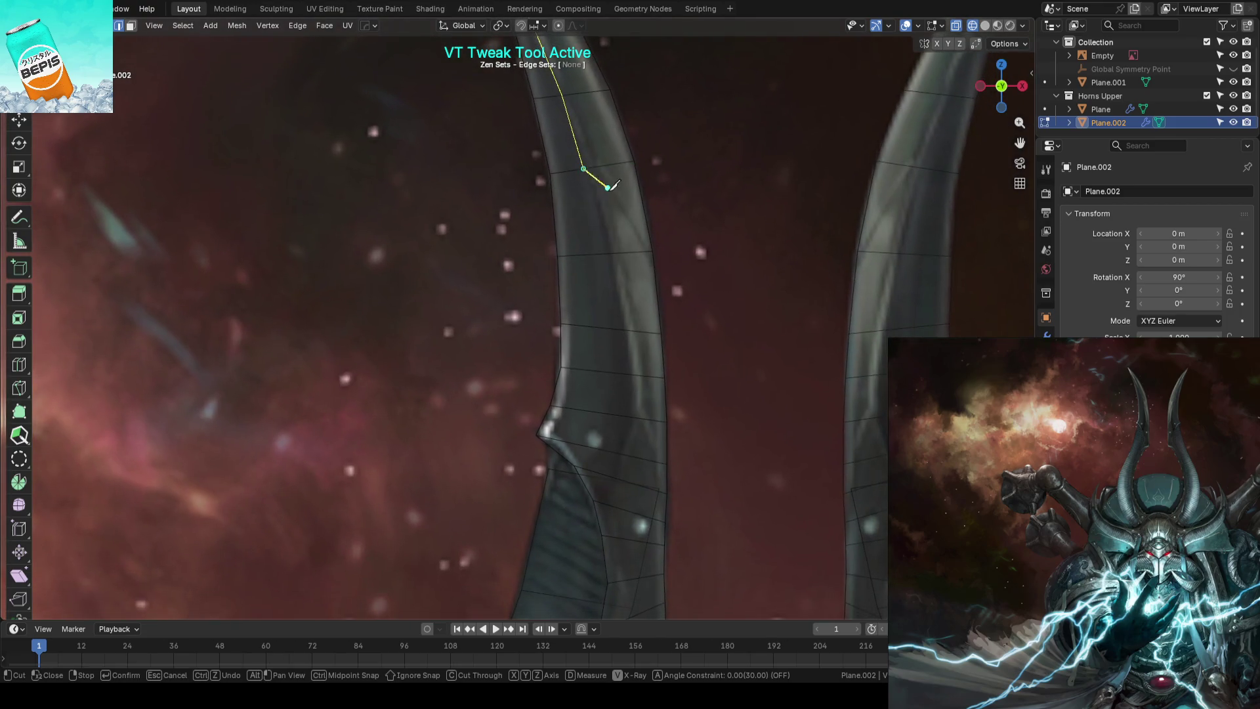
left_click(607, 254)
key("Return")
mouse_move(633, 413)
middle_mouse_down()
mouse_move(683, 337)
mouse_move(577, 191)
mouse_move(486, 99)
middle_mouse_up()
key("k")
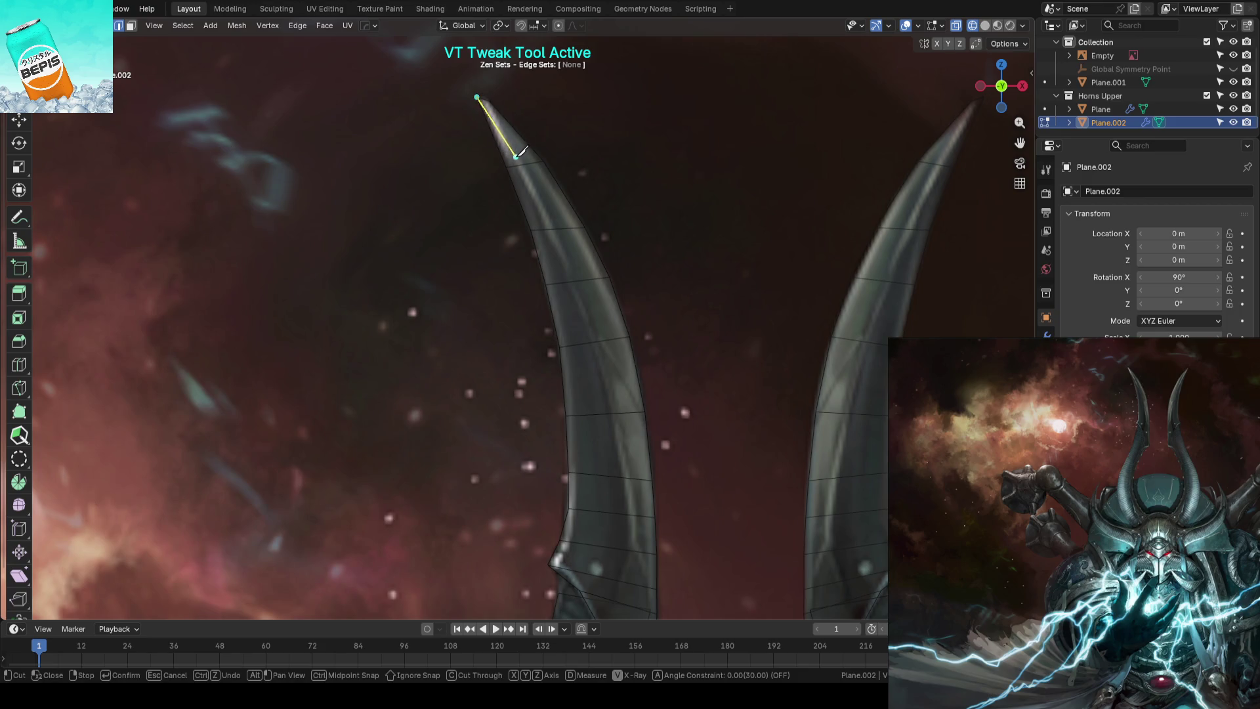
left_click(544, 229)
key("Return")
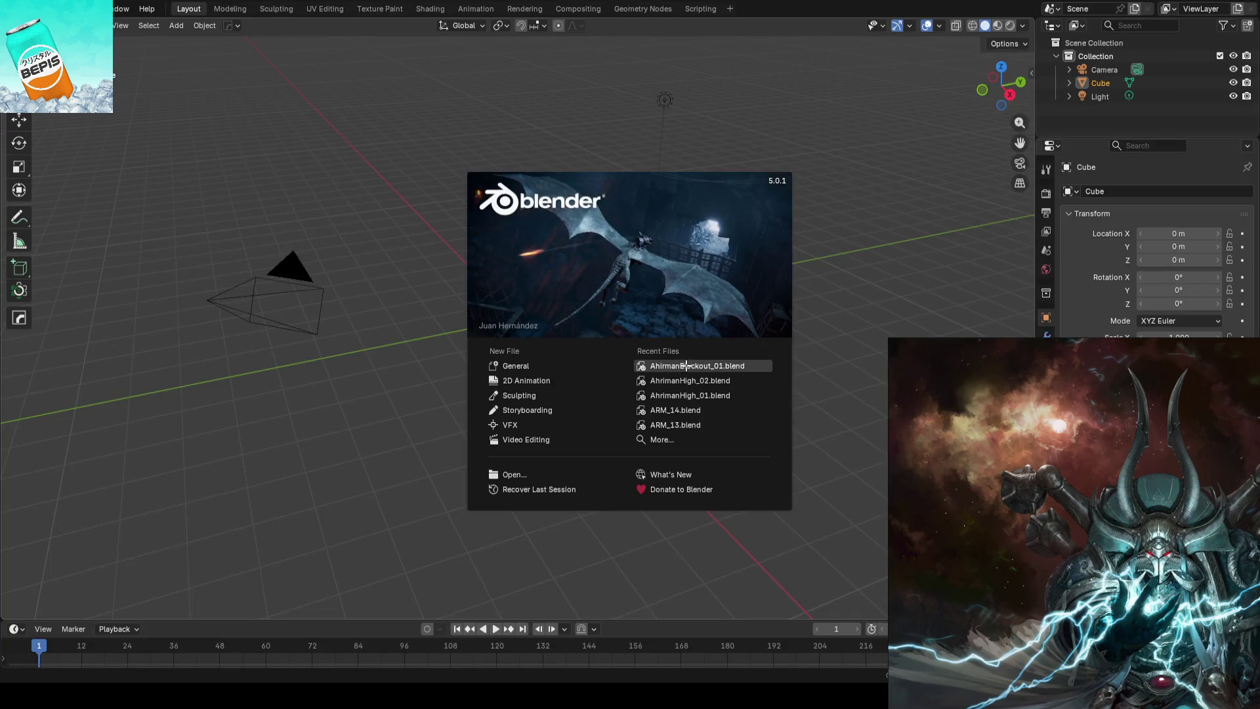
Reload AhrimanBlockout_01.blend from the recent files after the relaunch
left_click(719, 365)
key("k")
scroll(655, 257, "up", 2)
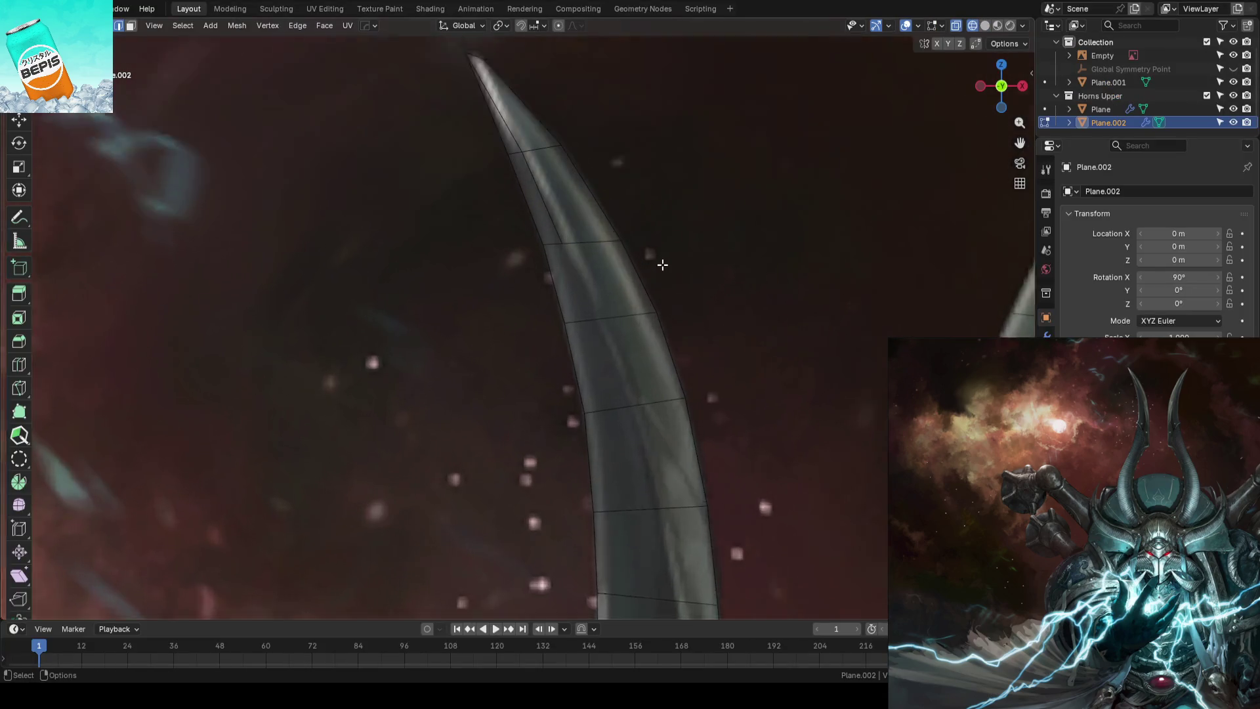
scroll(590, 237, "up", 1)
Knife-cut an edge down the left horn to its lower notch and save the file
left_click(571, 229)
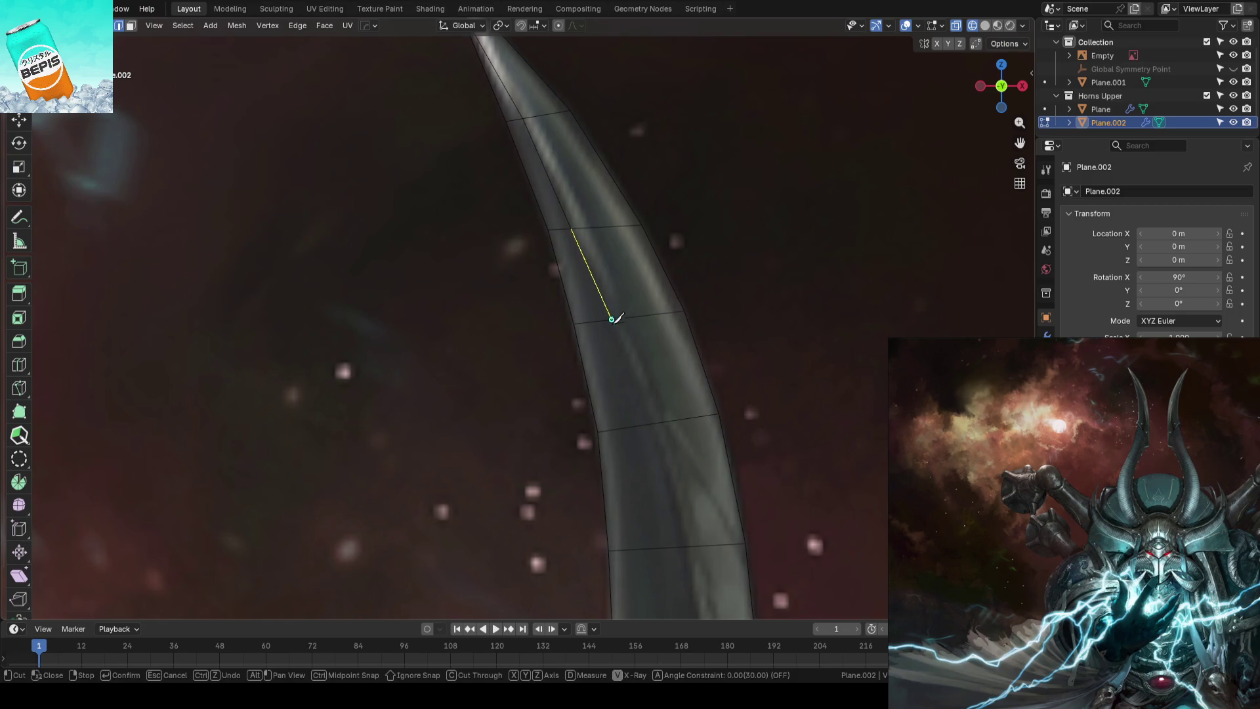
middle_click_drag(614, 315, 582, 225)
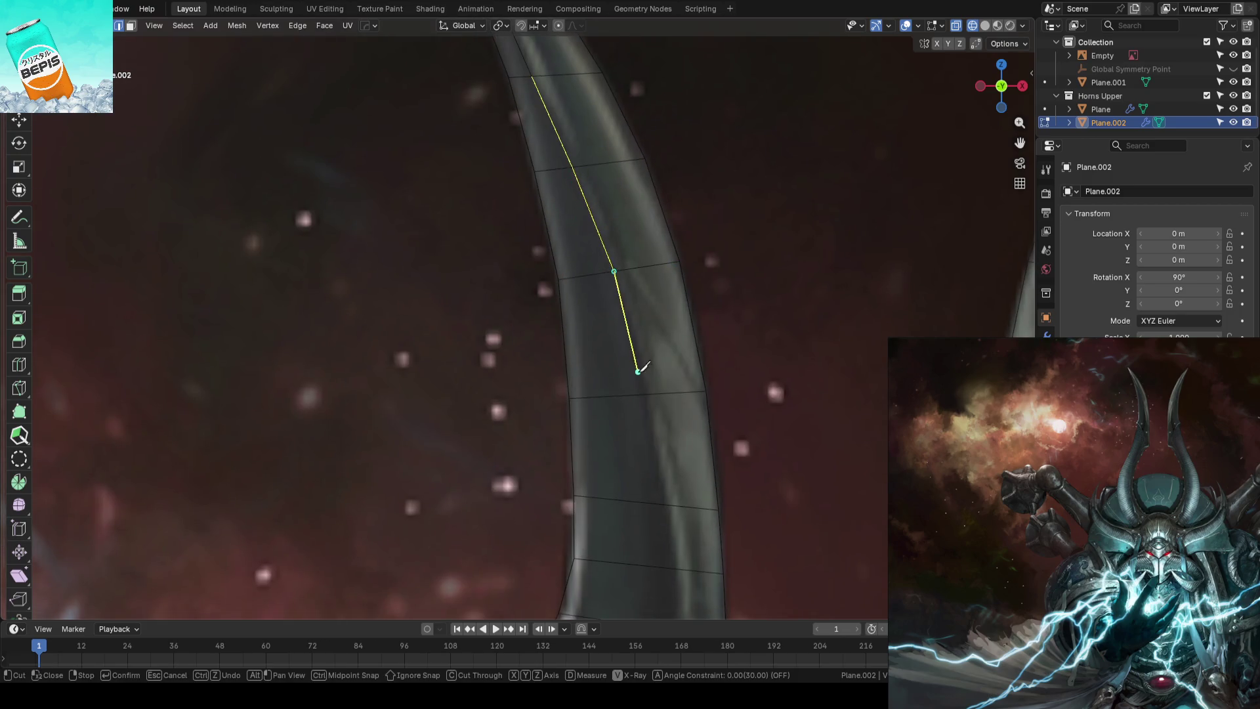
middle_click_drag(648, 393, 616, 218)
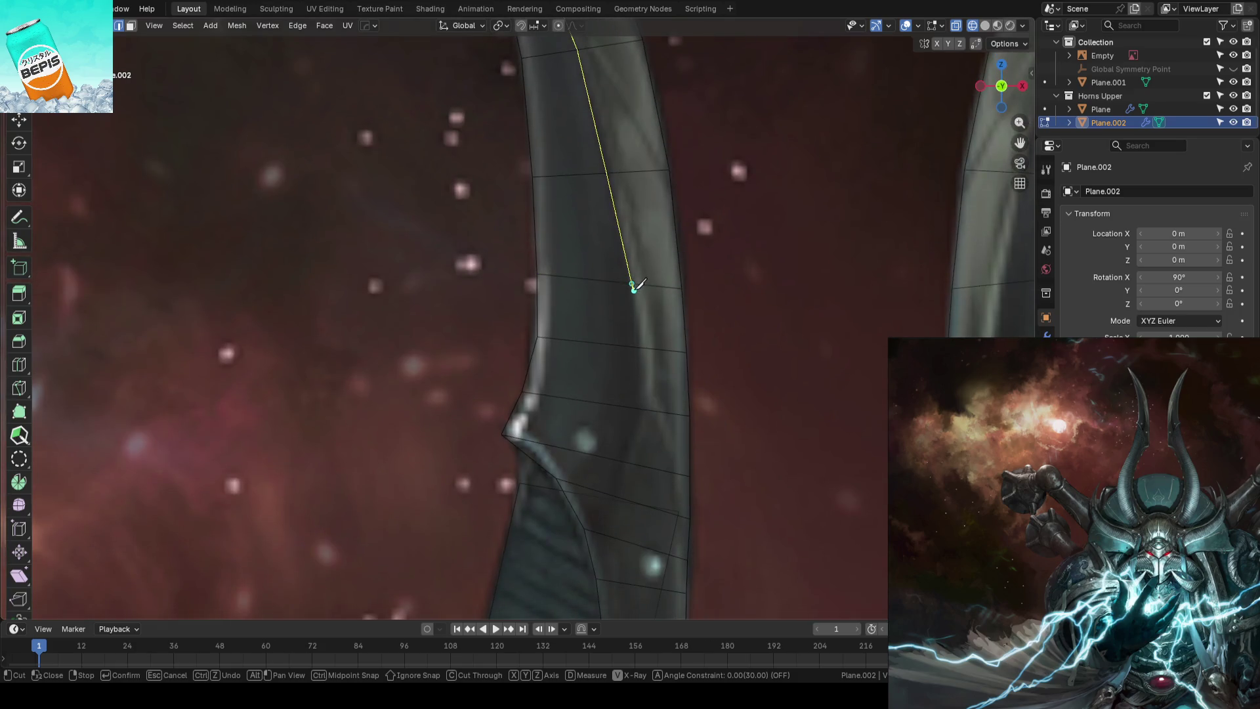
left_click(641, 348)
scroll(642, 399, "down", 2)
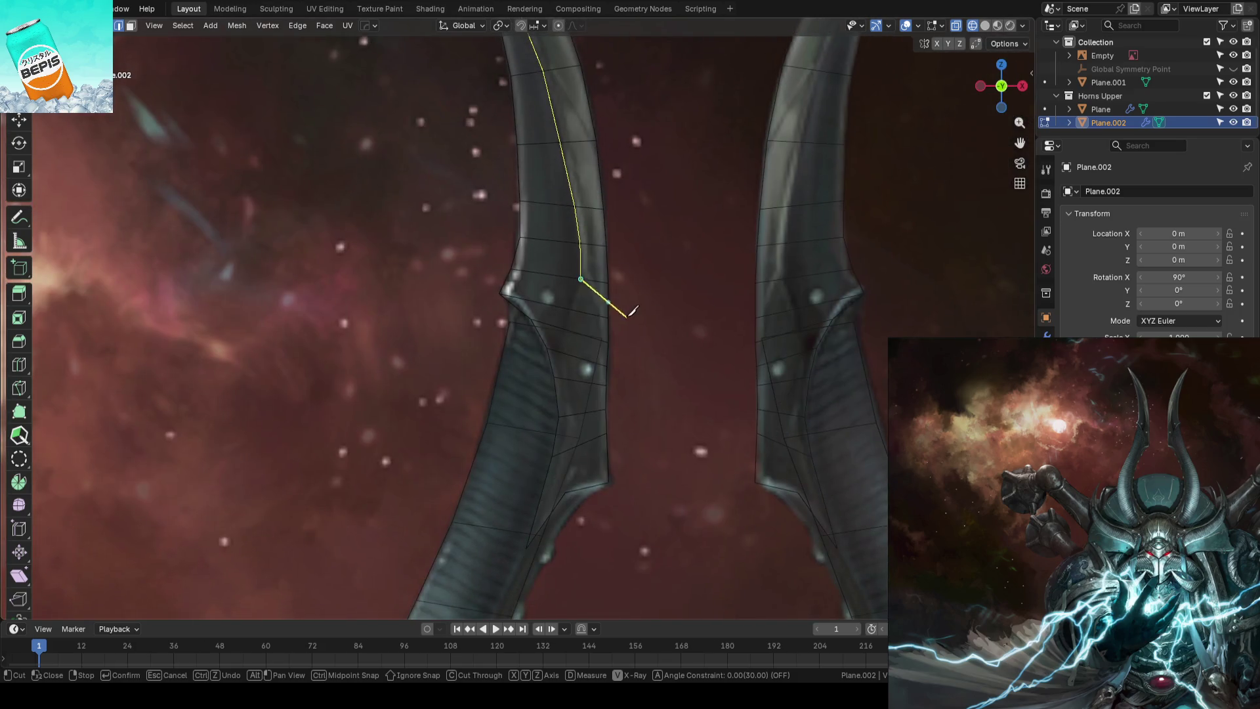
scroll(624, 310, "up", 1)
left_click(576, 330)
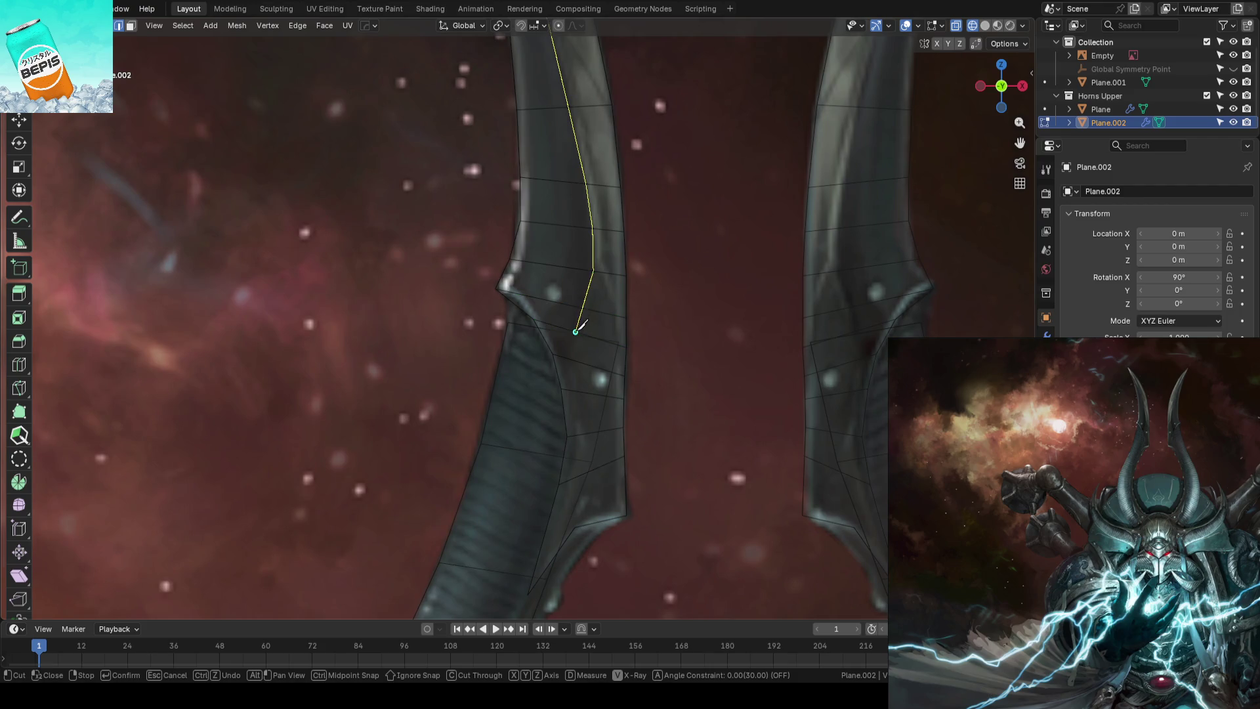
key("Return")
scroll(669, 287, "down", 3)
scroll(647, 256, "down", 2)
key("Tab")
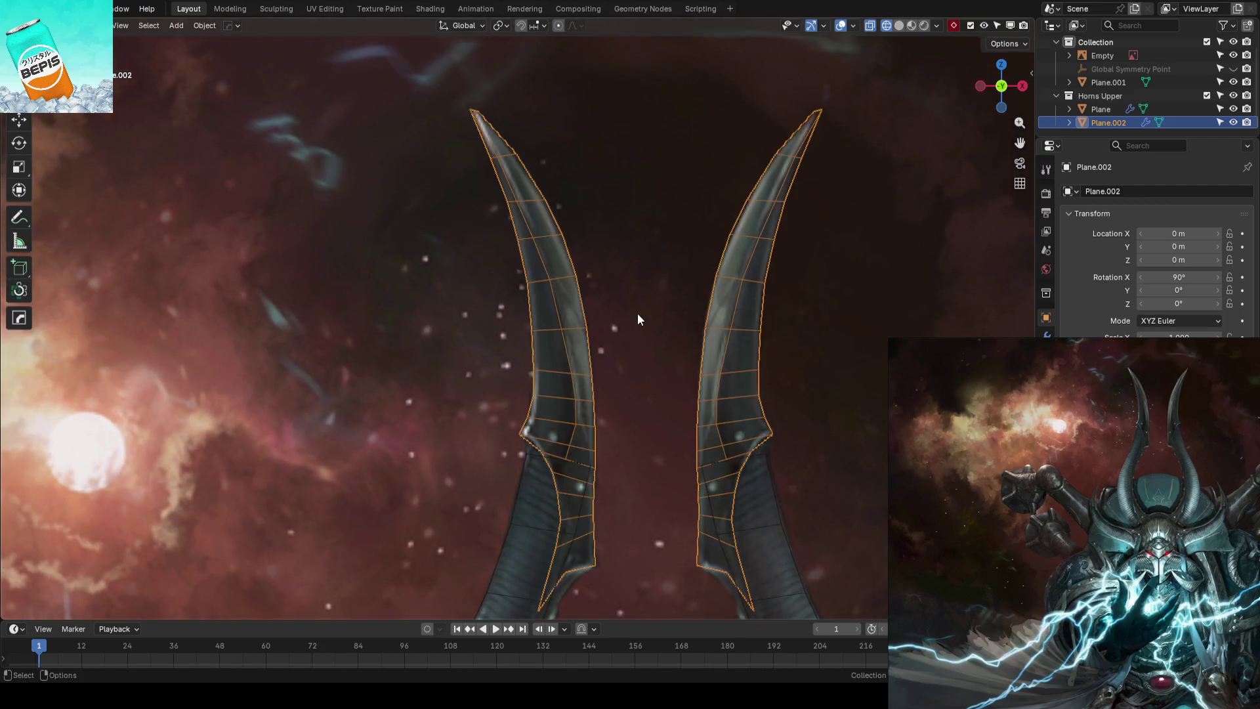
scroll(638, 314, "down", 1)
key("ctrl+s")
Toggle Plane.002 against the reference, abandon a stray cut, save, and hide Plane.002
left_click(1234, 123)
scroll(672, 341, "up", 1)
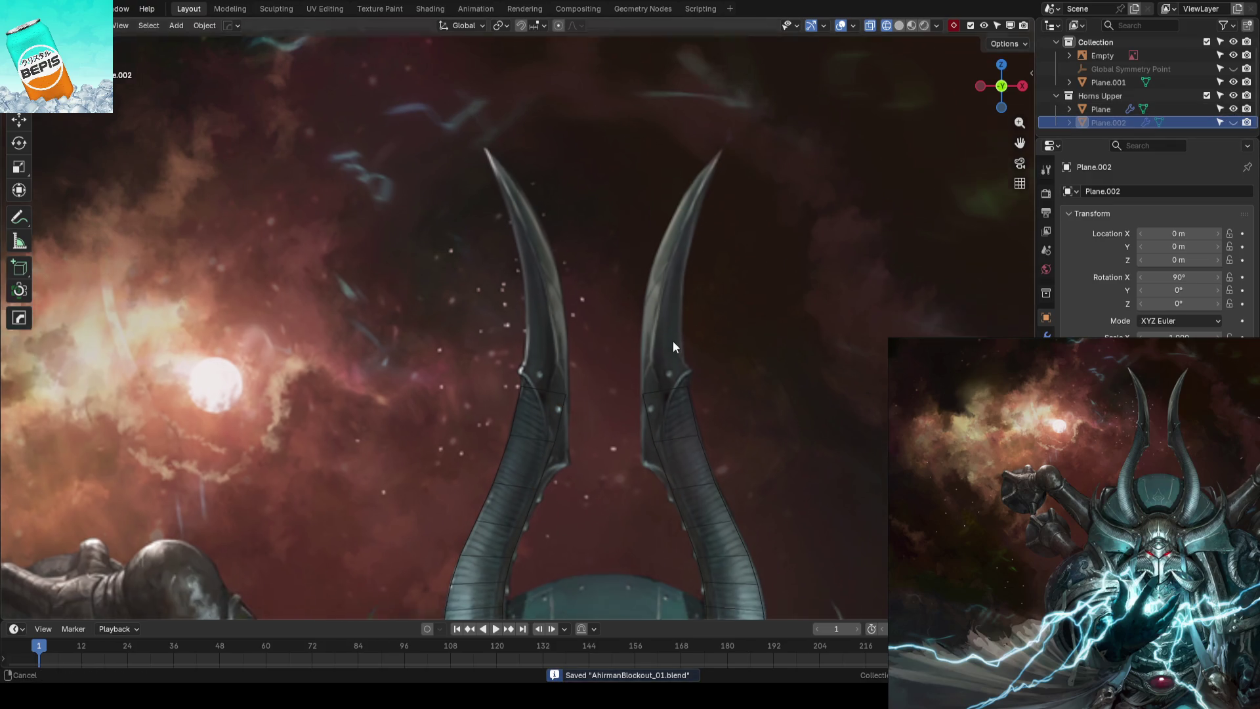
scroll(671, 295, "up", 1)
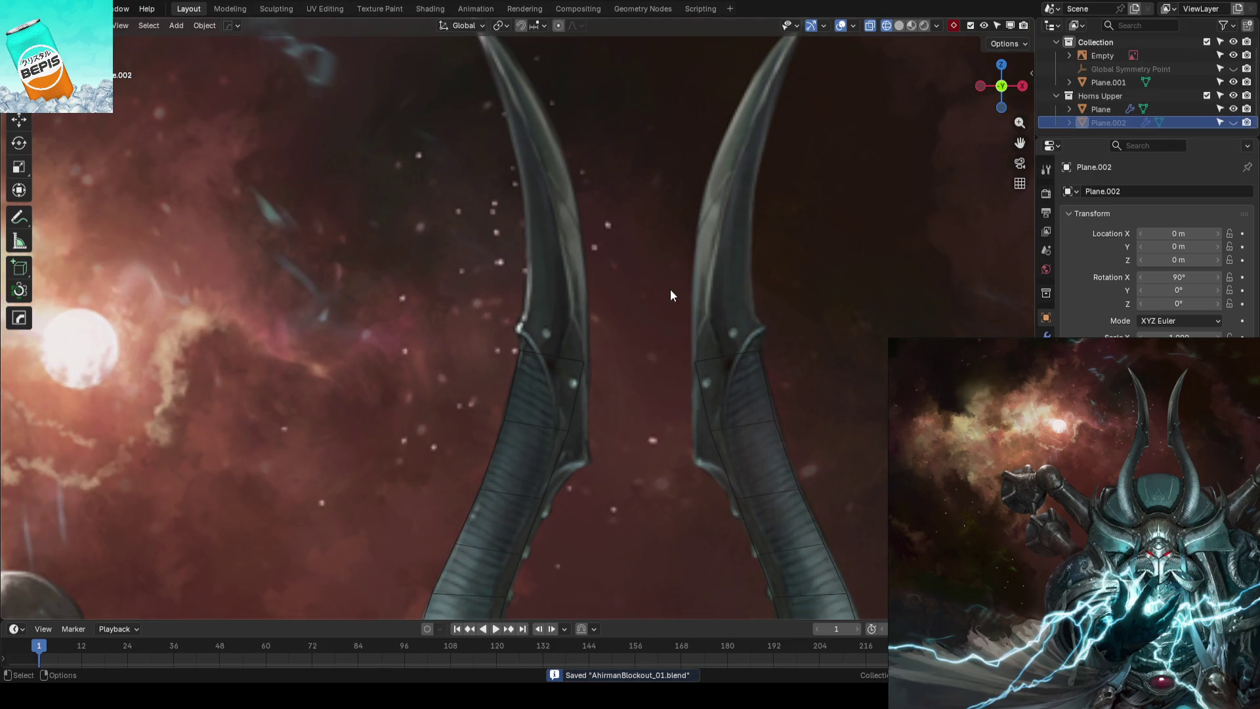
left_click(1233, 123)
scroll(571, 311, "up", 1)
scroll(585, 336, "up", 1)
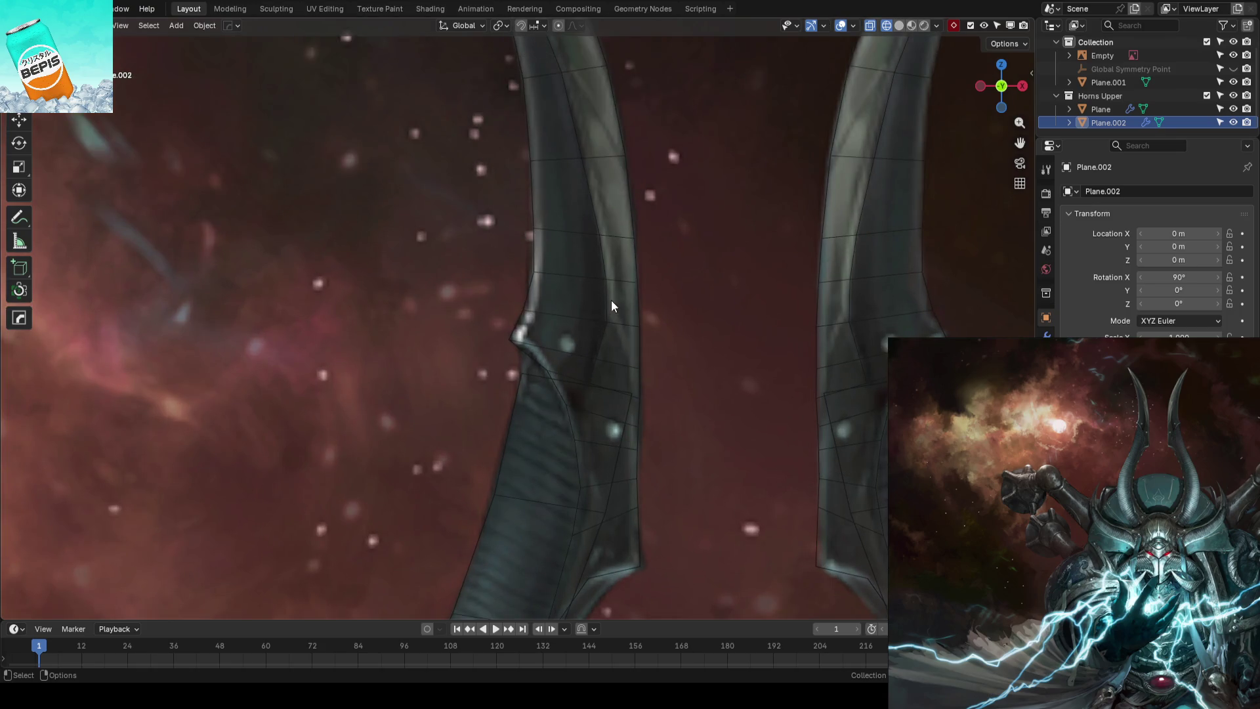
key("Tab")
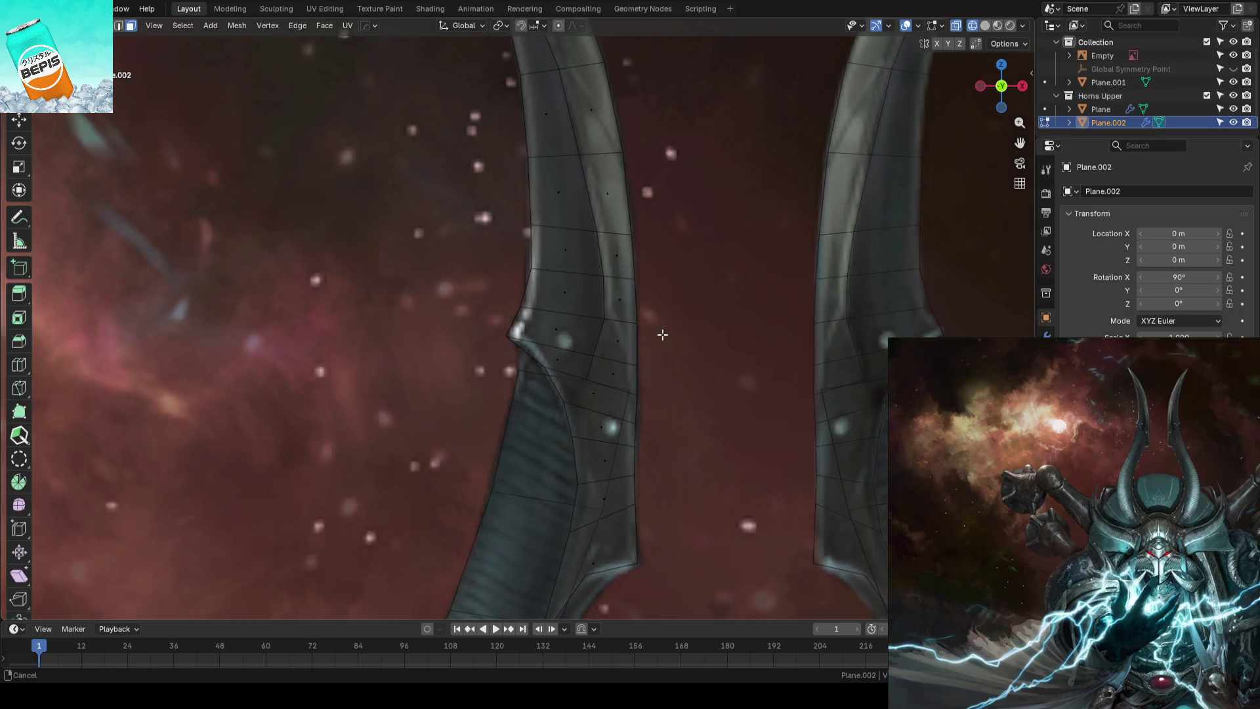
scroll(640, 276, "up", 1)
key("k")
scroll(597, 276, "up", 1)
scroll(587, 289, "up", 1)
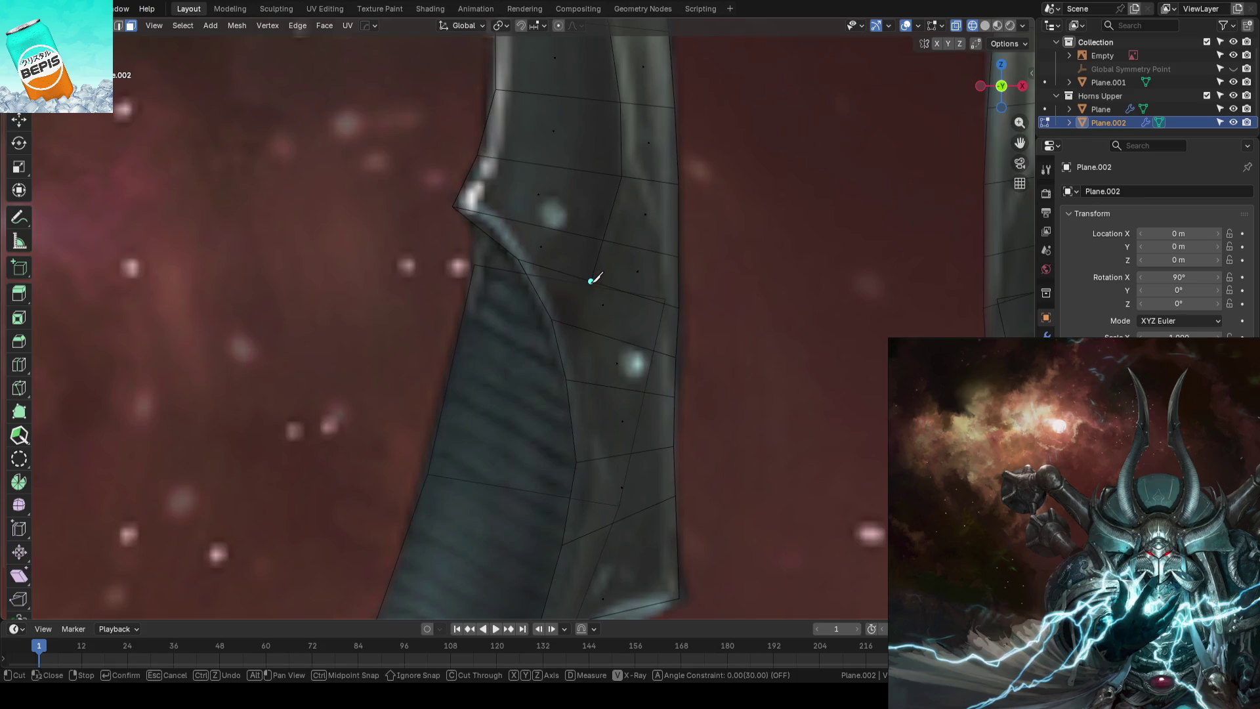
left_click(590, 280)
key("Return")
scroll(720, 339, "down", 2)
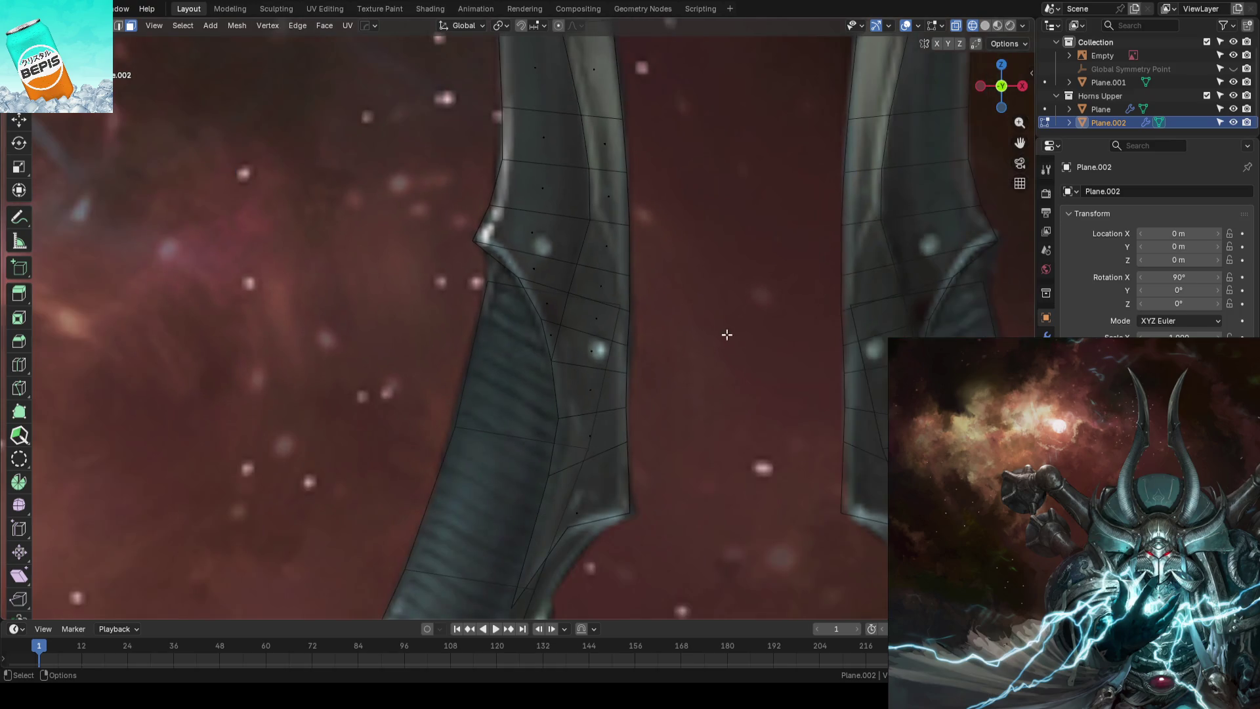
scroll(676, 328, "down", 2)
key("Tab")
left_click(641, 317)
key("ctrl+s")
left_click(1234, 123)
scroll(580, 289, "down", 3)
Hide the Plane horns, show Plane.002 over the reference and reopen it for editing
middle_click_drag(580, 289, 605, 286)
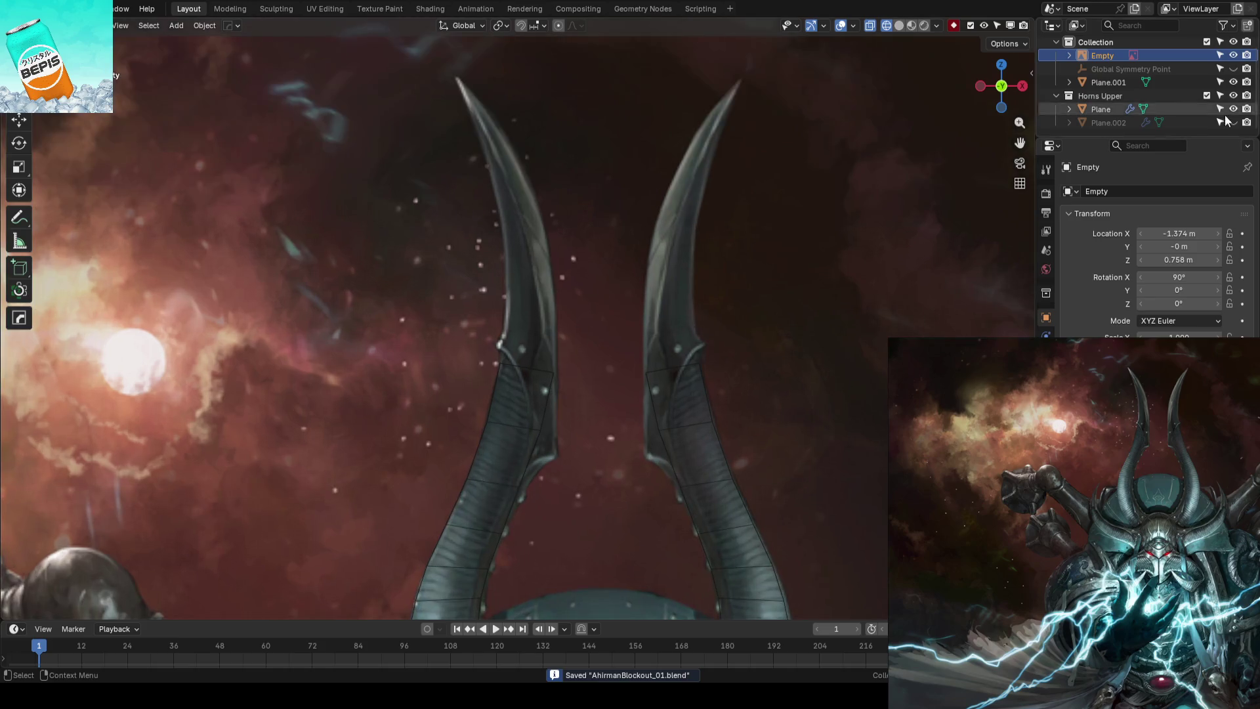
left_click(1234, 108)
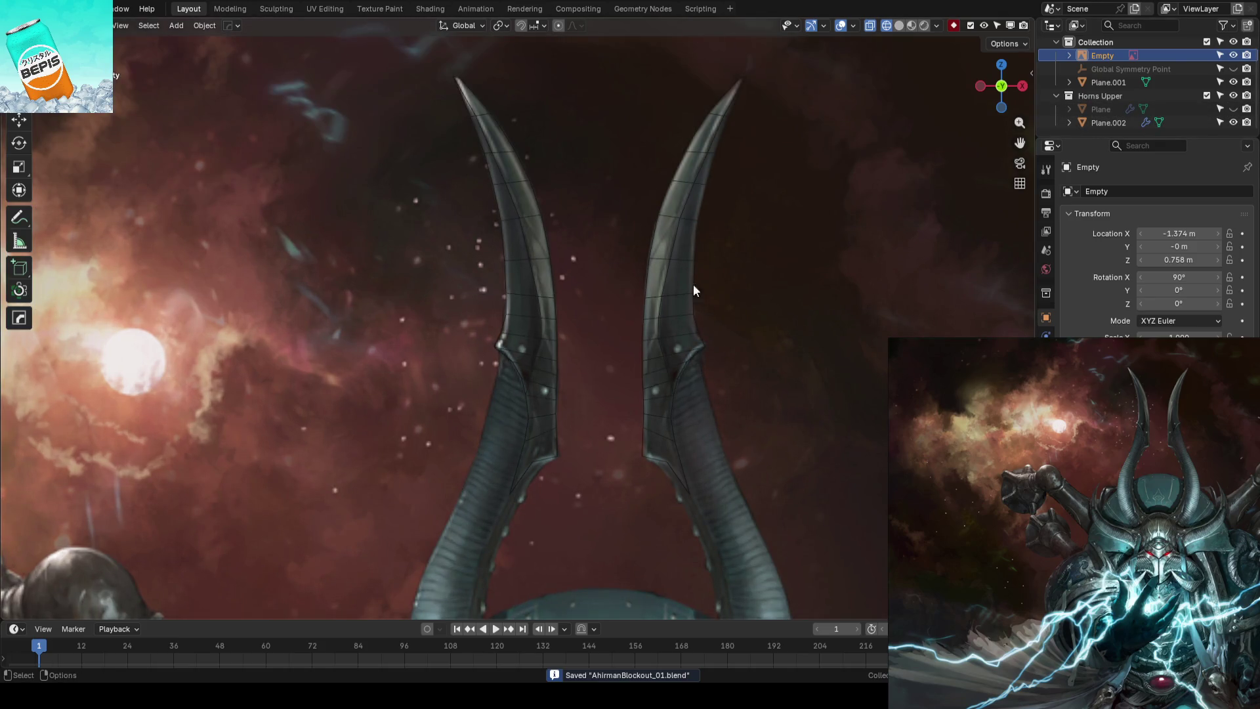
left_click(1234, 122)
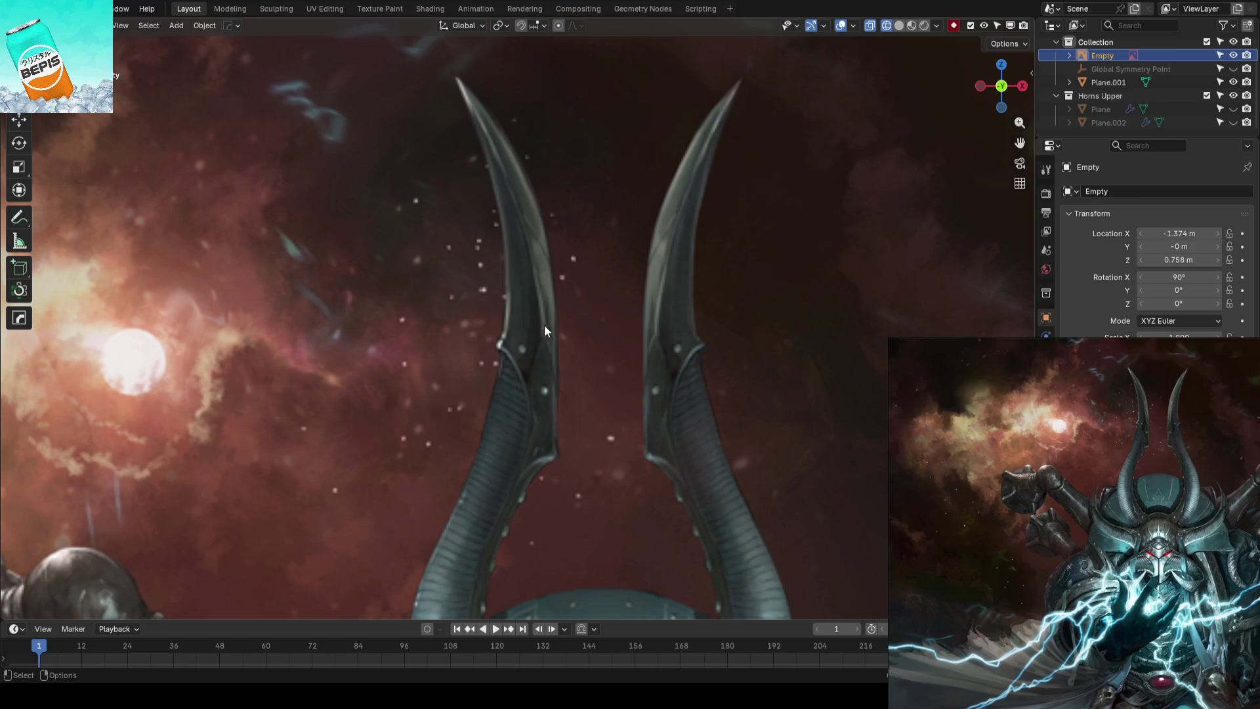
scroll(550, 401, "up", 3)
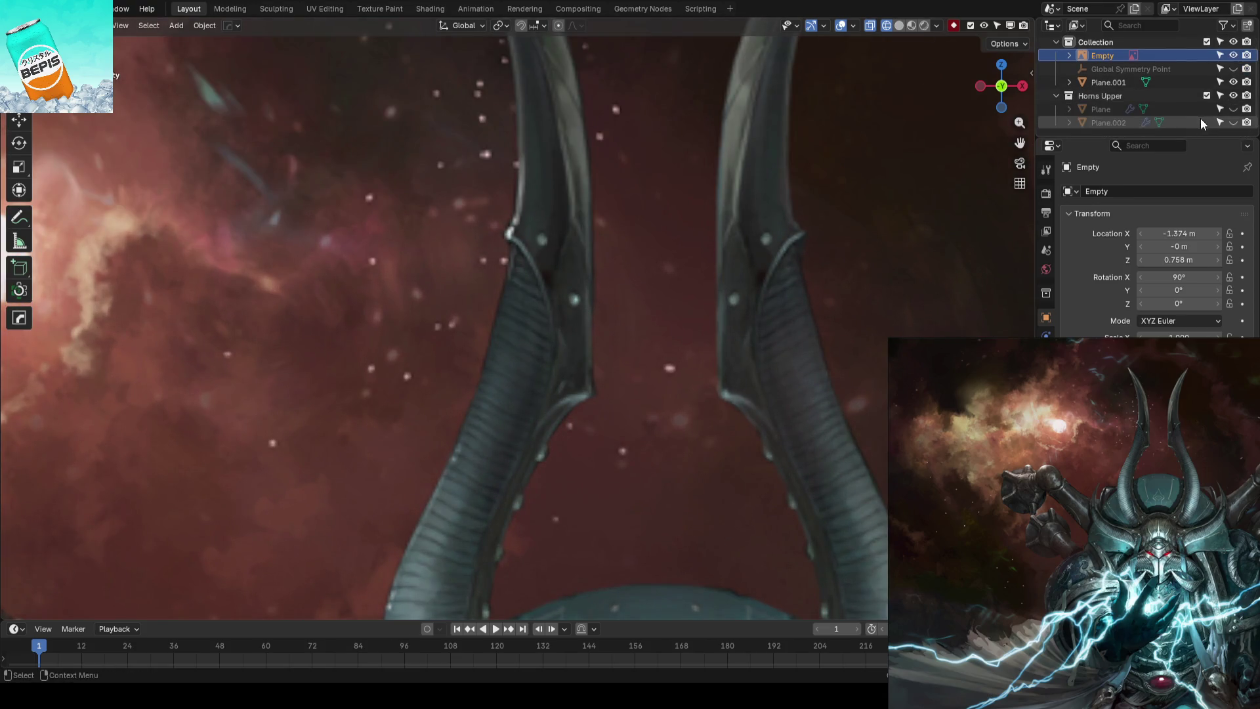
left_click(1233, 122)
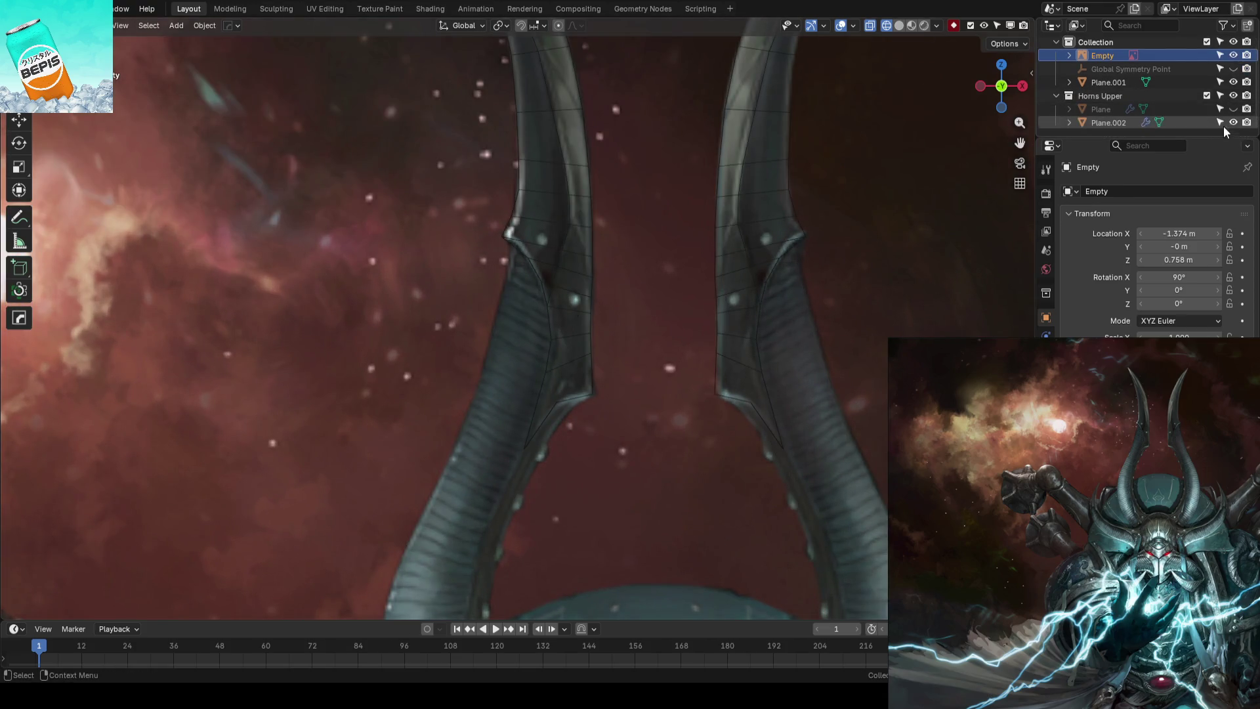
left_click(584, 391)
key("Tab")
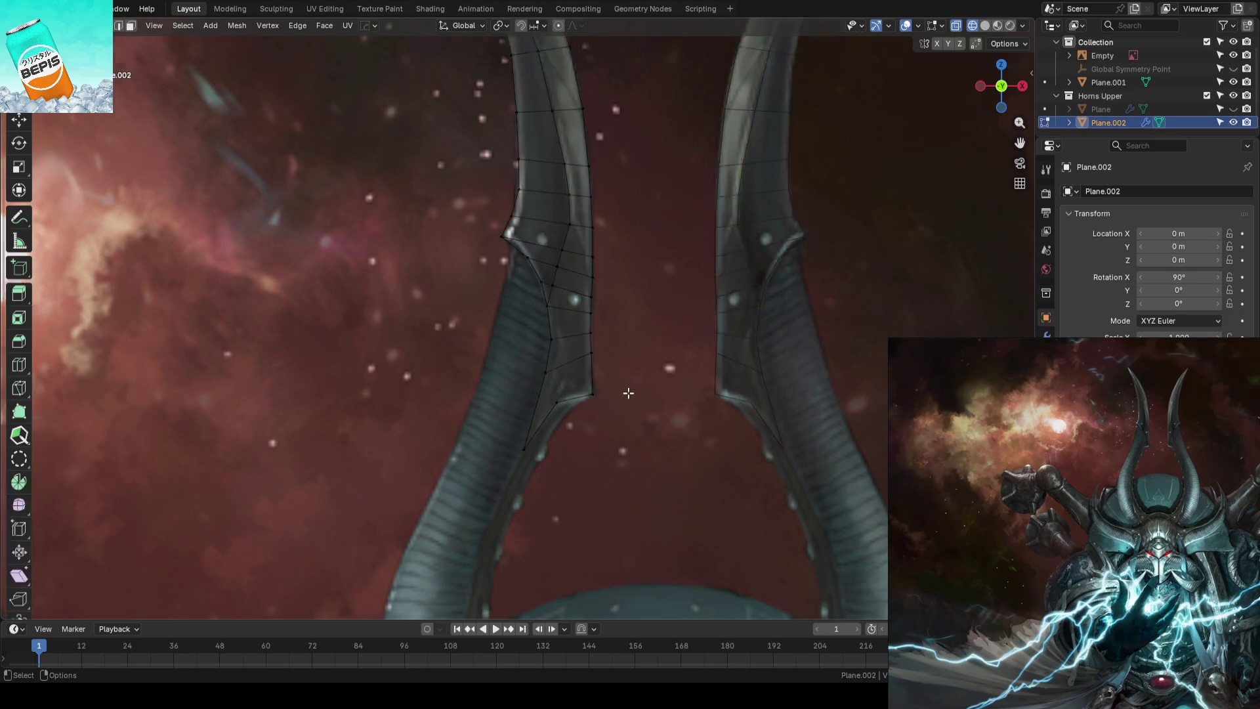
scroll(591, 374, "up", 2)
scroll(614, 307, "up", 1)
scroll(605, 259, "up", 2, "shift")
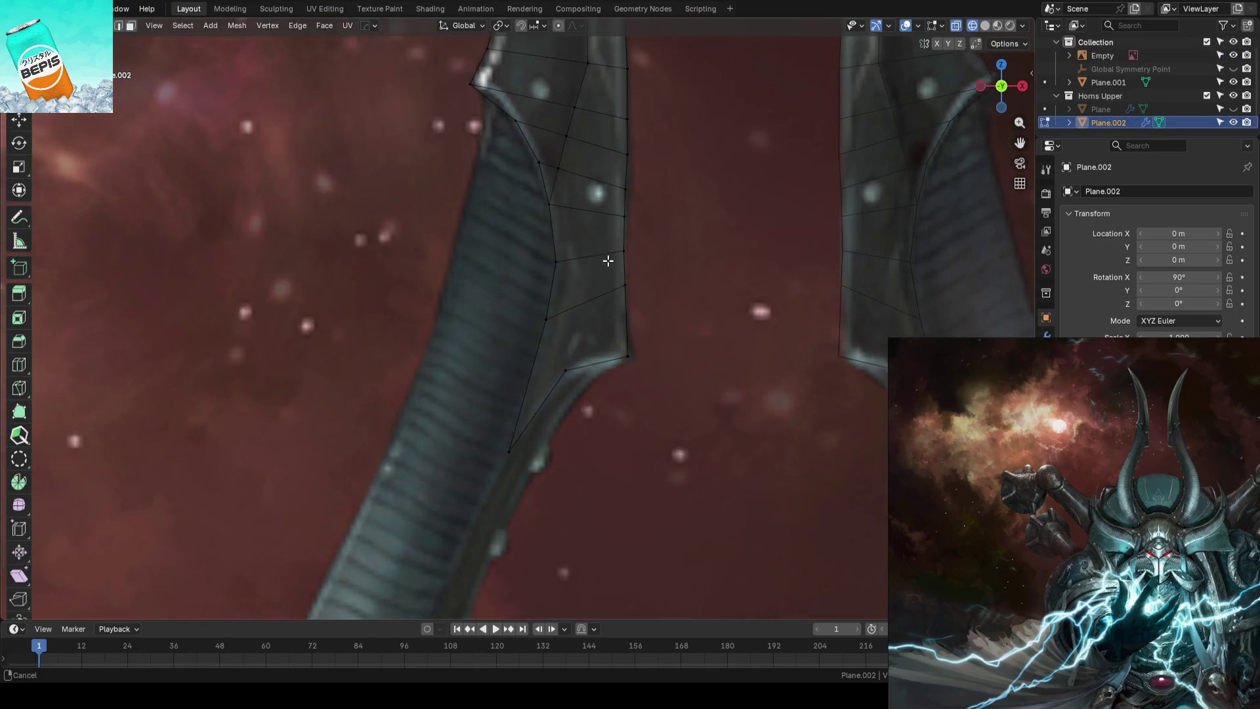
Knife-cut a new edge down the left horn strip and briefly hide Plane.002 to check it against the reference
key("k")
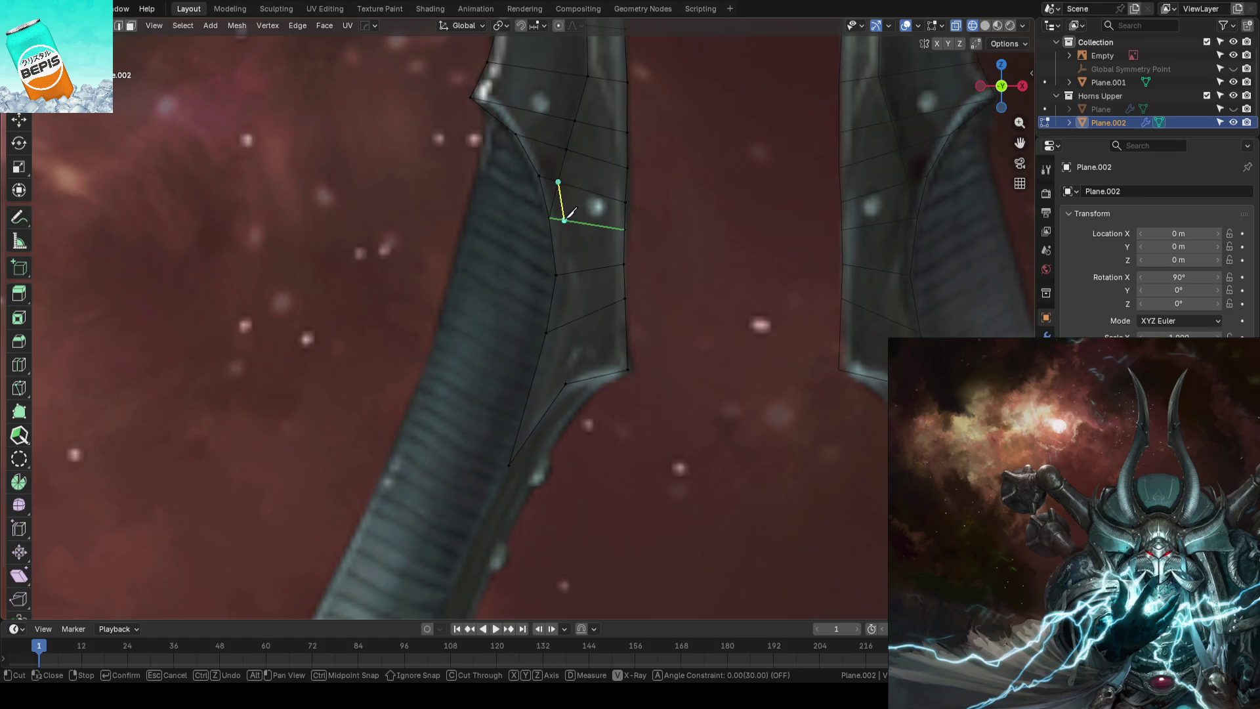
left_click(566, 271)
left_click(560, 325)
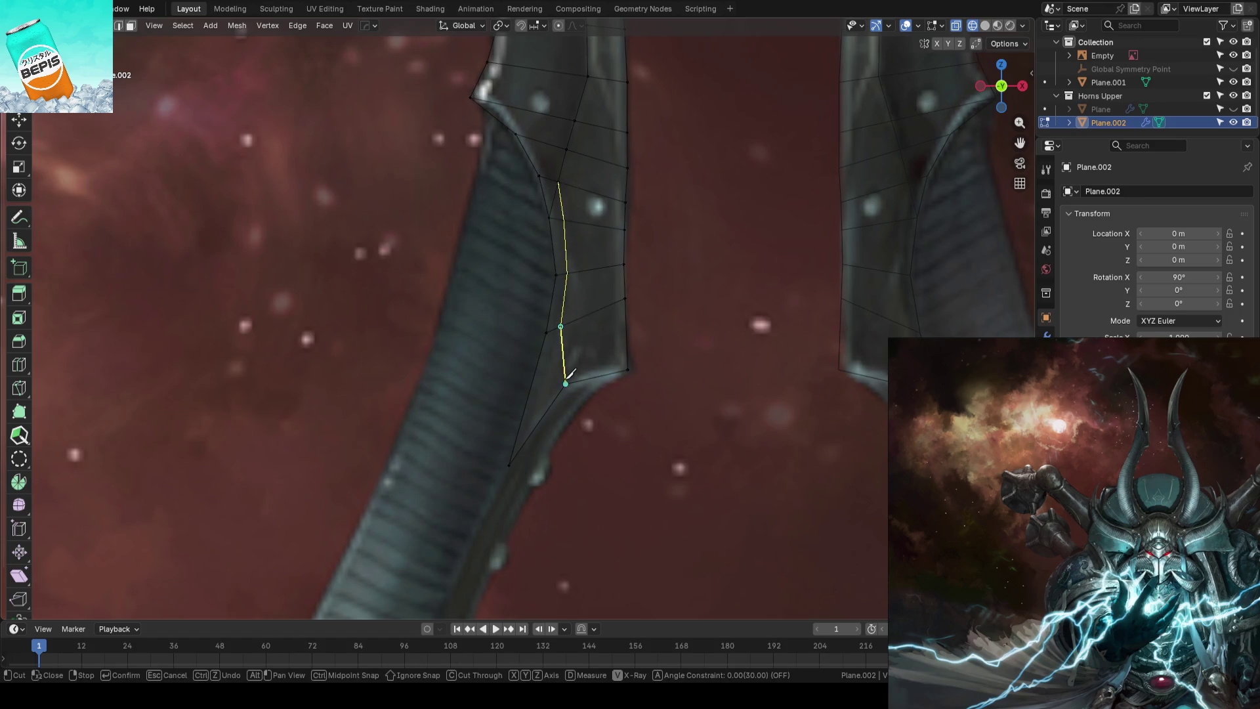
left_click(565, 382)
key("Return")
left_click(687, 329)
mouse_move(686, 328)
middle_mouse_down()
mouse_move(577, 329)
mouse_move(655, 295)
middle_mouse_up()
key("Tab")
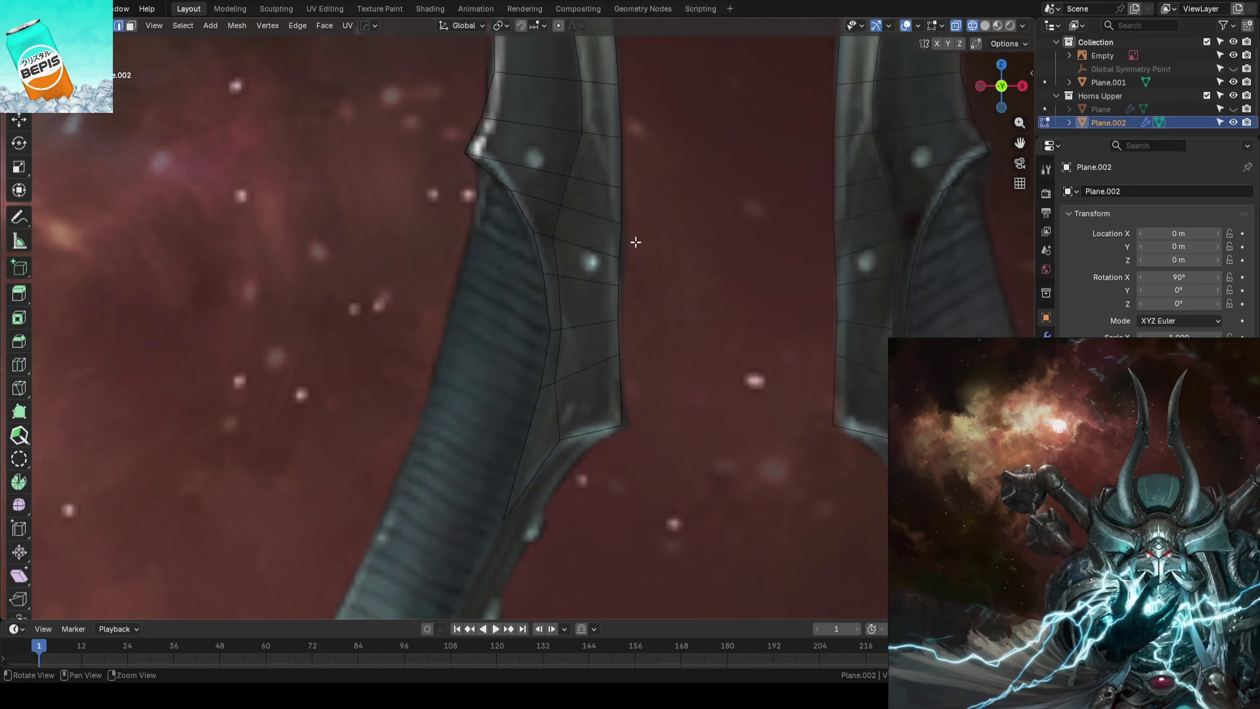
left_click(1234, 123)
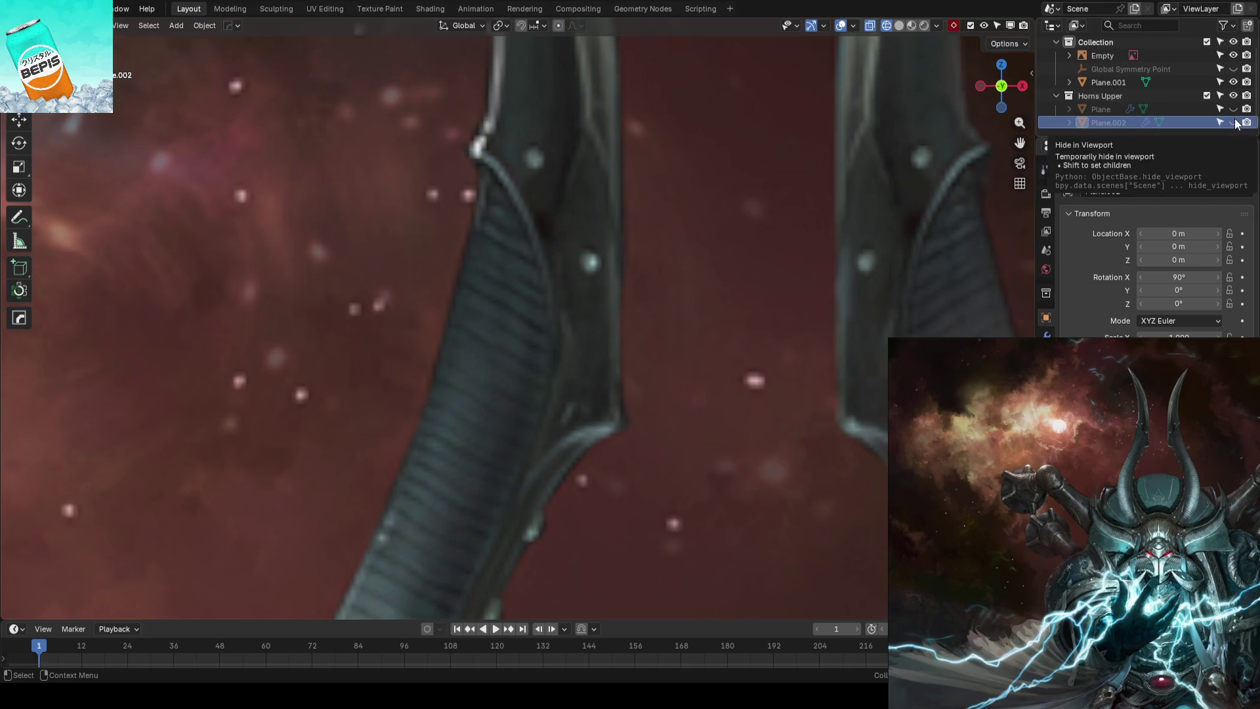
left_click(1234, 122)
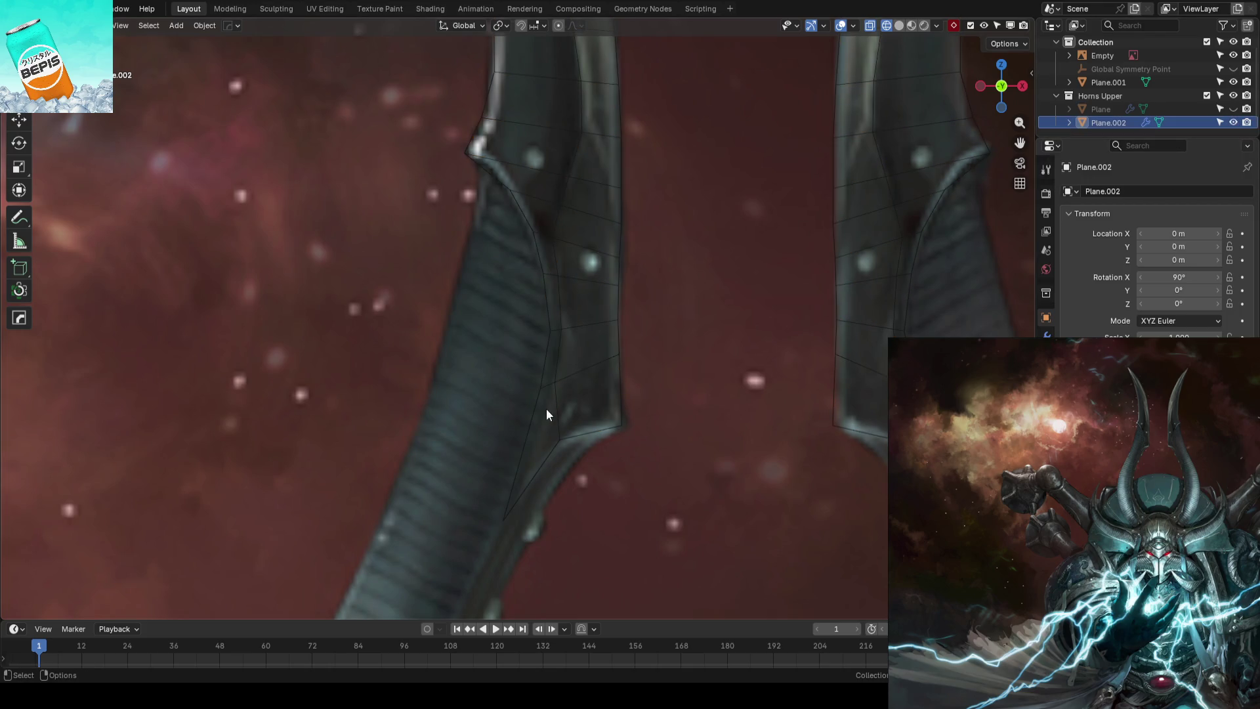
Slide the notch vertices along their edges so the lower strip hugs the horn outline
key("Tab")
key("shift+v")
left_click(555, 338)
key("shift+v")
left_click(555, 380)
key("shift+v")
left_click(569, 383)
left_click(568, 333)
key("shift+v")
left_click(585, 318)
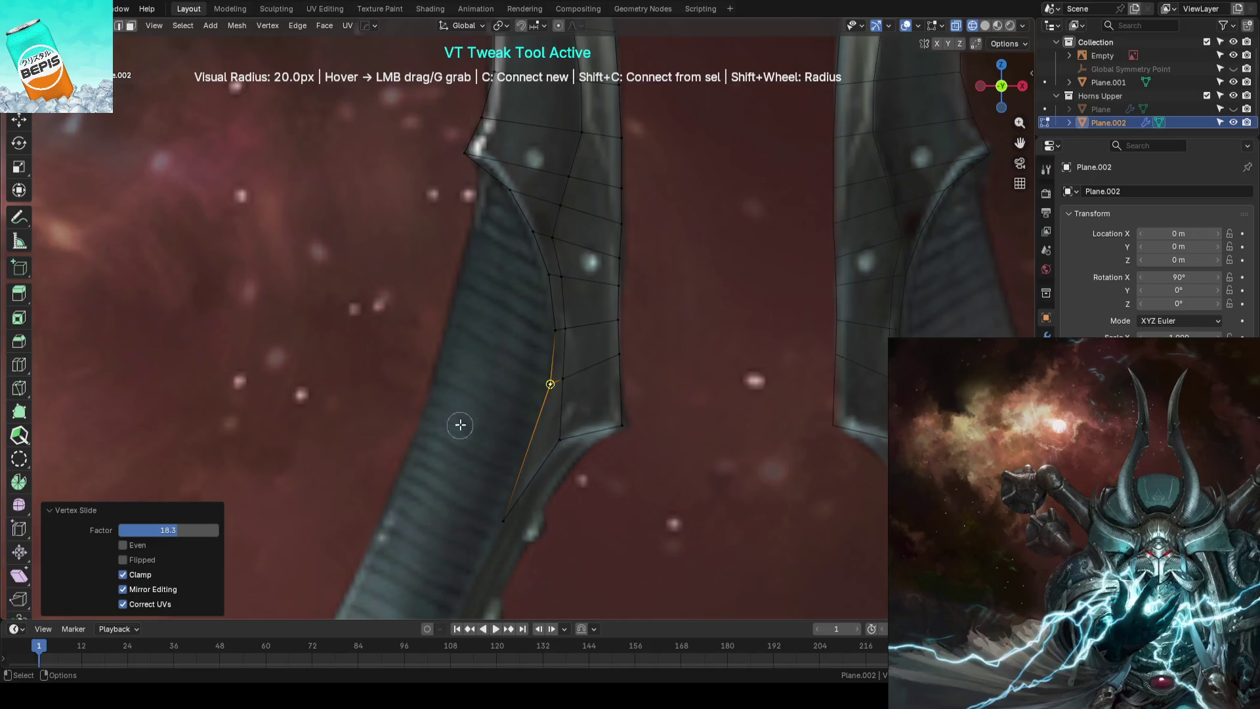
left_click_drag(524, 431, 567, 438)
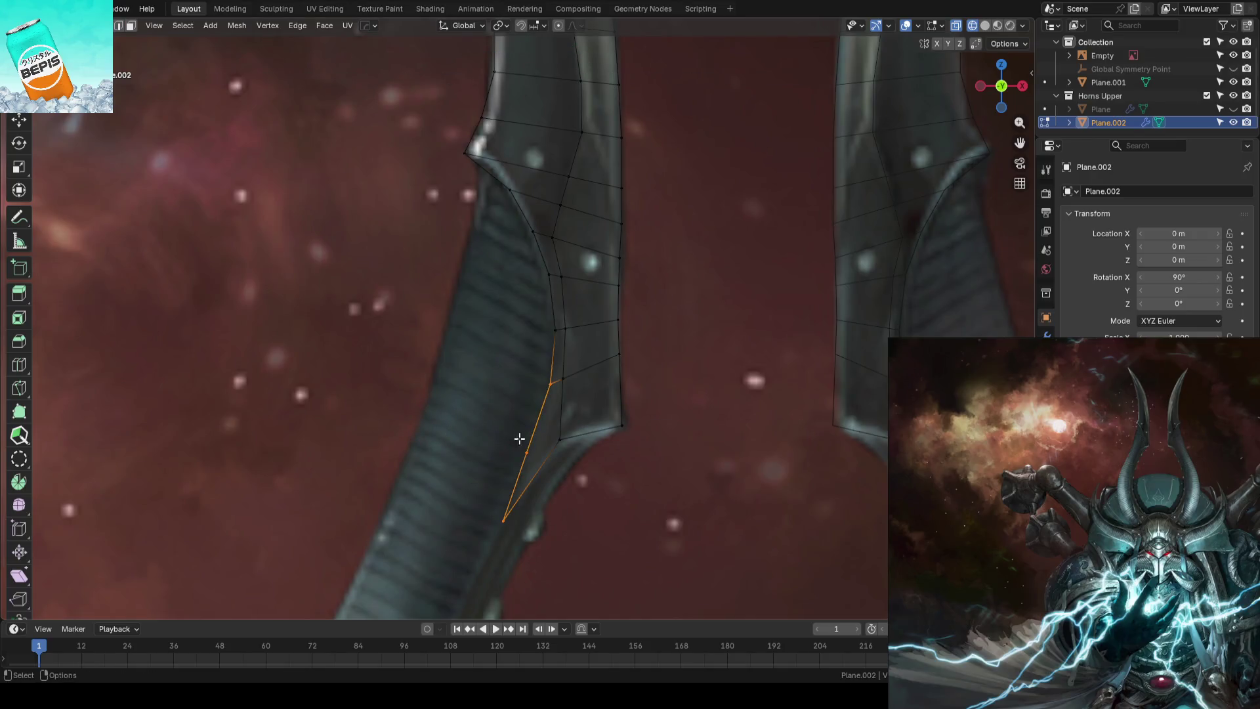
Leave editing, deselect the horn planes and save AhrimanBlockout_01.blend
key("Tab")
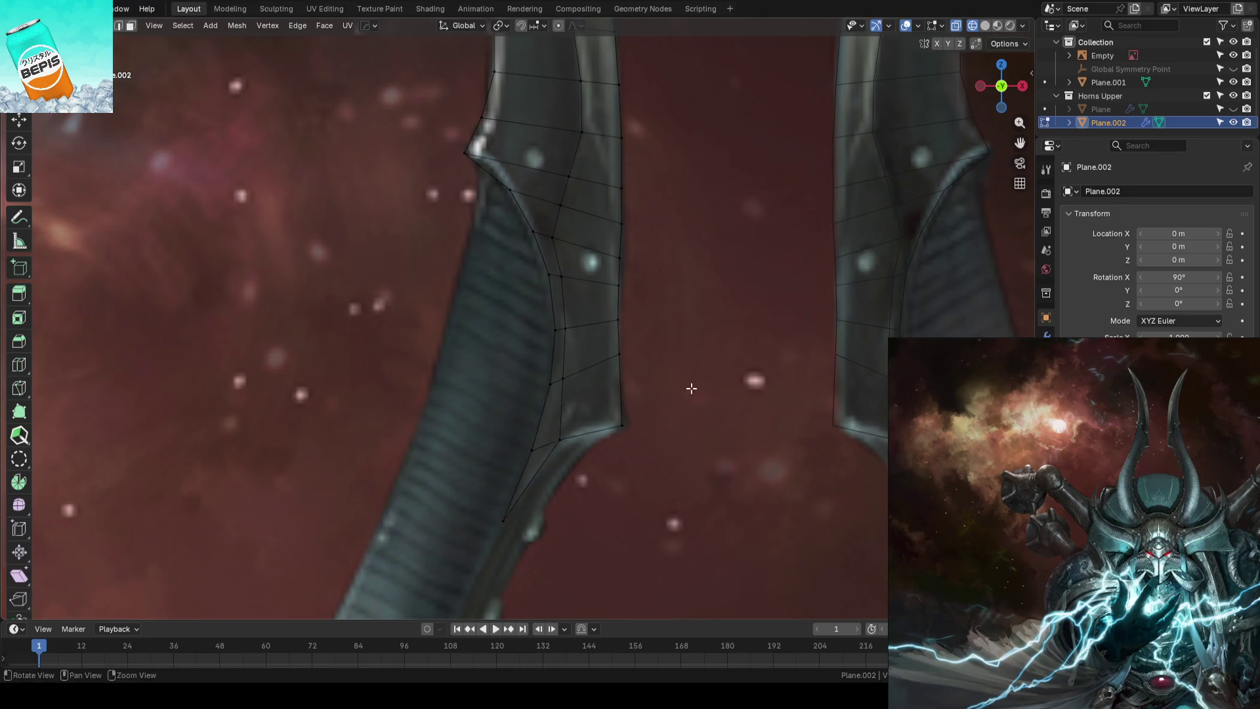
scroll(657, 365, "down", 3)
key("ctrl+s")
left_click(605, 279)
middle_click_drag(605, 278, 599, 378, "shift")
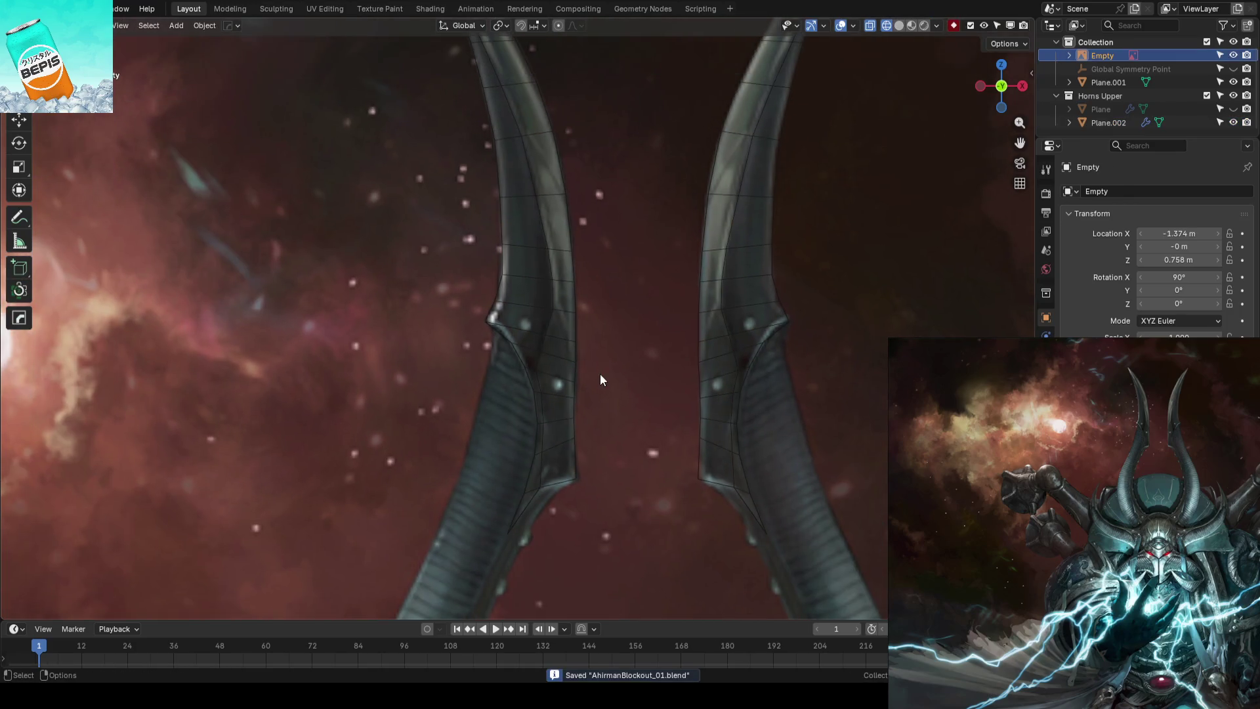
Select Plane.002 and toggle its visibility to compare the left horn with the reference
left_click(565, 313)
key("Tab")
scroll(483, 117, "up", 2, "shift")
scroll(482, 117, "up", 2, "shift")
scroll(483, 118, "up", 2, "shift")
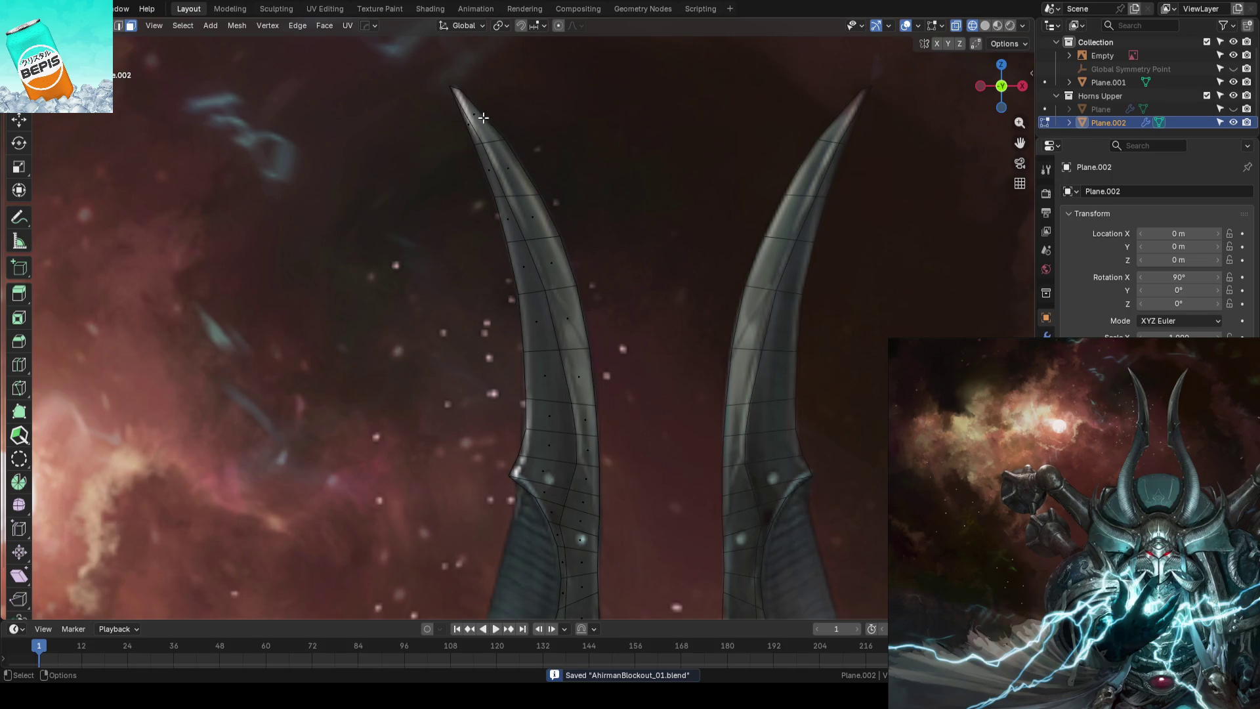
scroll(532, 275, "up", 2)
scroll(591, 318, "down", 3, "shift")
scroll(598, 333, "down", 3, "shift")
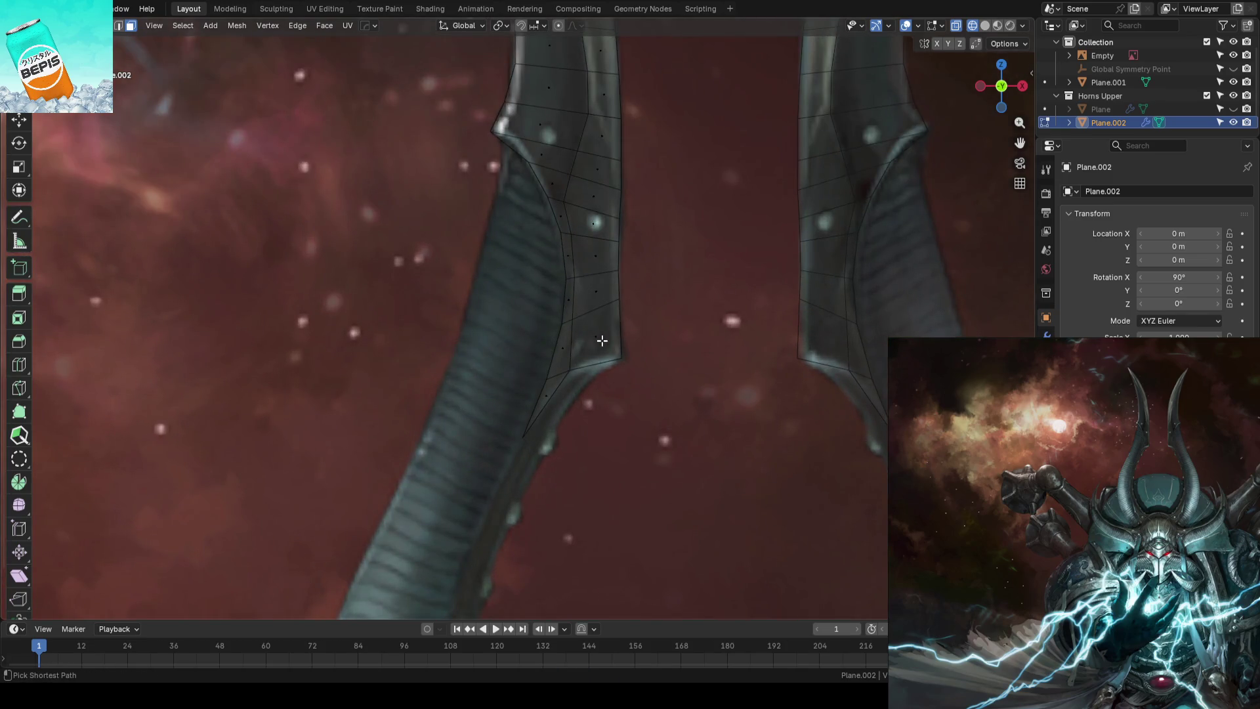
key("a")
left_click(1234, 122)
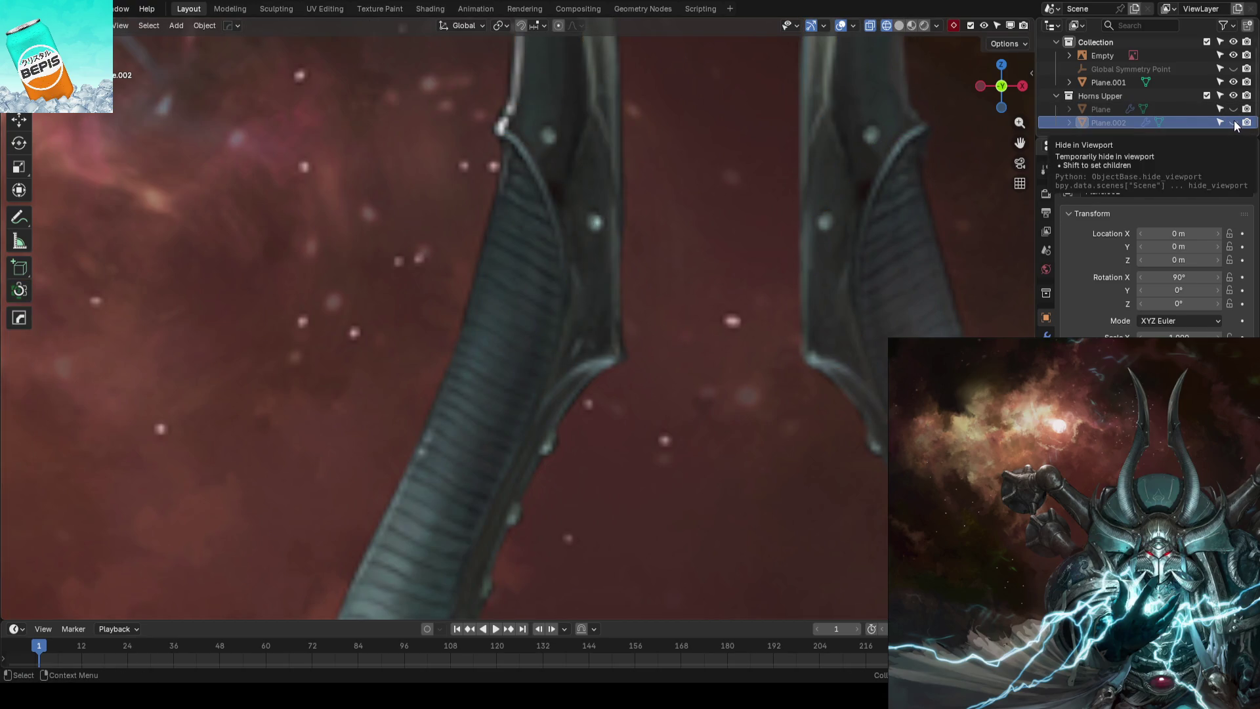
left_click(1233, 122)
scroll(591, 260, "up", 2)
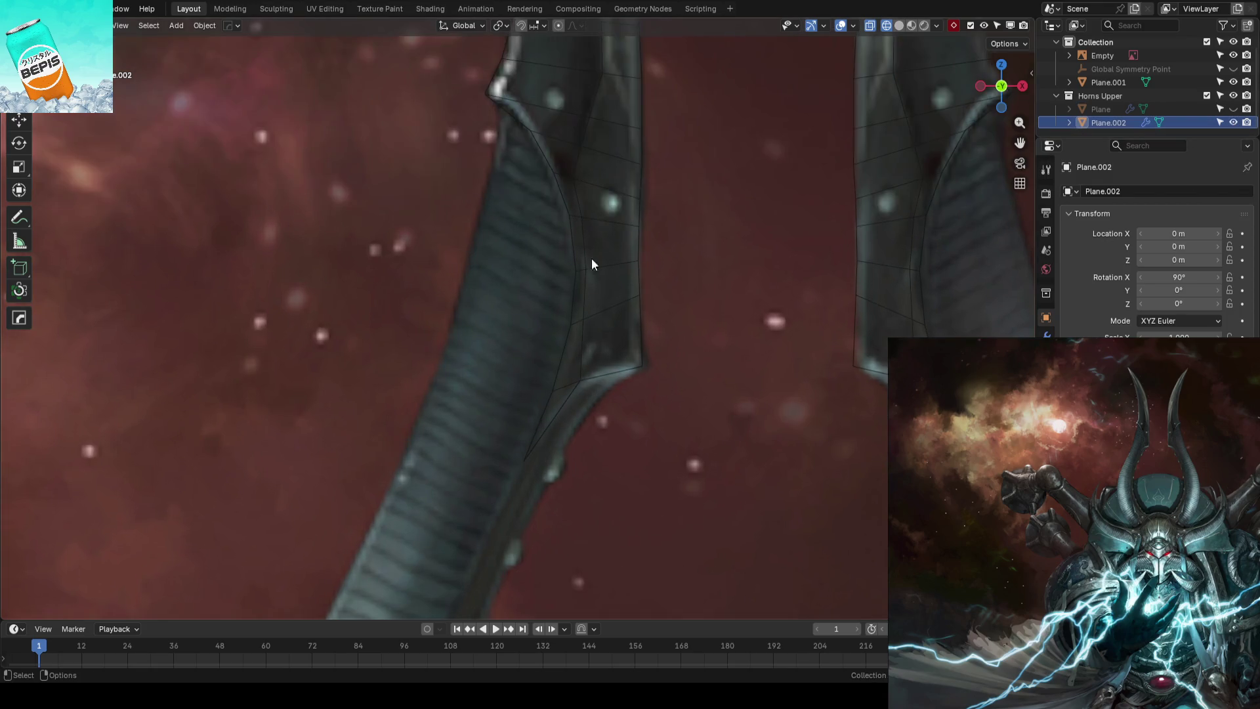
scroll(594, 255, "up", 2)
left_click(1233, 122)
key("Tab")
scroll(603, 210, "up", 1)
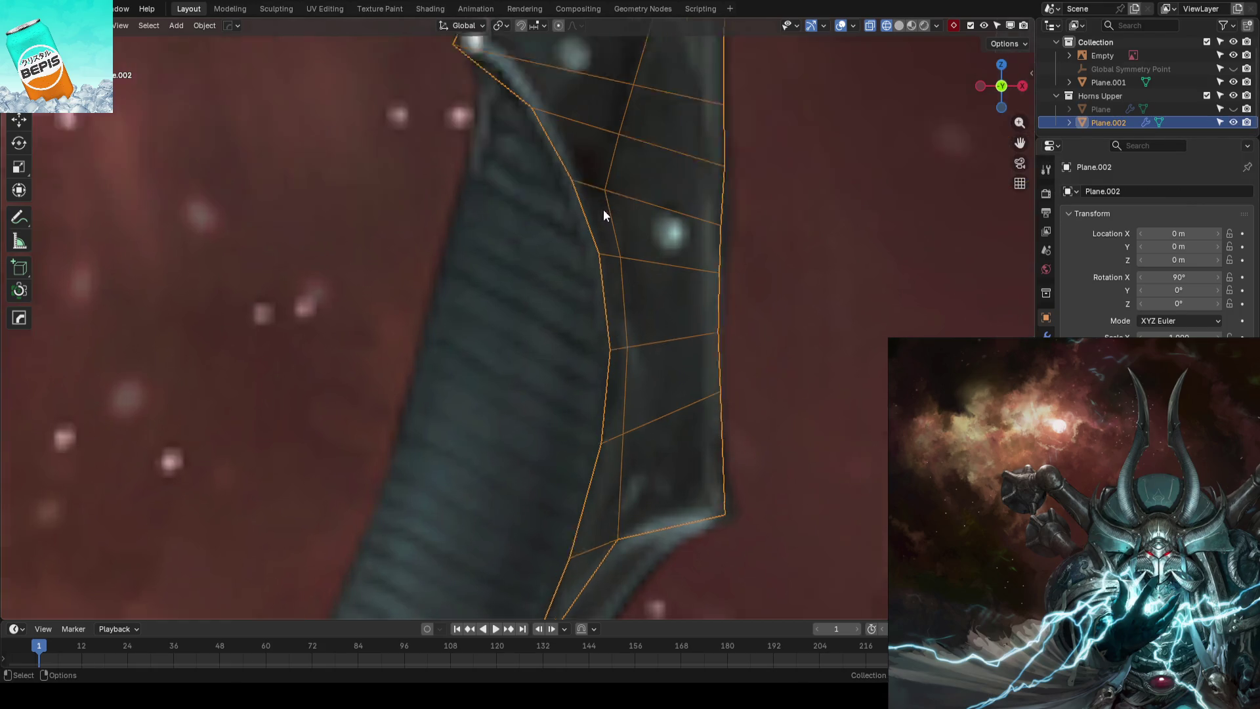
scroll(624, 166, "up", 1)
Knife-cut a short edge across the left horn near its notch and save the blockout file
key("alt+a")
key("k")
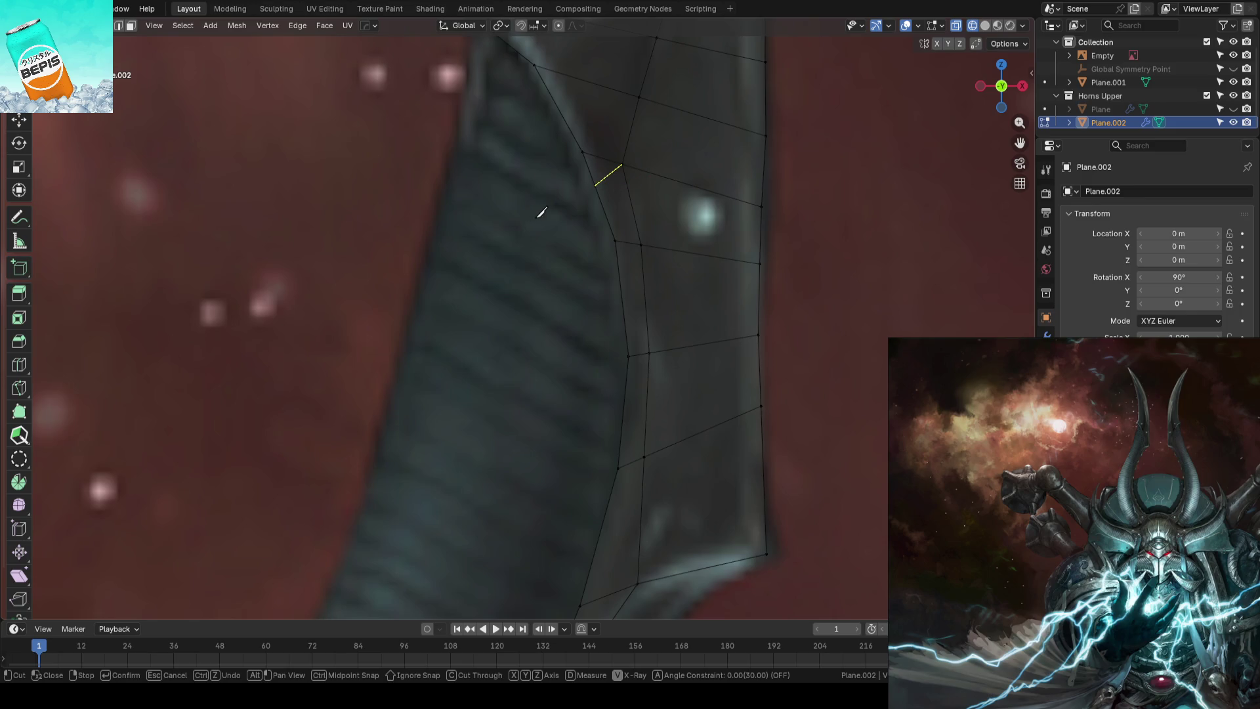
key("Return")
scroll(523, 321, "up", 5)
key("alt+a")
left_click(660, 227, "alt")
key("ctrl+s")
scroll(577, 262, "down", 4)
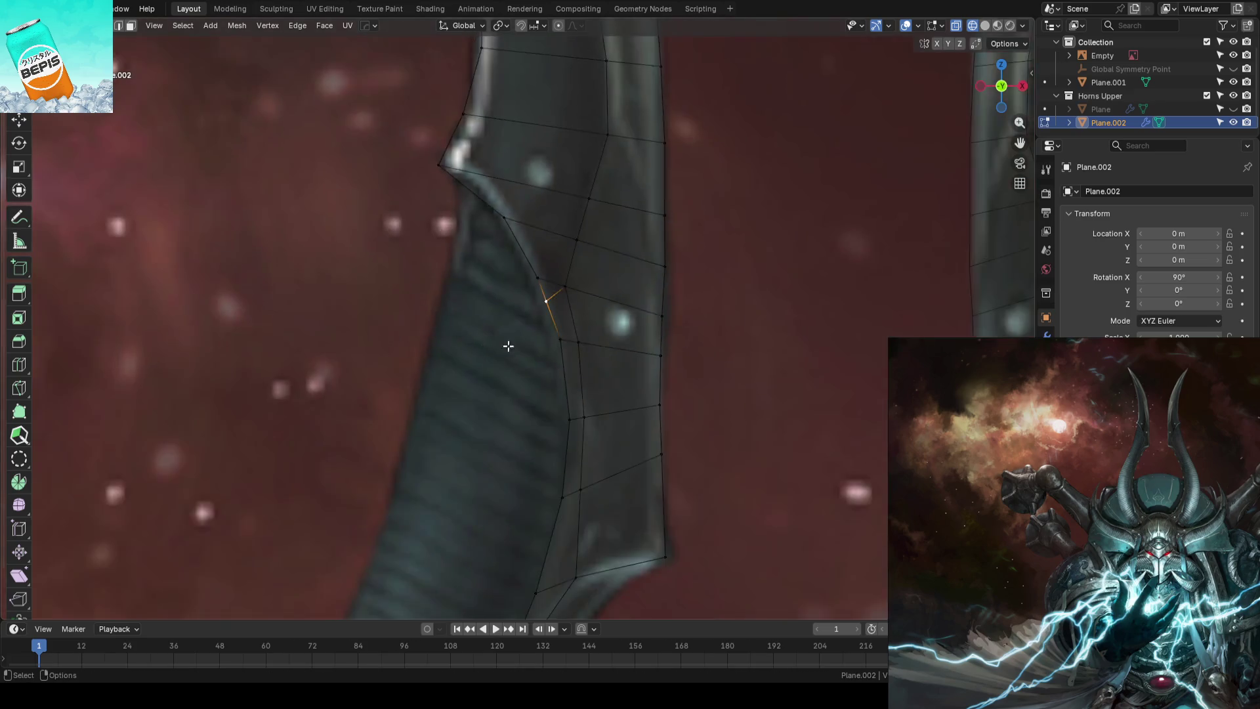
scroll(506, 344, "down", 3)
scroll(619, 362, "down", 3)
scroll(539, 420, "up", 2)
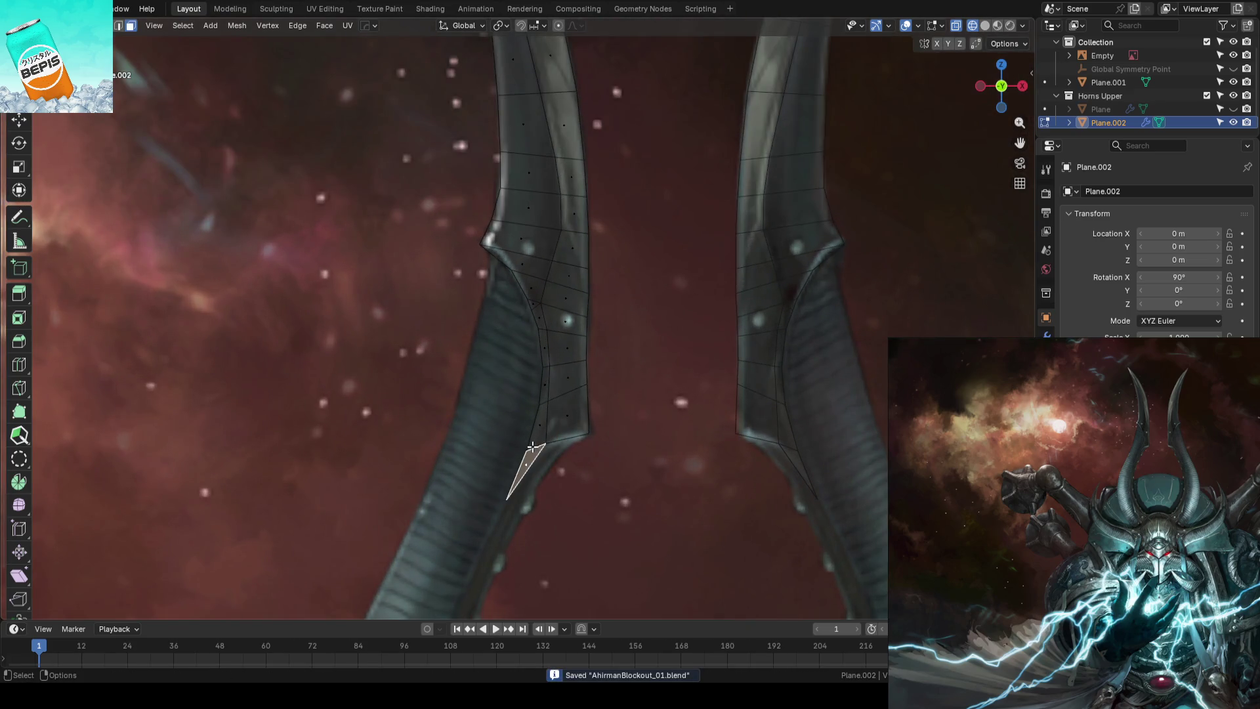
key("c")
Circle-select the inner face strip of the left horn from the base up to the tip
mouse_move(565, 403)
left_mouse_down()
mouse_move(558, 411)
mouse_move(557, 380)
left_mouse_up()
scroll(558, 380, "down", 2)
scroll(557, 381, "up", 2)
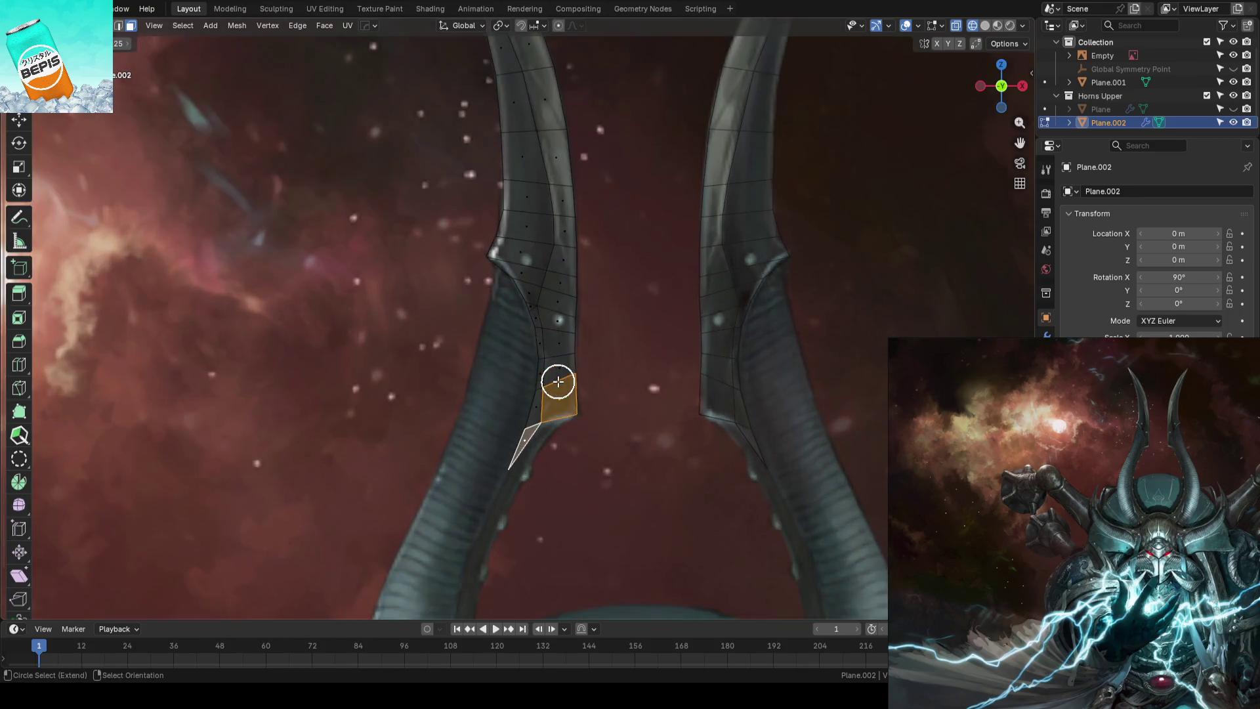
scroll(557, 380, "up", 1)
mouse_move(568, 408)
left_mouse_down()
mouse_move(567, 320)
mouse_move(554, 318)
mouse_move(551, 444)
mouse_move(562, 296)
left_mouse_up()
scroll(568, 370, "up", 1)
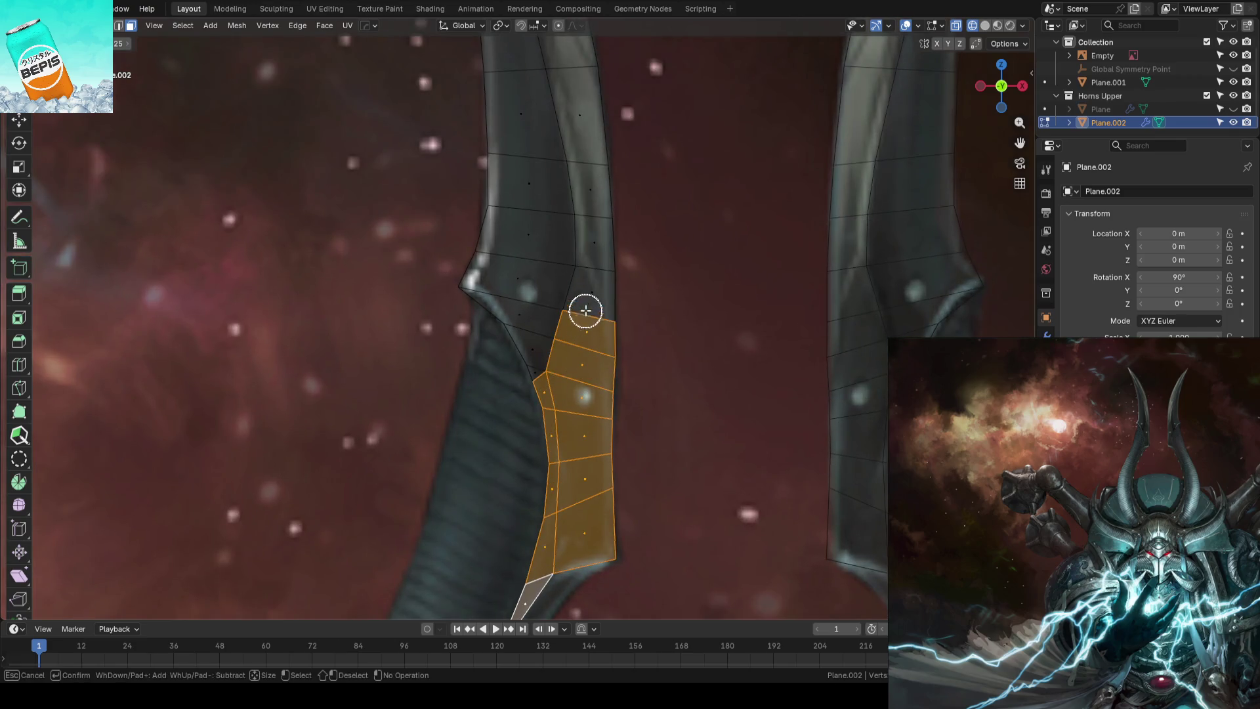
scroll(577, 400, "up", 2, "shift")
scroll(580, 309, "up", 1, "shift")
left_click(579, 244)
mouse_move(579, 245)
left_mouse_down()
mouse_move(594, 405)
mouse_move(558, 287)
mouse_move(578, 365)
left_mouse_up()
scroll(594, 405, "up", 2, "shift")
scroll(575, 365, "up", 1, "shift")
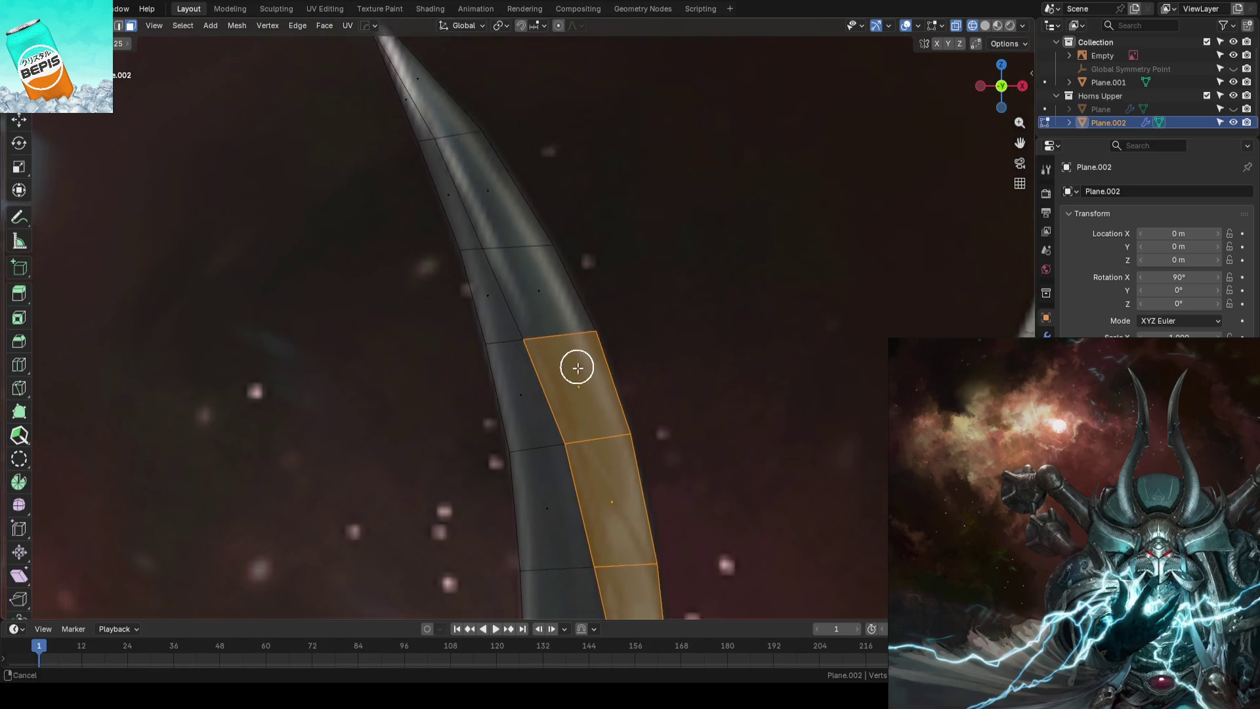
scroll(577, 365, "up", 2, "shift")
left_click_drag(535, 316, 466, 195)
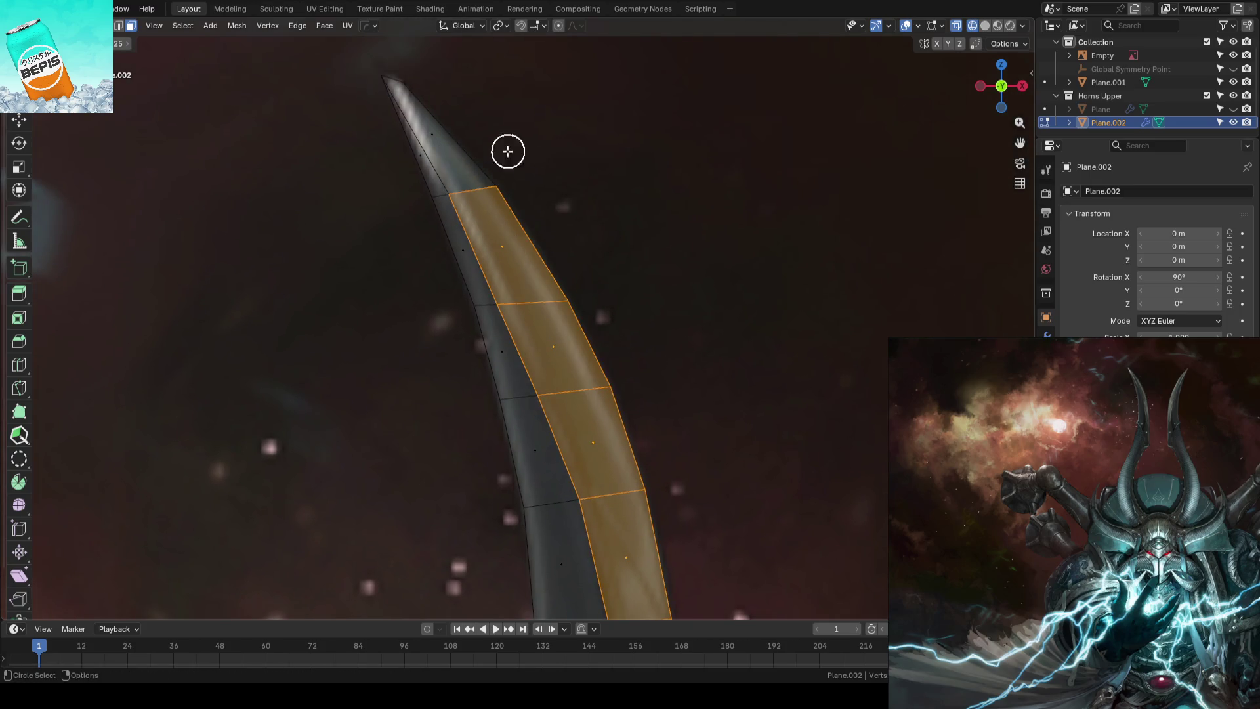
left_click(427, 129)
scroll(638, 277, "down", 2)
scroll(639, 277, "down", 3)
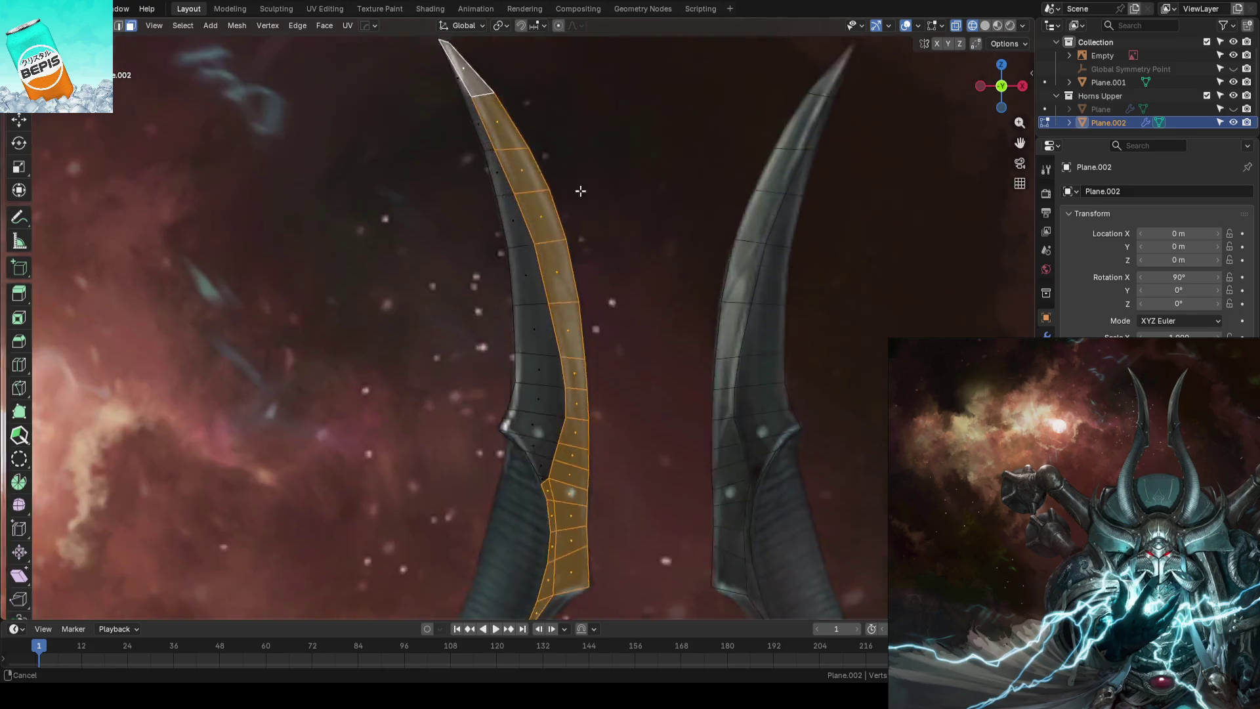
Extrude the selected strip about 1.6 cm along its normals to raise a thin ridge
key("shift+z")
mouse_move(582, 298)
middle_mouse_down()
mouse_move(647, 312)
mouse_move(718, 284)
mouse_move(699, 294)
middle_mouse_up()
key("shift+o")
key("e")
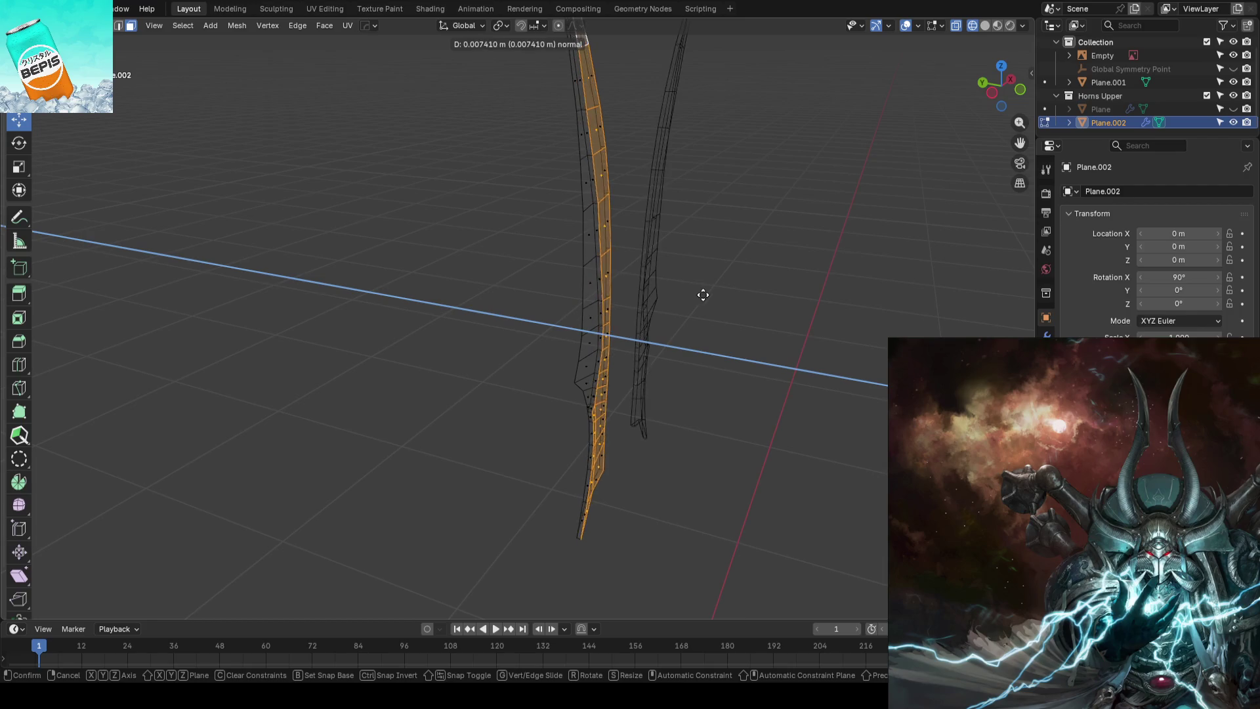
left_click(703, 296)
mouse_move(703, 296)
middle_mouse_down()
mouse_move(776, 301)
mouse_move(600, 270)
mouse_move(808, 282)
mouse_move(698, 296)
middle_mouse_up()
Return to object mode and inspect both horns as solid shapes
key("Tab")
key("shift+z")
left_click(679, 265)
mouse_move(648, 262)
middle_mouse_down()
mouse_move(548, 273)
mouse_move(670, 315)
mouse_move(729, 295)
middle_mouse_up()
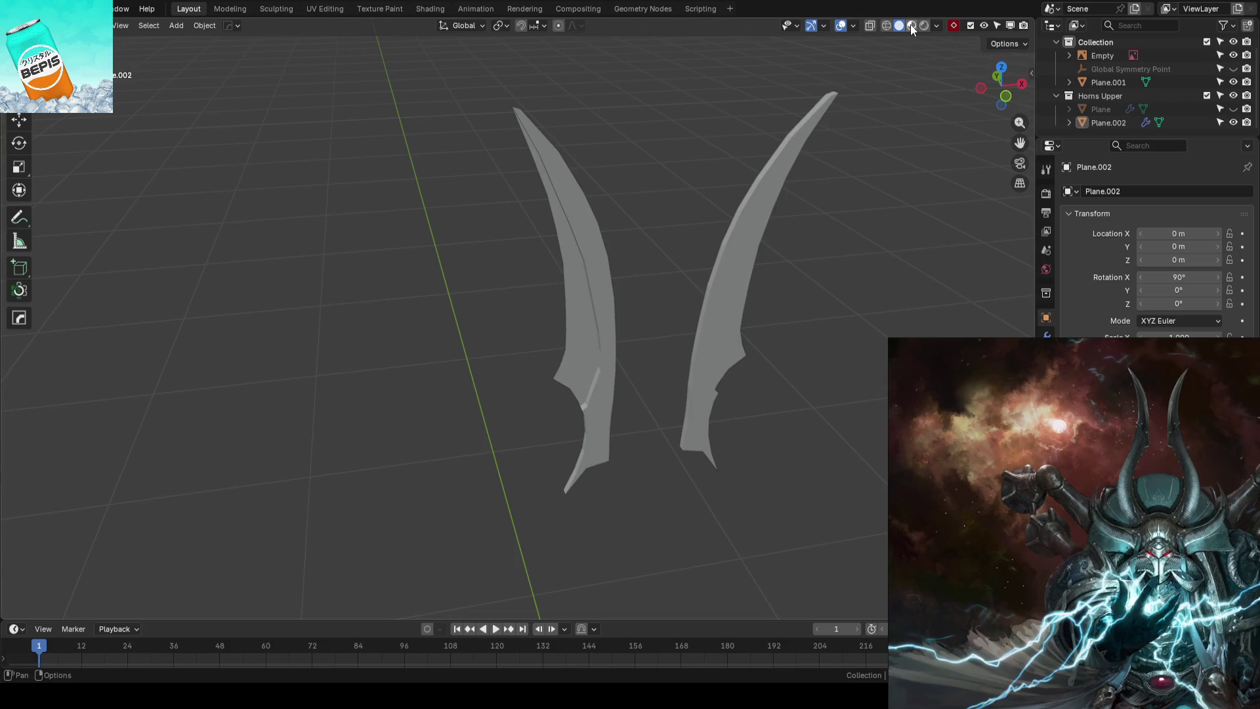
Switch viewport lighting to MatCap and apply the olive matcap to the horns
left_click(934, 25)
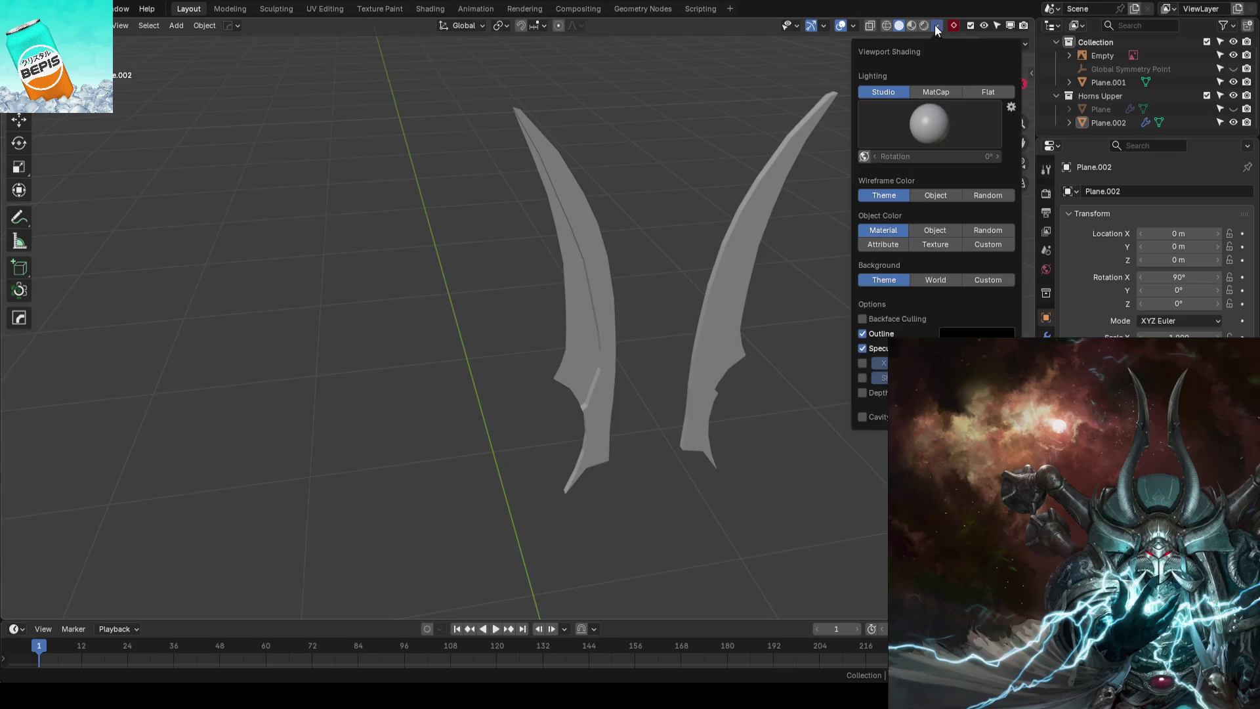
left_click(935, 90)
left_click(917, 134)
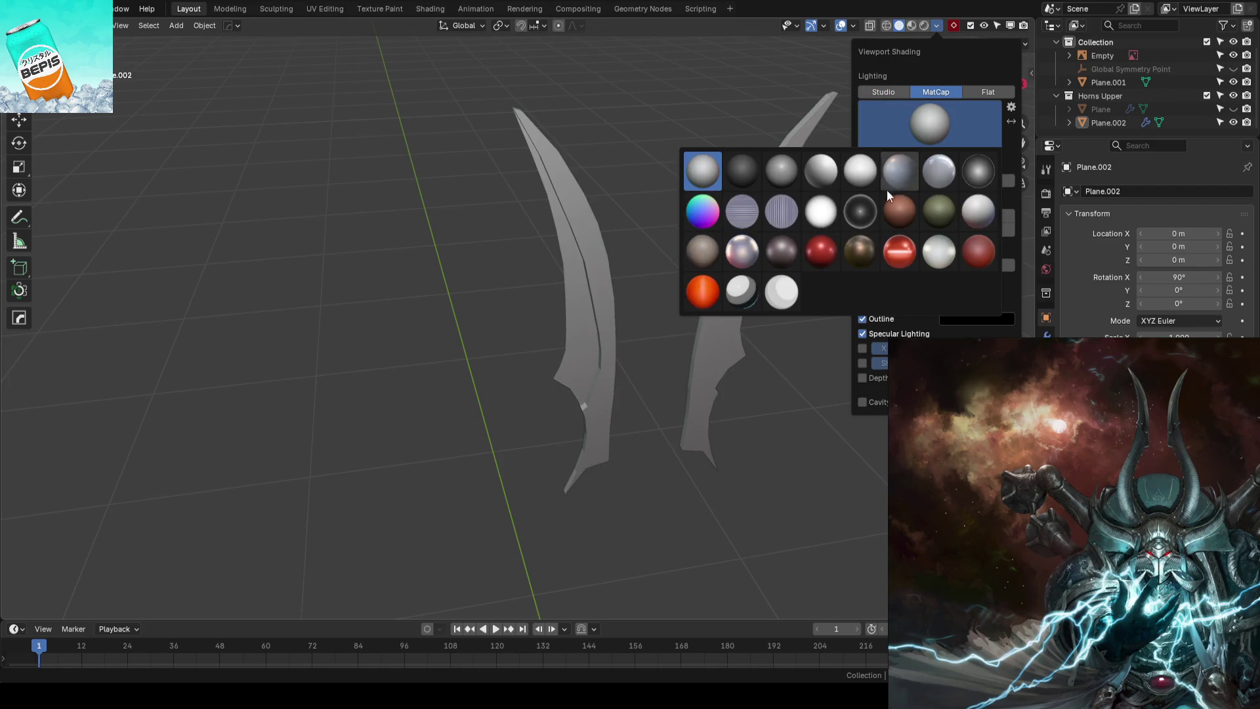
left_click(932, 214)
middle_click_drag(383, 255, 429, 250)
Line the horns up in front view against the reference image and save the file
key("KP_1")
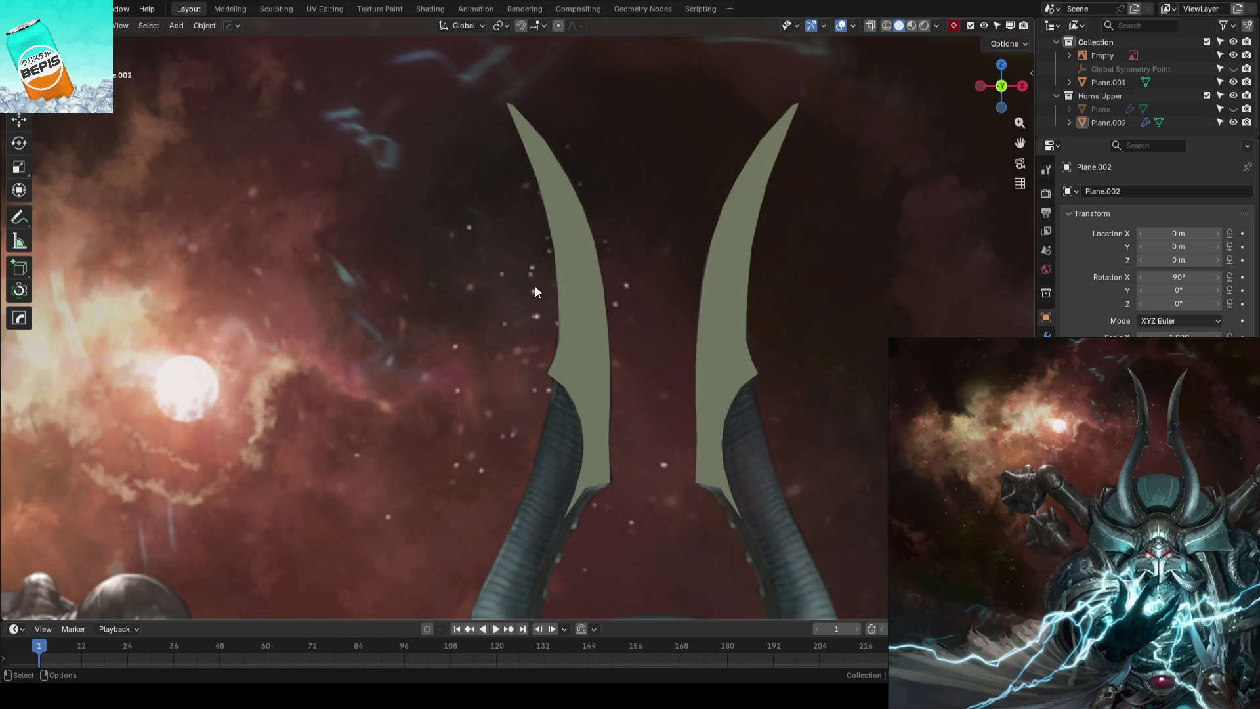
key("ctrl+s")
mouse_move(535, 285)
middle_mouse_down()
mouse_move(527, 348)
mouse_move(487, 347)
mouse_move(558, 366)
mouse_move(461, 360)
middle_mouse_up()
left_click(563, 349)
key("KP_1")
left_click(461, 362)
scroll(542, 358, "up", 2)
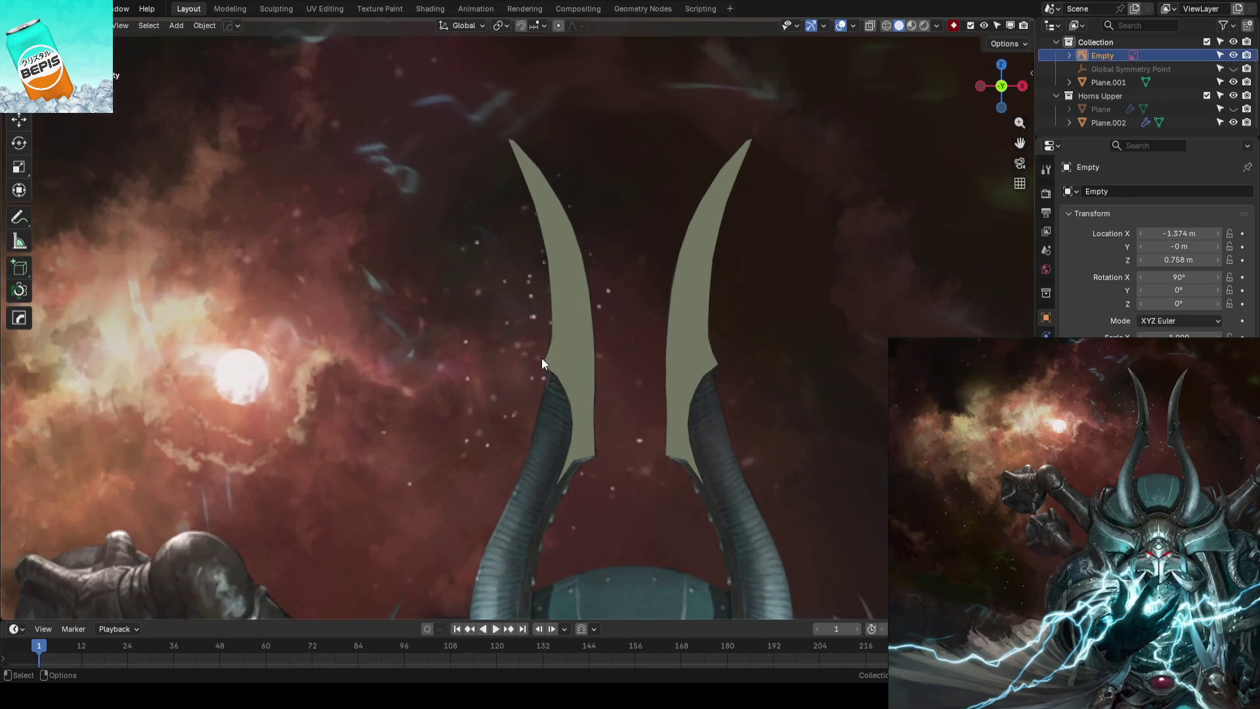
View Plane.002 see-through in X-ray against the front reference, then turn X-ray off
left_click(564, 346)
key("Tab")
key("alt+z")
middle_click_drag(468, 365, 411, 268, "shift")
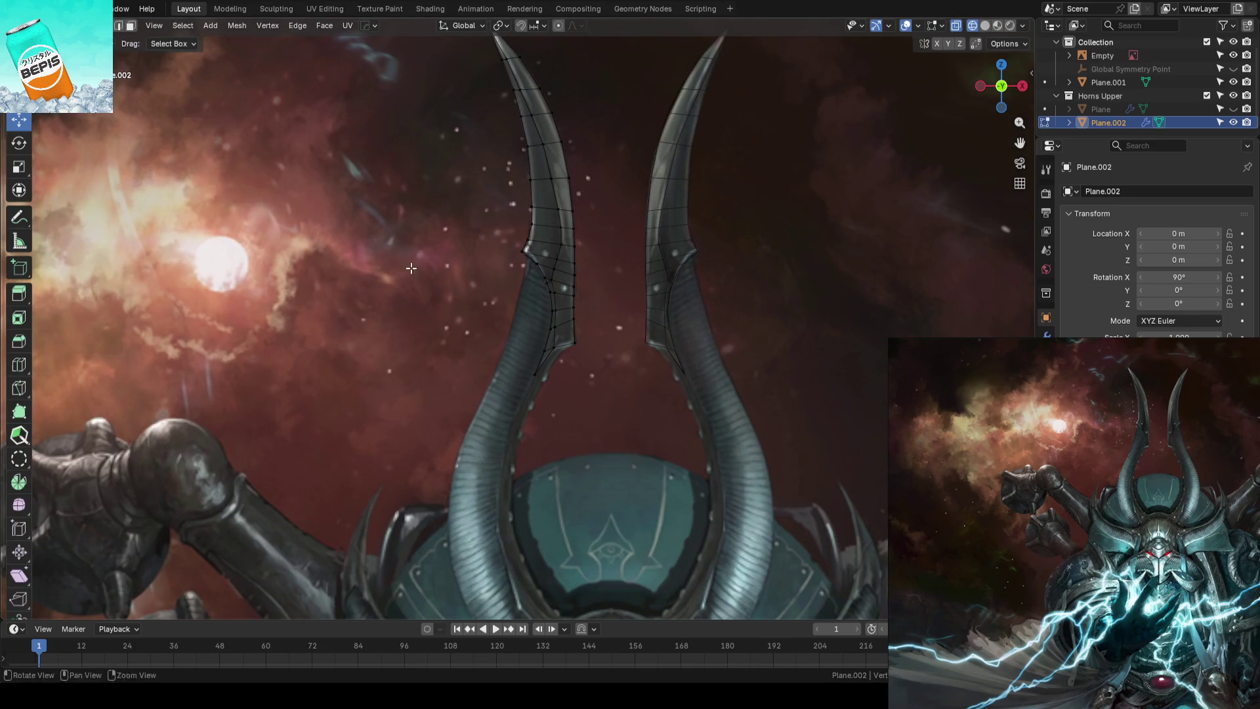
middle_click_drag(561, 200, 524, 282, "shift")
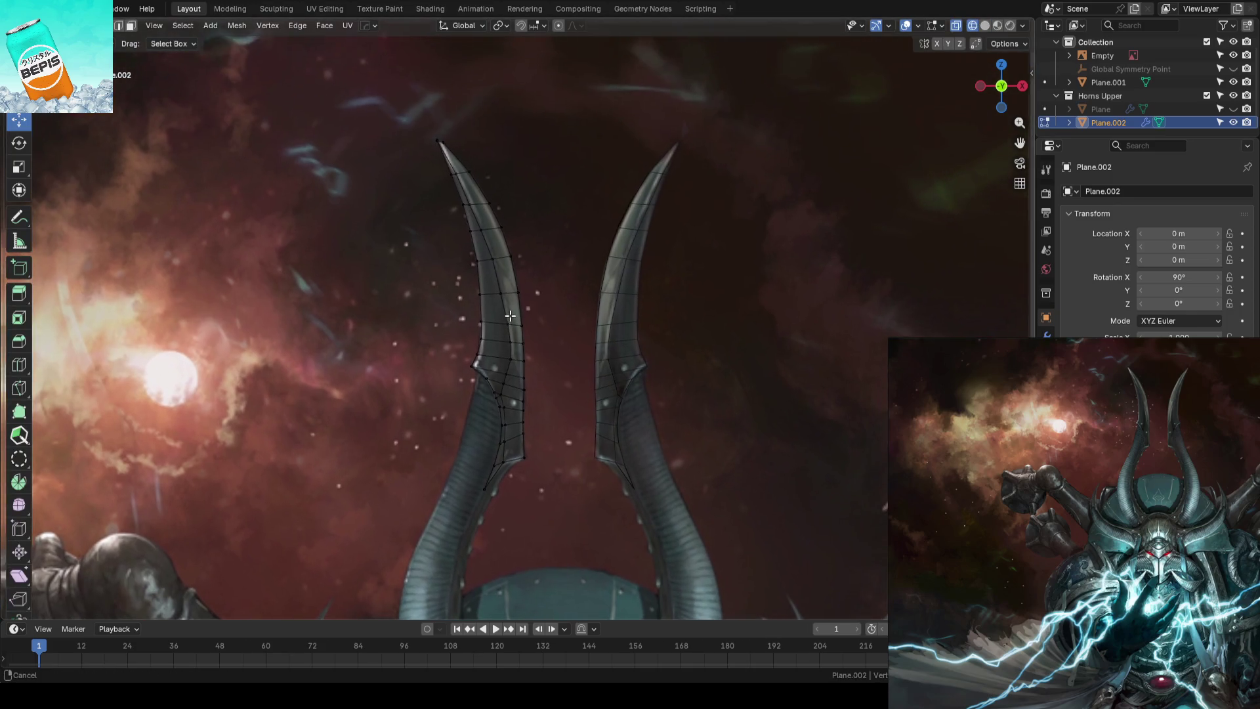
scroll(510, 333, "up", 1)
scroll(507, 295, "up", 1)
scroll(504, 261, "up", 1)
scroll(504, 269, "up", 1)
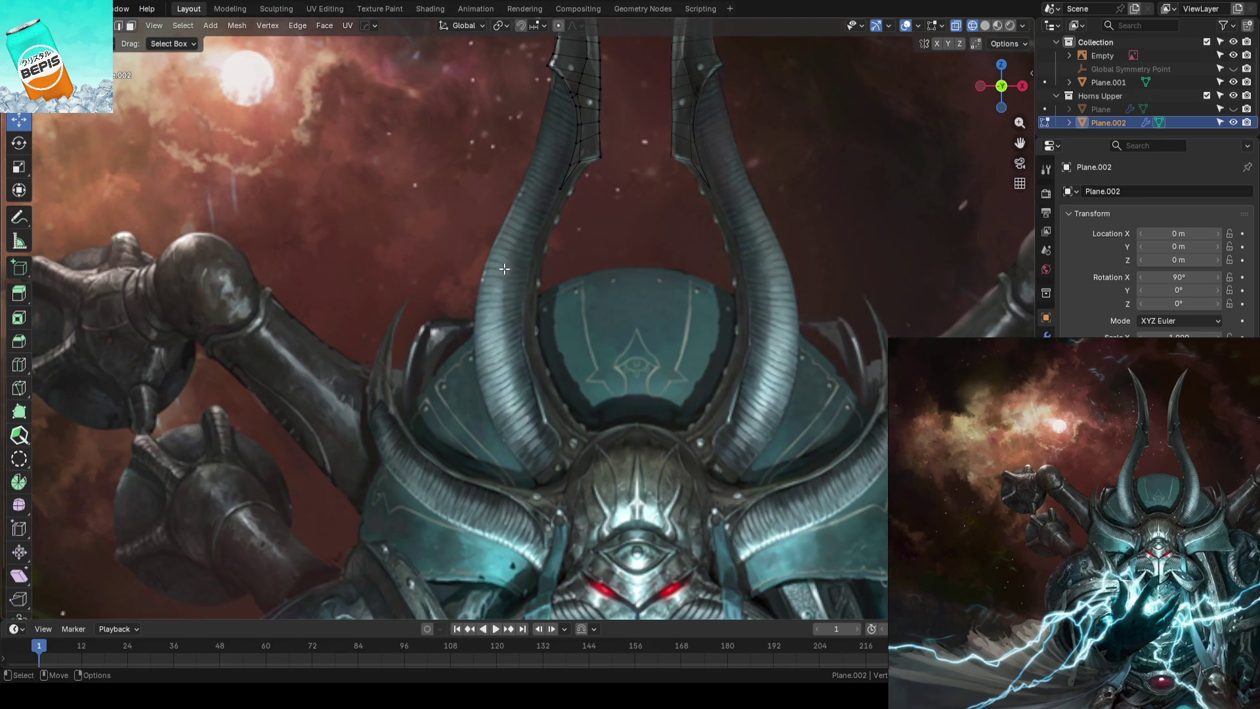
scroll(504, 269, "up", 2)
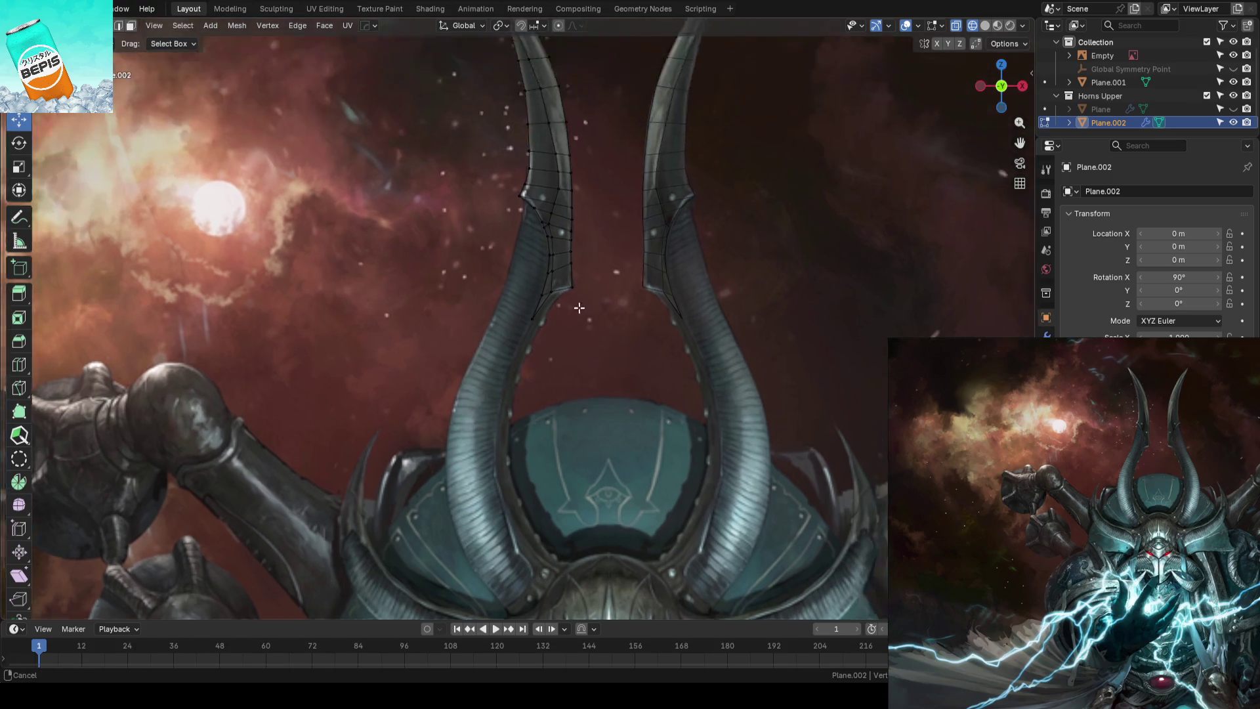
scroll(585, 296, "up", 4)
key("alt+z")
Nudge the horn's base notch vertex, then undo to keep it unchanged
left_click(642, 251)
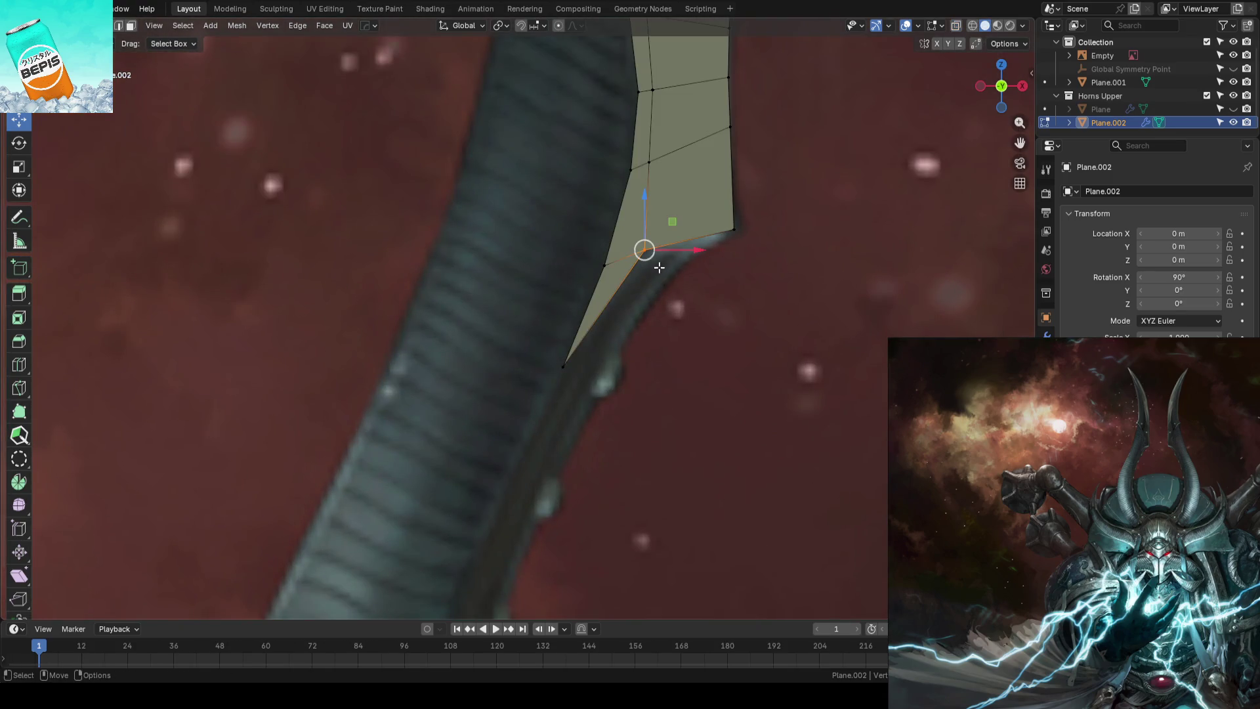
key("alt+z")
left_click_drag(670, 226, 643, 258)
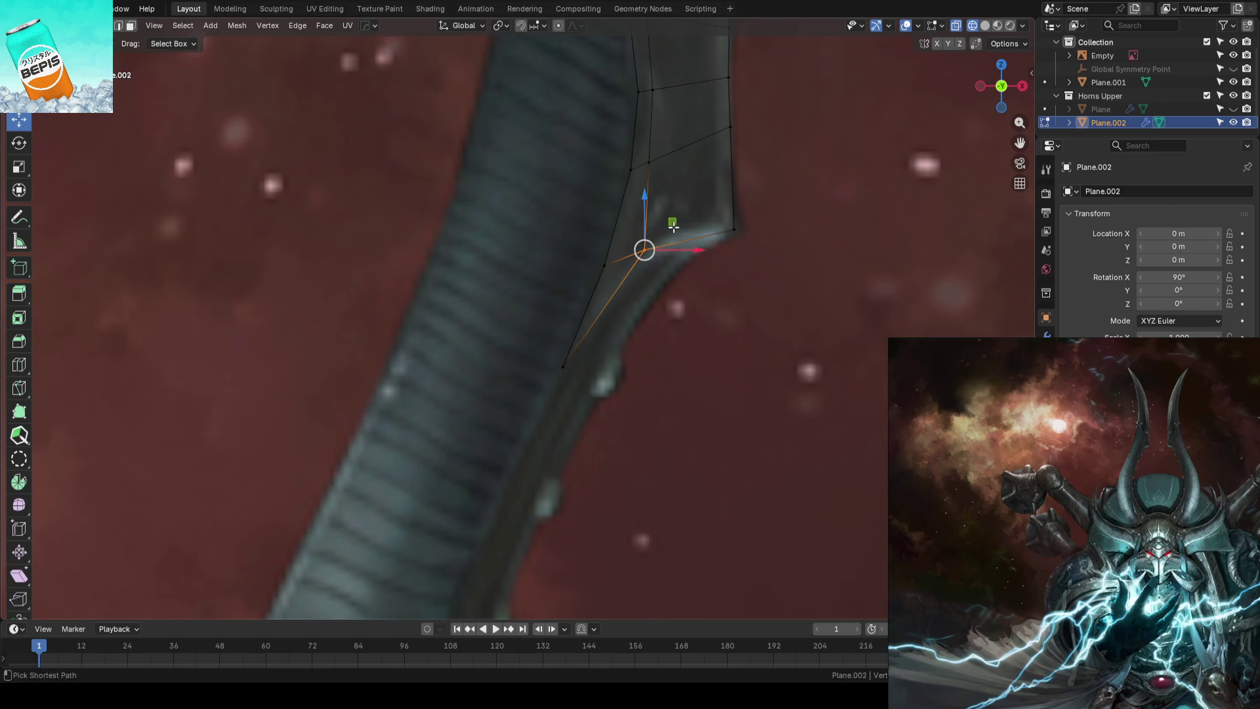
key("ctrl+z")
key("w")
left_click(638, 262)
Leave editing, save the blockout file and show the horns solid again
key("Tab")
scroll(791, 302, "down", 3)
left_click(699, 326)
key("ctrl+s")
scroll(632, 313, "down", 5)
scroll(634, 314, "down", 2)
scroll(634, 313, "up", 2)
mouse_move(633, 314)
middle_mouse_down()
mouse_move(604, 302)
mouse_move(653, 299)
mouse_move(611, 305)
mouse_move(616, 285)
middle_mouse_up()
key("shift+z")
key("shift+z")
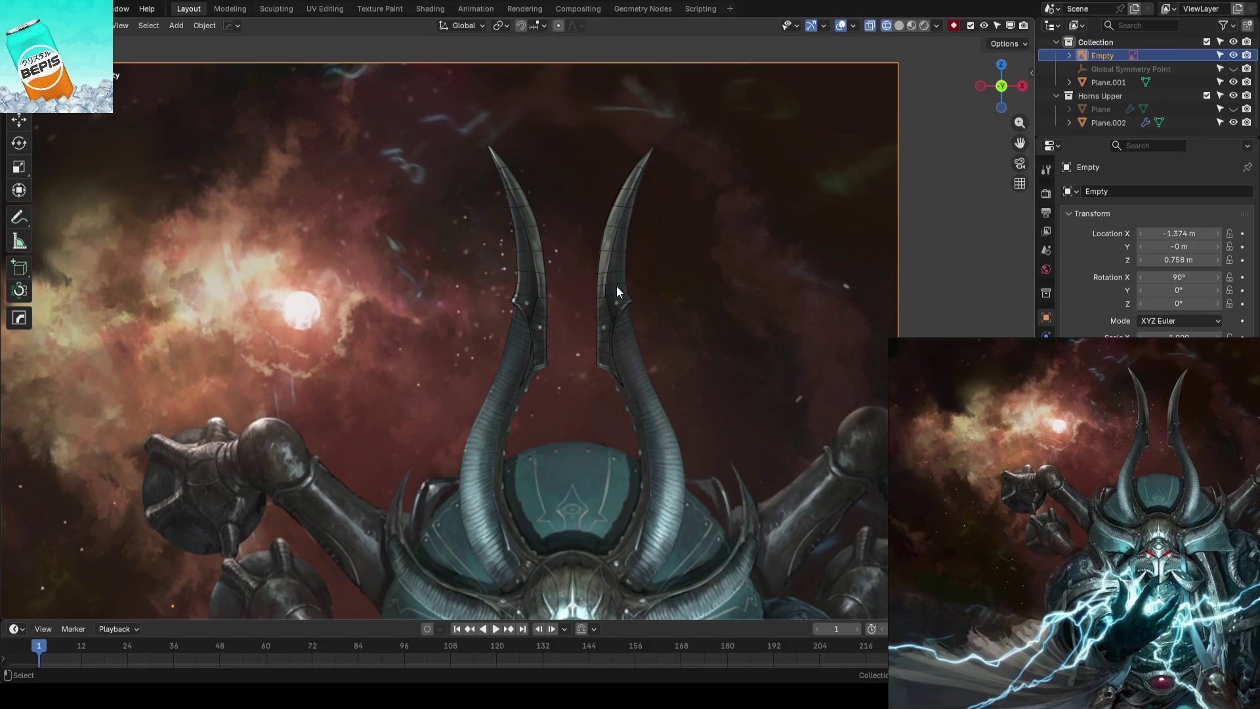
Save the blockout file again and unhide the original Plane horn object
key("ctrl+s")
scroll(544, 372, "up", 2)
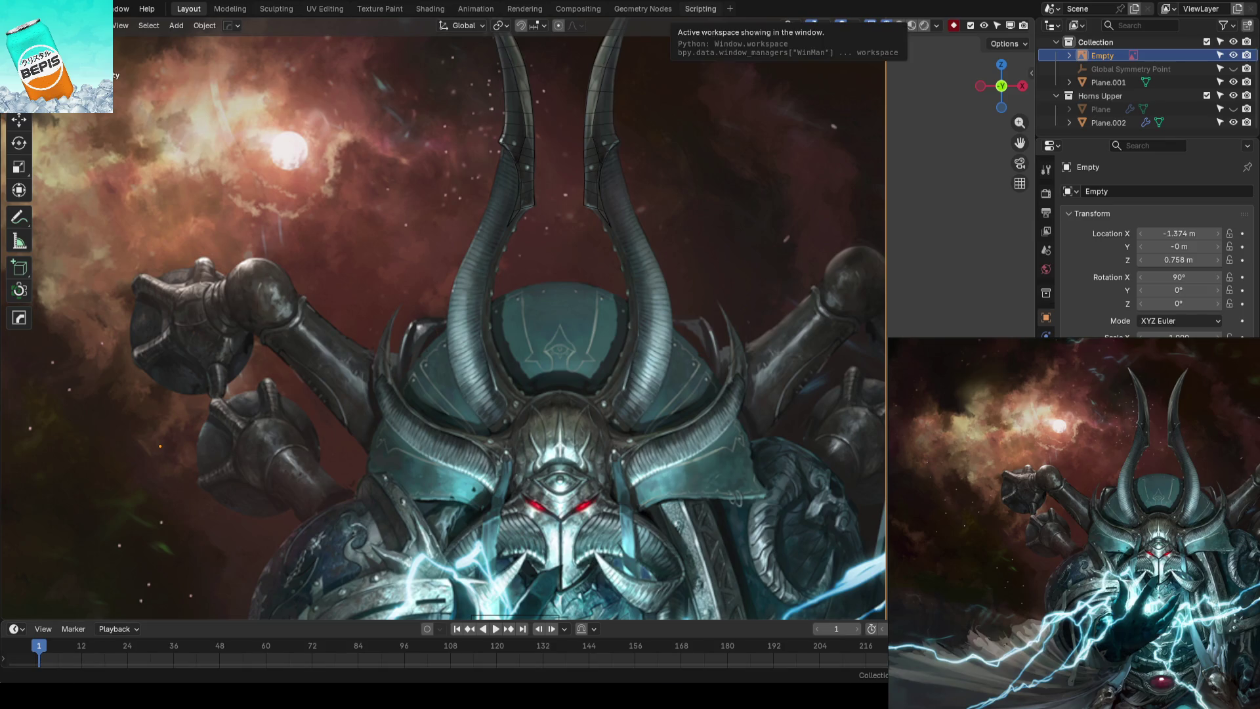
key("ctrl+s")
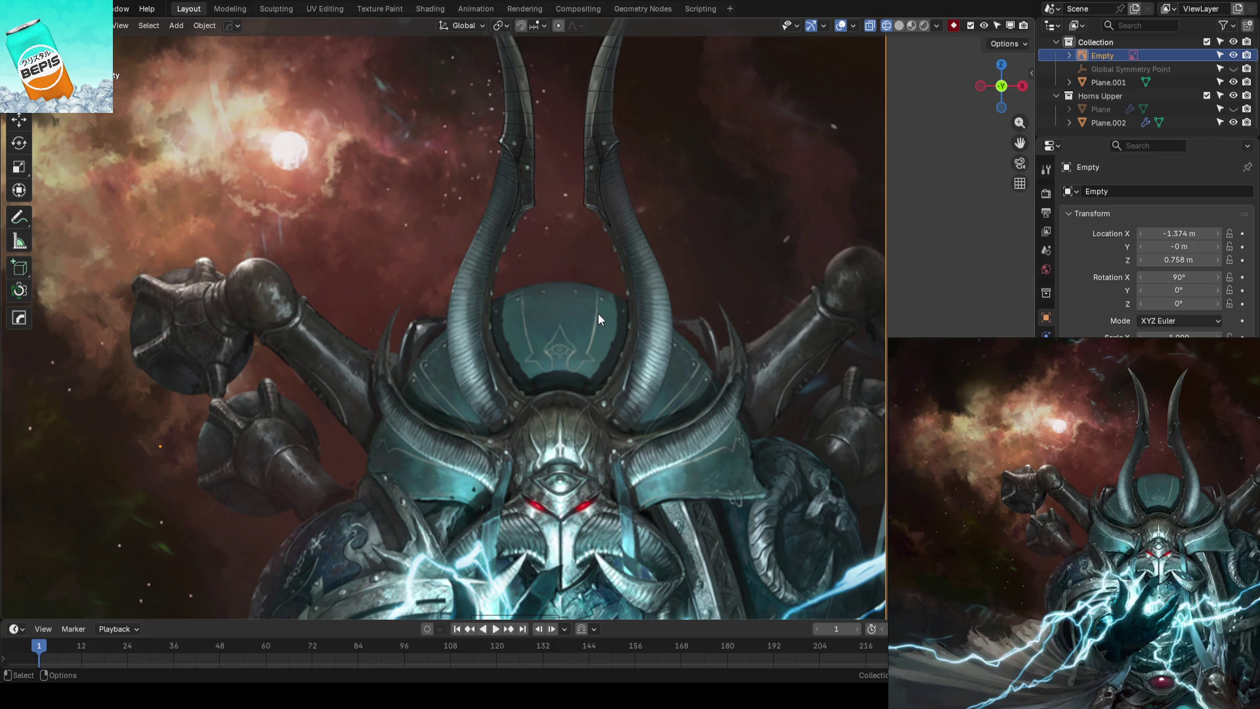
scroll(598, 314, "up", 2)
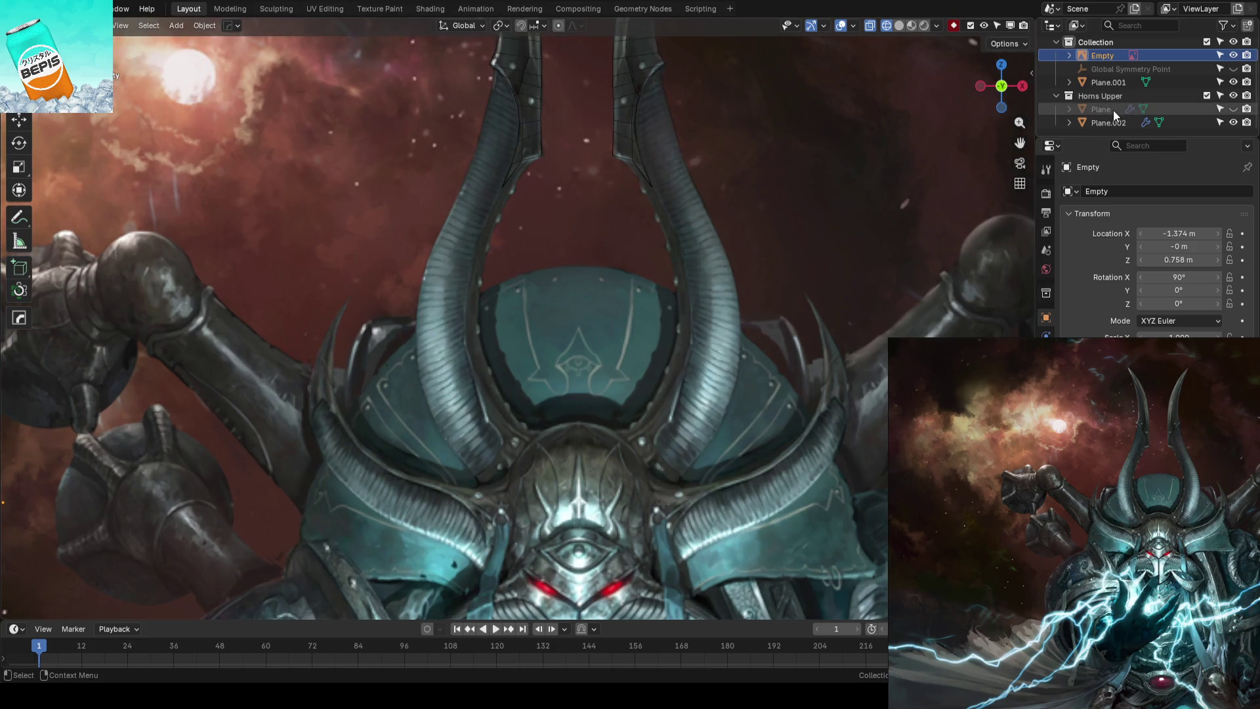
left_click(1232, 109)
Slide the Plane horn's side vertices along their edges onto the reference outline
left_click(510, 179)
key("Tab")
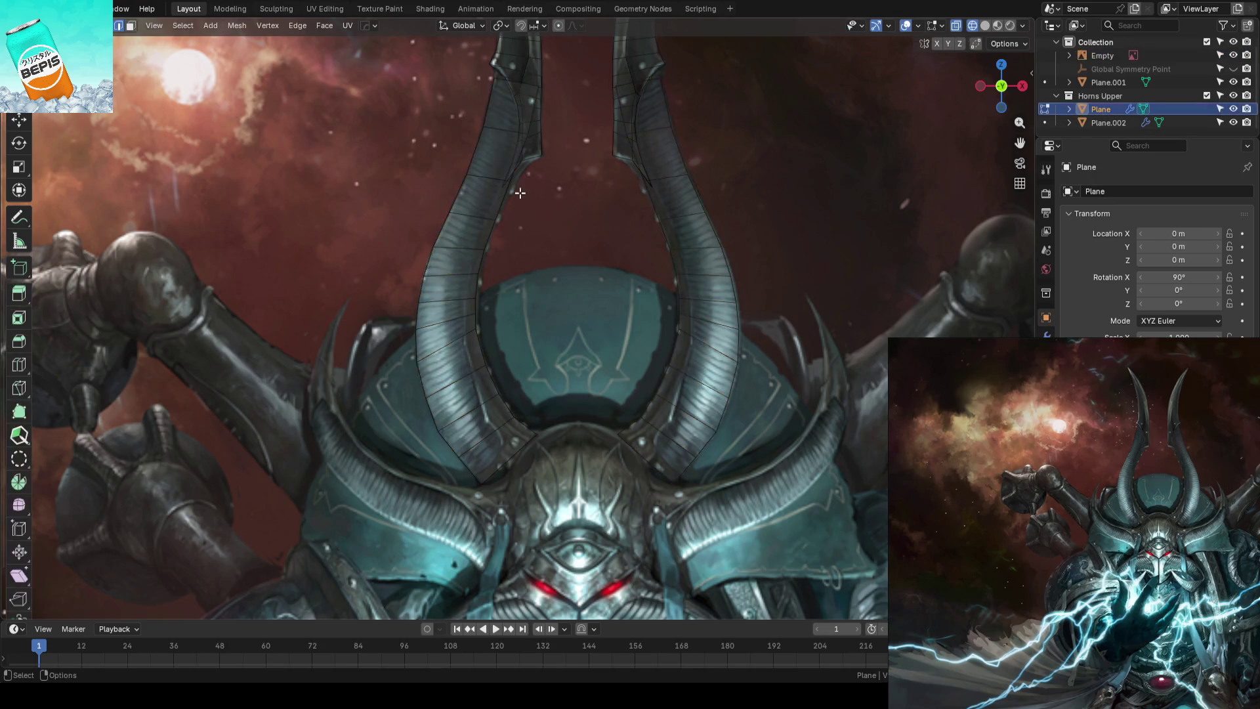
scroll(463, 279, "up", 2)
scroll(472, 286, "up", 2)
left_click(532, 207, "alt")
key("shift+v")
mouse_move(523, 179)
left_mouse_down()
mouse_move(546, 185)
mouse_move(569, 118)
left_mouse_up()
right_click(545, 185)
scroll(523, 266, "down", 3)
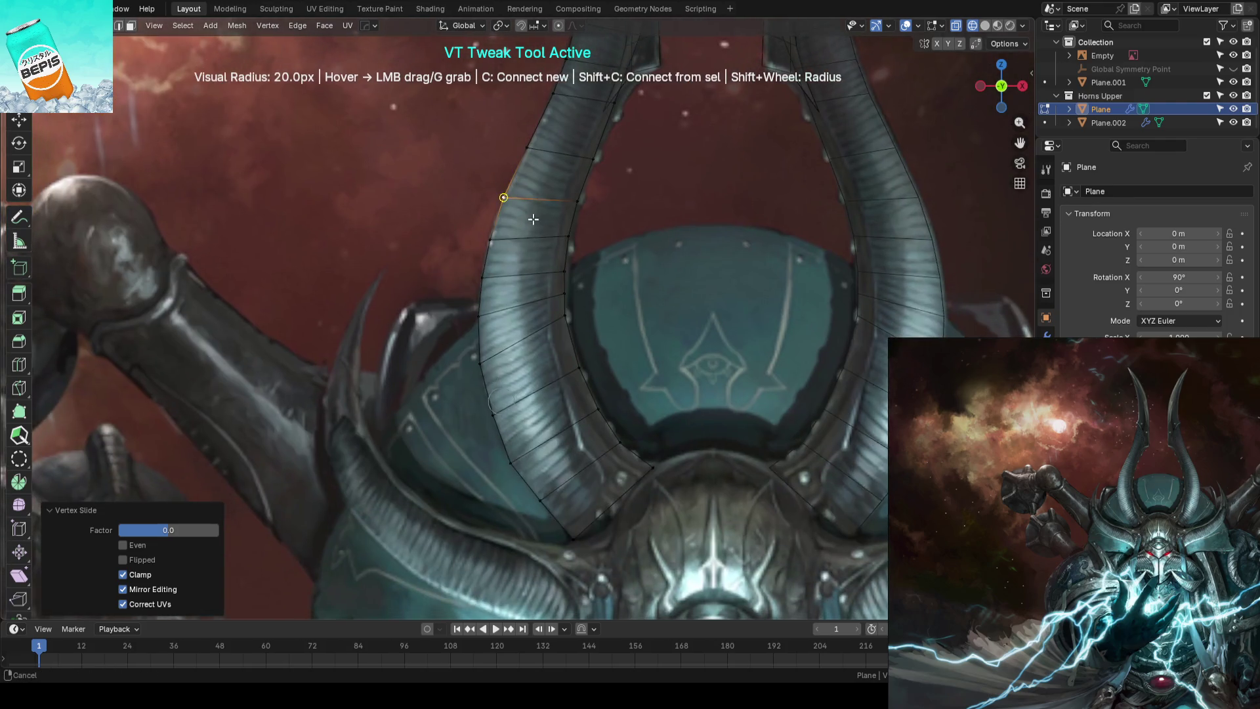
mouse_move(520, 199)
left_mouse_down()
mouse_move(494, 229)
mouse_move(557, 263)
left_mouse_up()
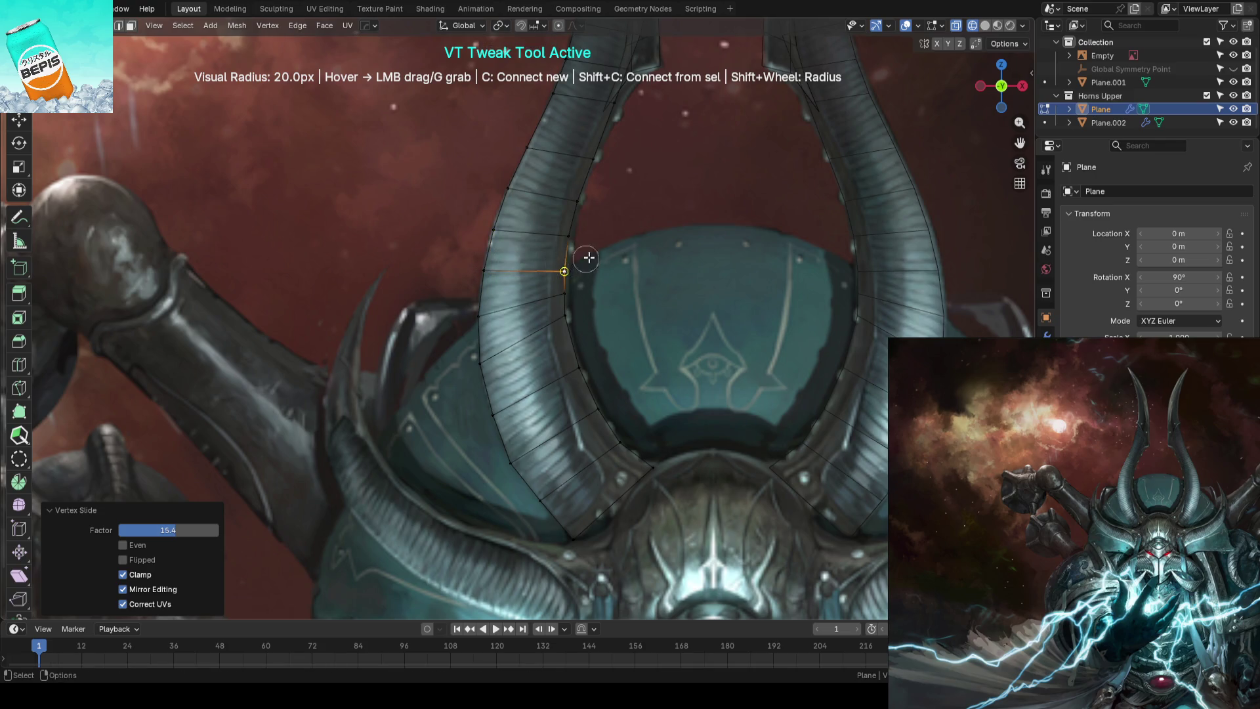
scroll(588, 257, "up", 3)
left_click_drag(641, 188, 635, 151)
scroll(634, 158, "down", 1)
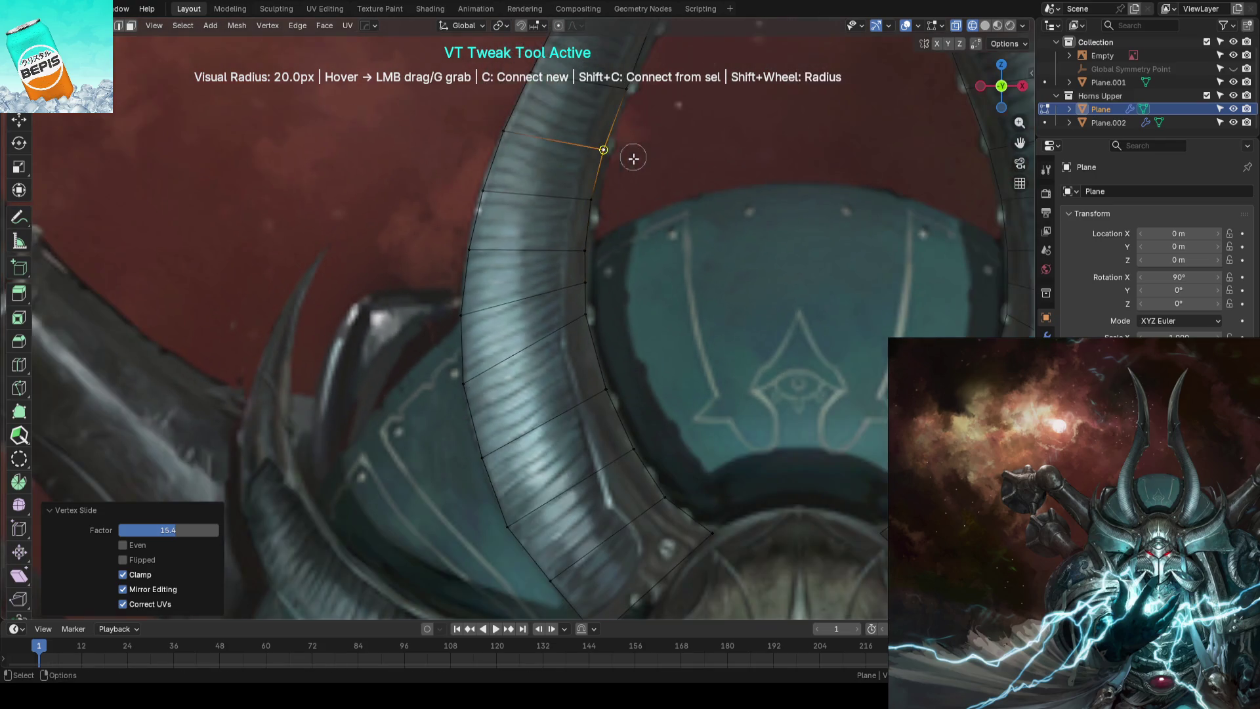
scroll(676, 239, "down", 1)
scroll(563, 303, "down", 1)
Add a lengthwise loop cut down the middle of the horn strip
key("w")
key("ctrl+r")
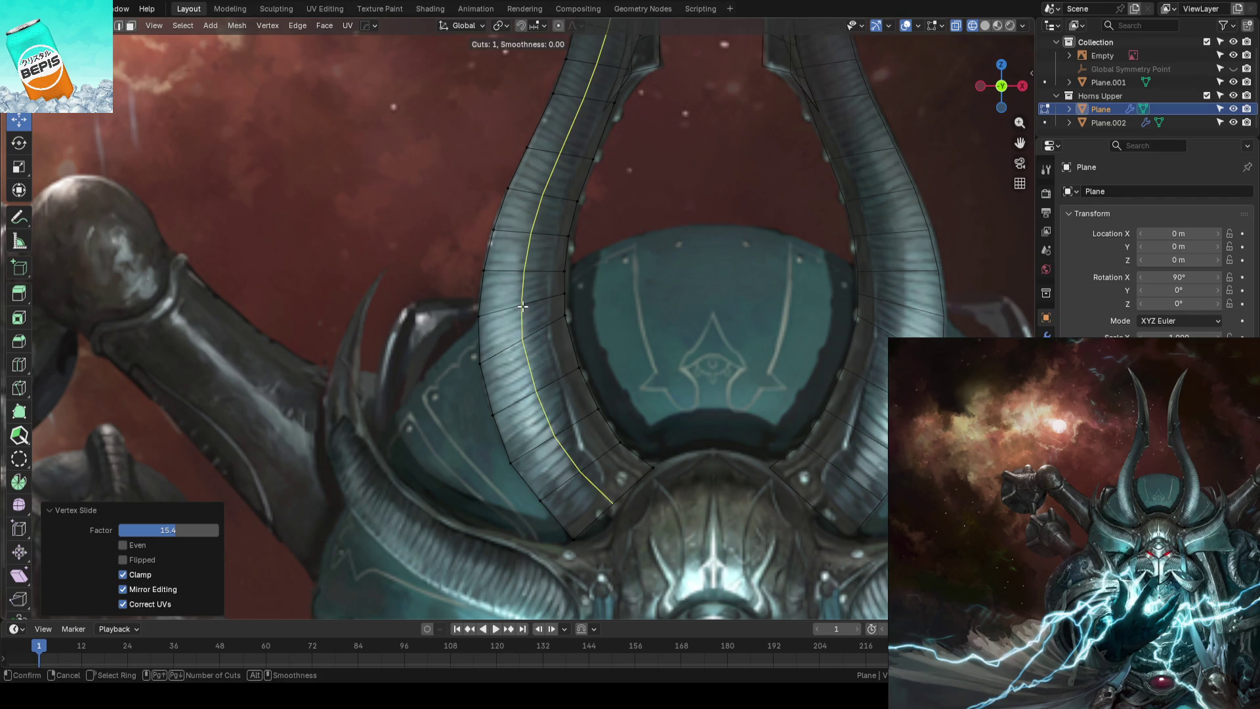
left_click(521, 305)
scroll(555, 268, "down", 2)
Push the new lengthwise loop out about 3 cm along Y to give the horn depth
key("KP_Divide")
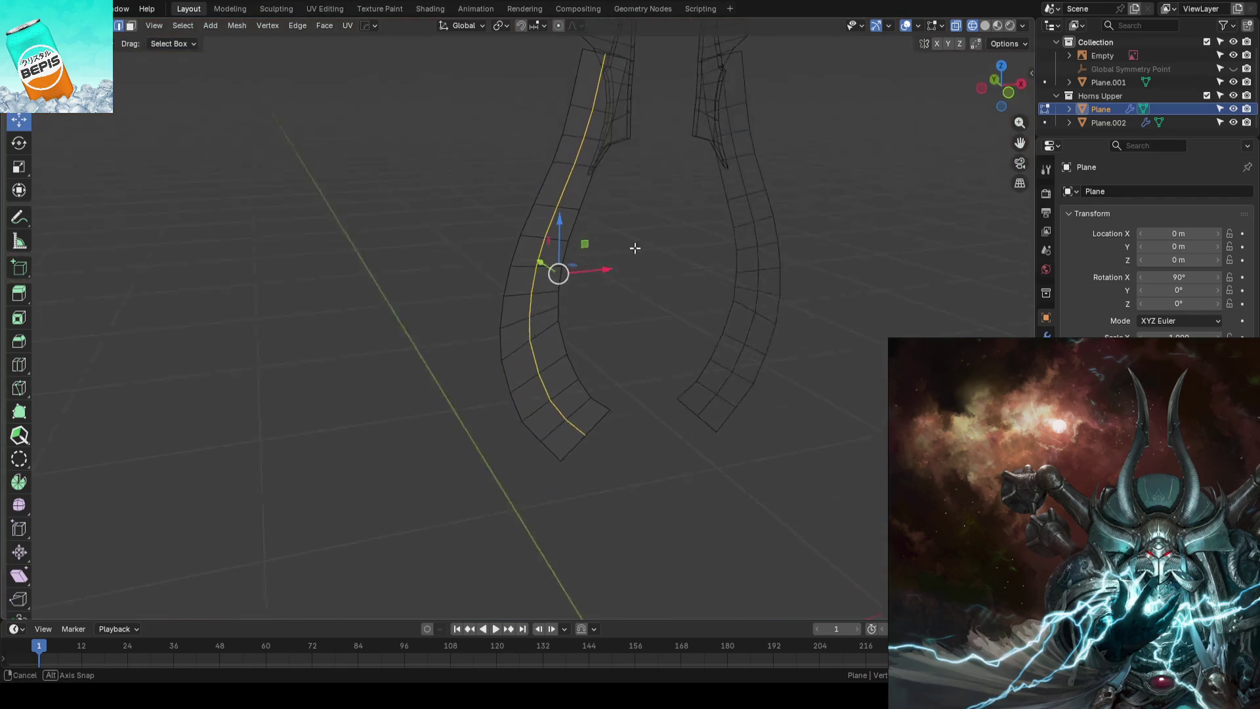
middle_click_drag(525, 258, 540, 217)
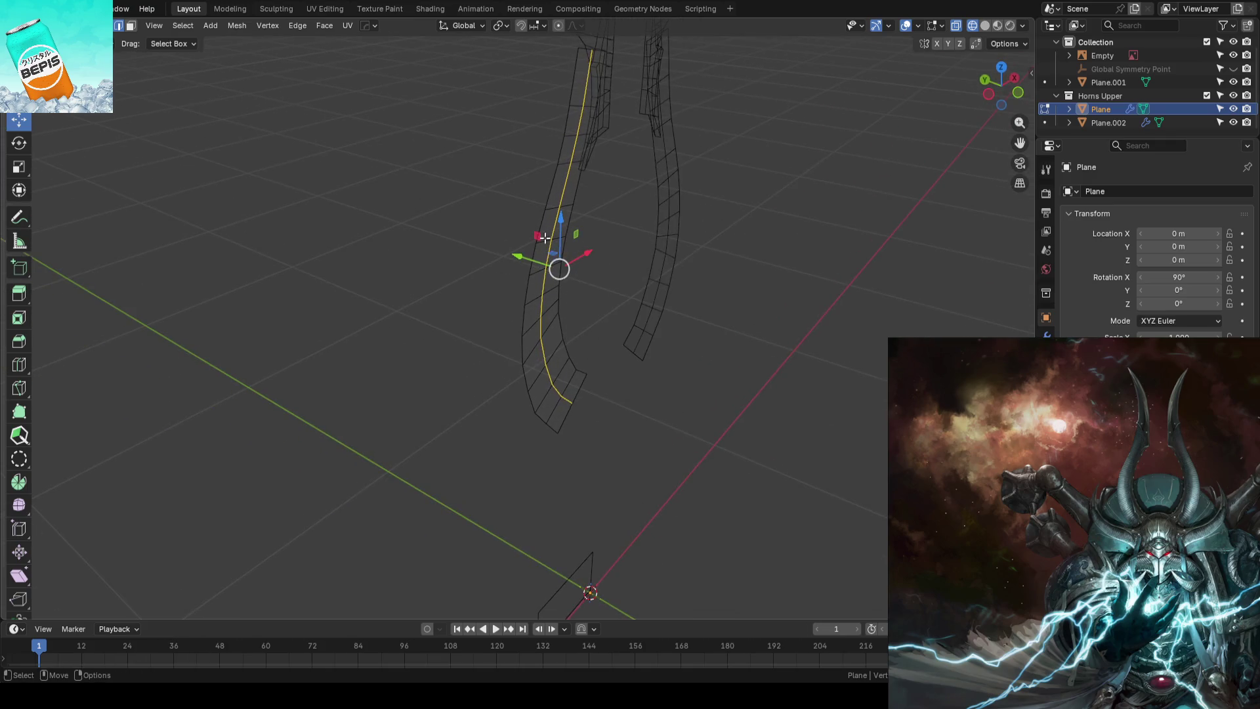
key("g")
key("y")
left_click(527, 276)
mouse_move(525, 276)
middle_mouse_down()
mouse_move(565, 234)
mouse_move(633, 272)
middle_mouse_up()
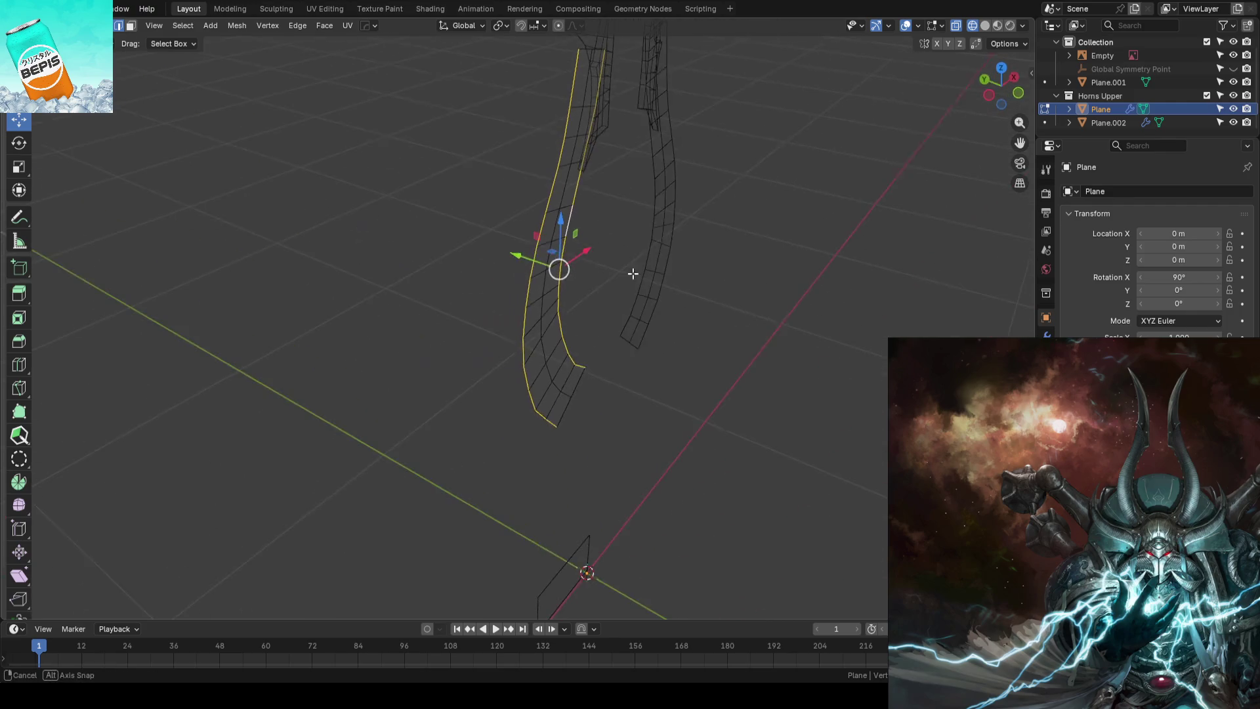
key("g")
key("y")
left_click(513, 251)
mouse_move(514, 252)
middle_mouse_down()
mouse_move(639, 254)
mouse_move(486, 259)
mouse_move(633, 320)
mouse_move(651, 257)
middle_mouse_up()
Leave editing, show the horns solid, save the file and face the front reference
key("Tab")
key("shift+z")
left_click(619, 261)
scroll(669, 298, "up", 3)
key("ctrl+s")
key("KP_1")
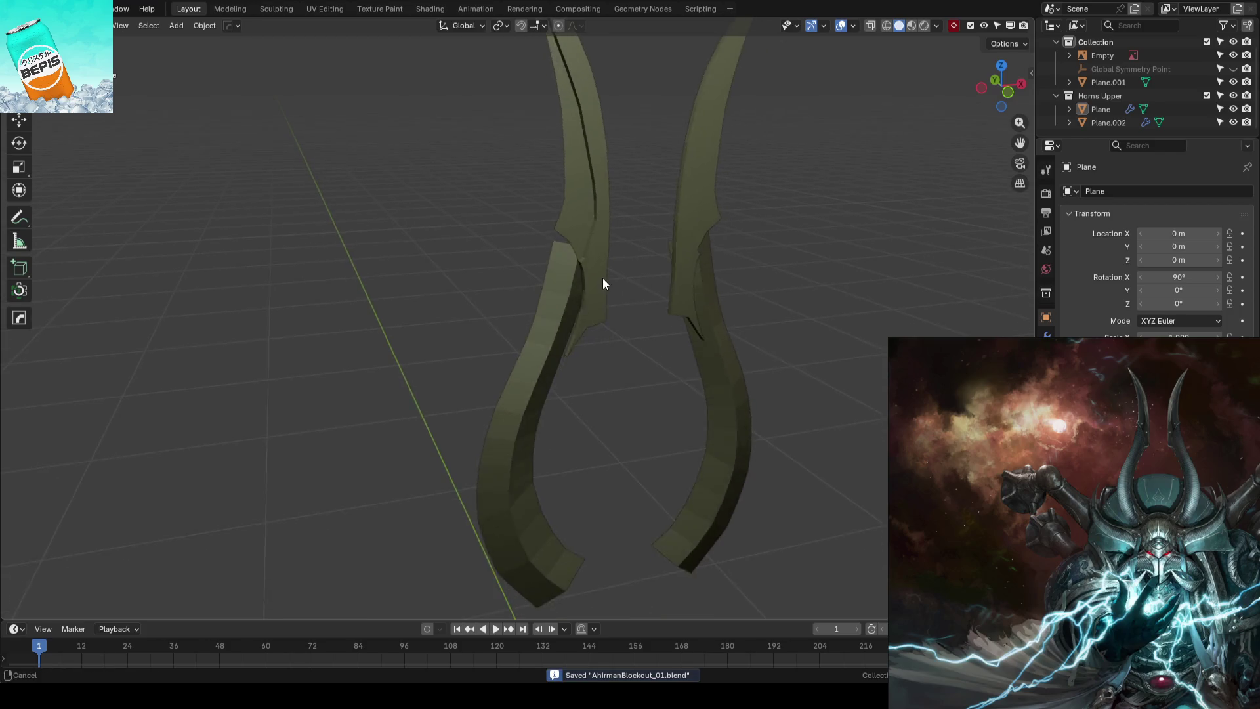
Raise the row of vertices at the Plane horn's upper notch
left_click(541, 275)
key("Tab")
scroll(636, 189, "up", 3)
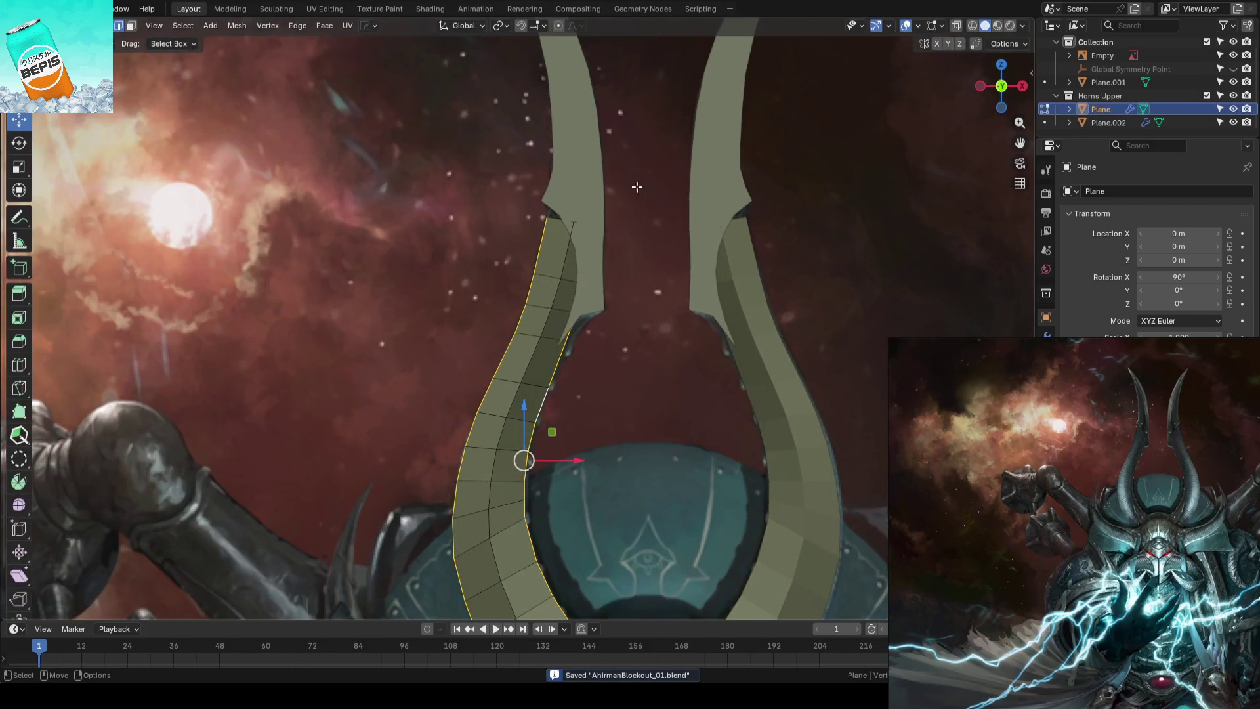
scroll(632, 296, "up", 5)
middle_click_drag(631, 296, 569, 340, "shift")
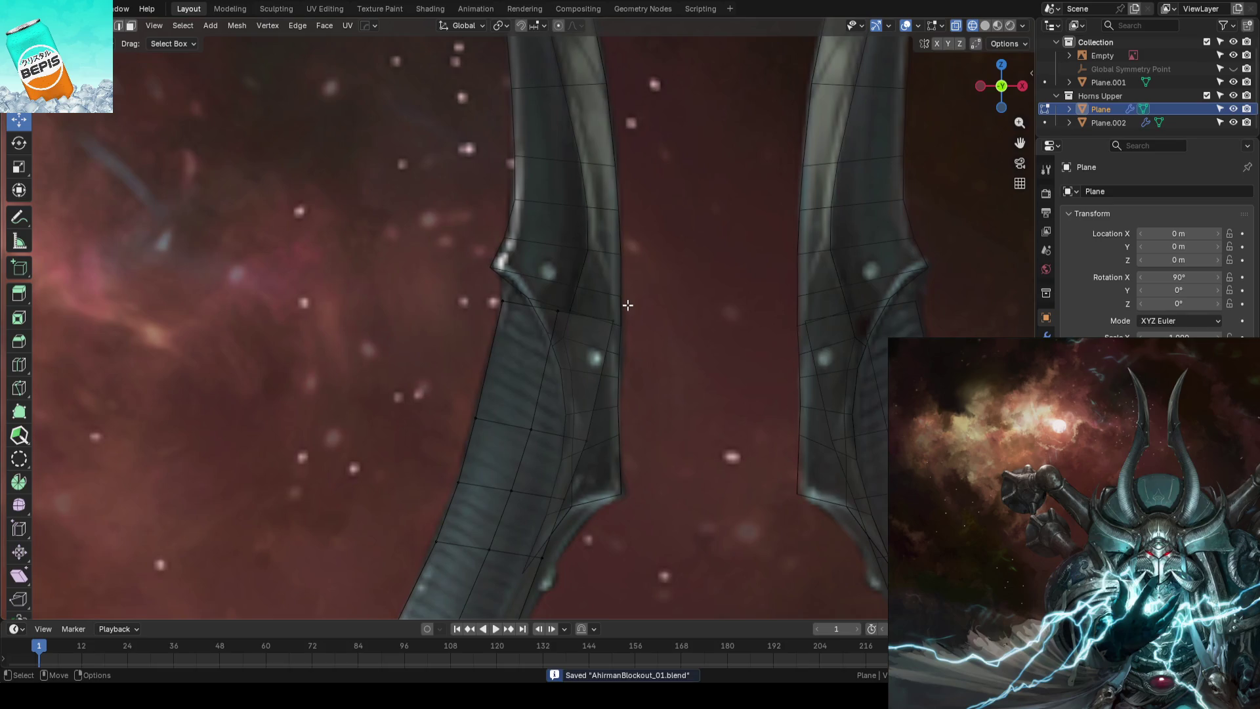
left_click_drag(443, 263, 687, 349)
key("g")
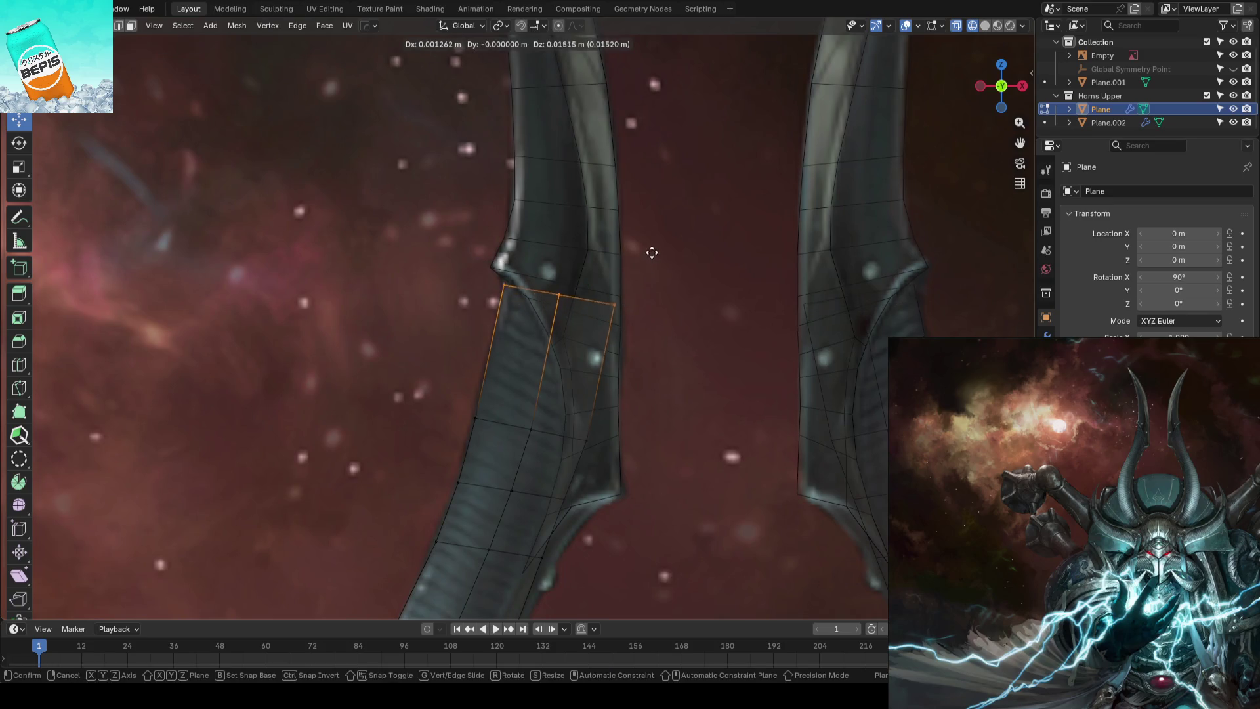
left_click(653, 235)
Add a crosswise edge loop near the notch and nudge it into place
key("ctrl+r")
left_click(549, 350)
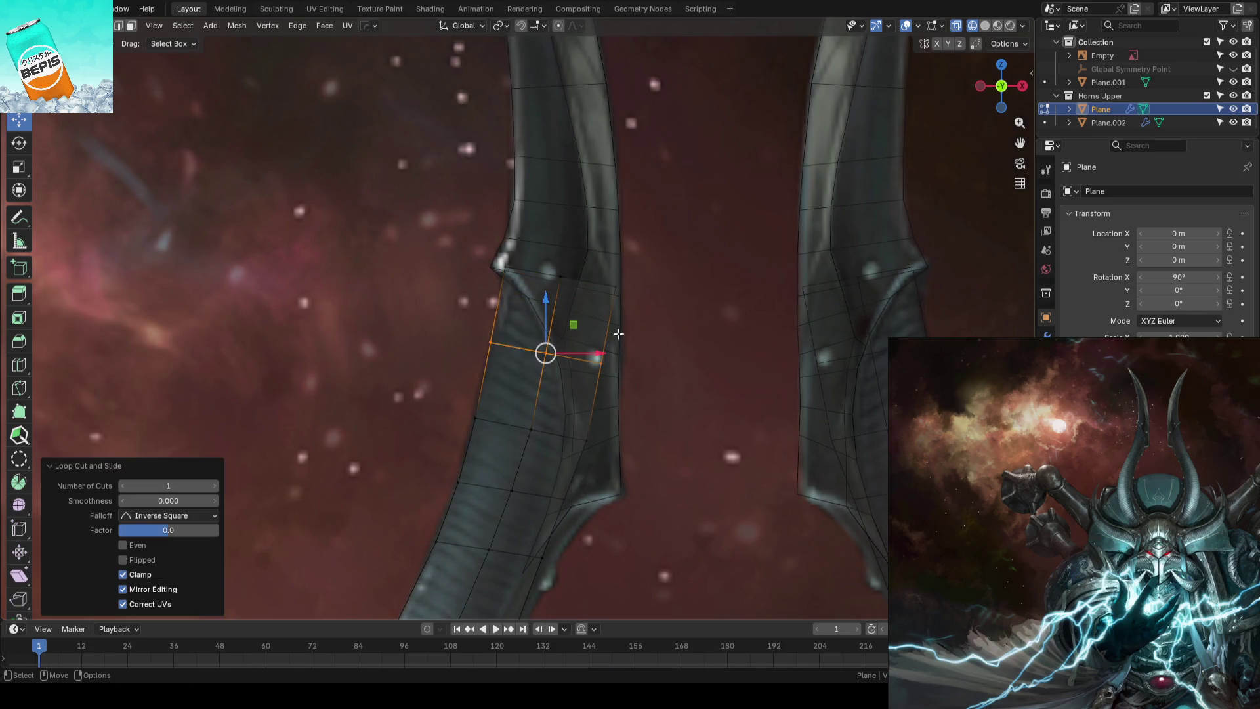
left_click(583, 328)
left_click(483, 340, "alt")
key("g")
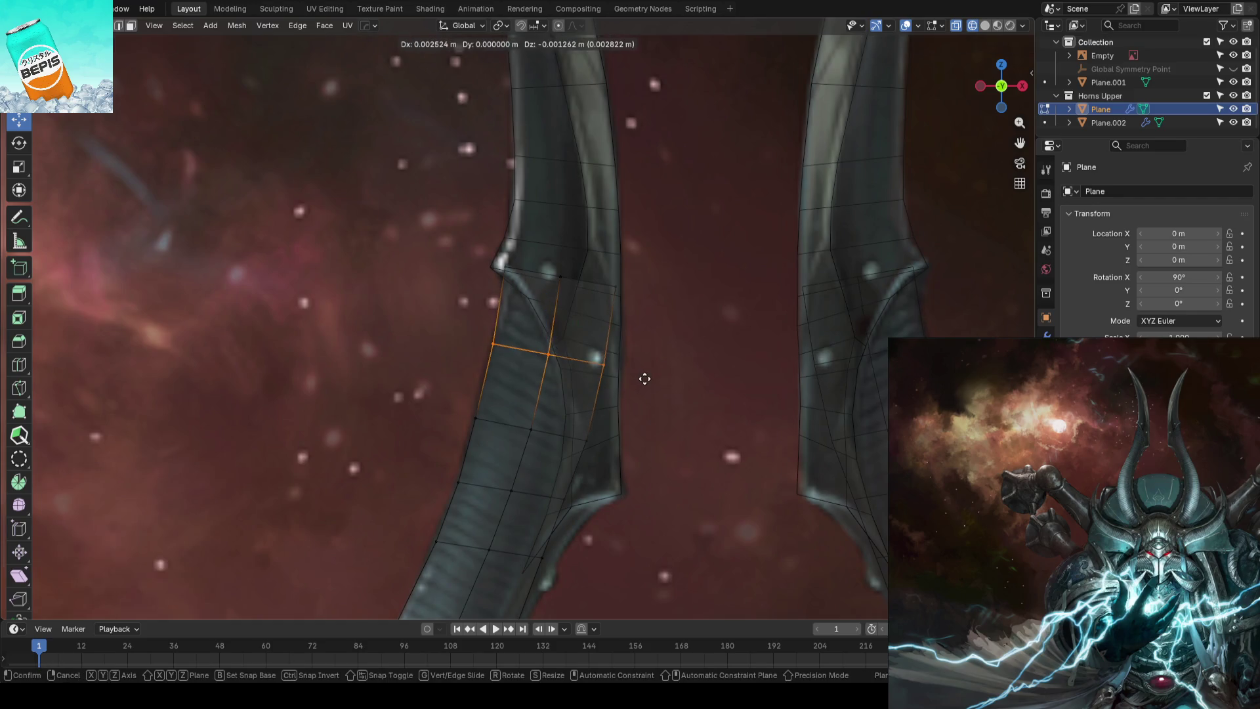
left_click(645, 379)
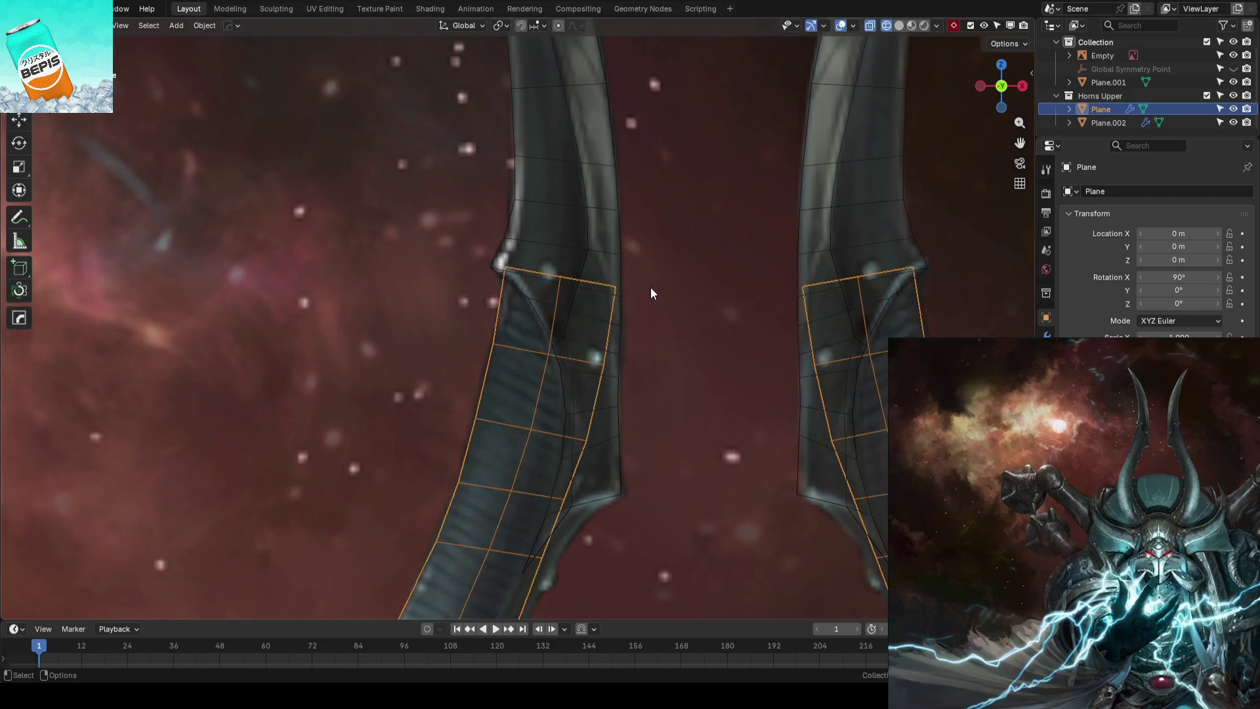
Leave editing, save the file and view the horns through the camera over the reference
key("Tab")
key("ctrl+s")
key("KP_0")
left_click(605, 290)
mouse_move(604, 288)
middle_mouse_down()
mouse_move(600, 305)
mouse_move(543, 295)
mouse_move(570, 294)
middle_mouse_up()
key("KP_0")
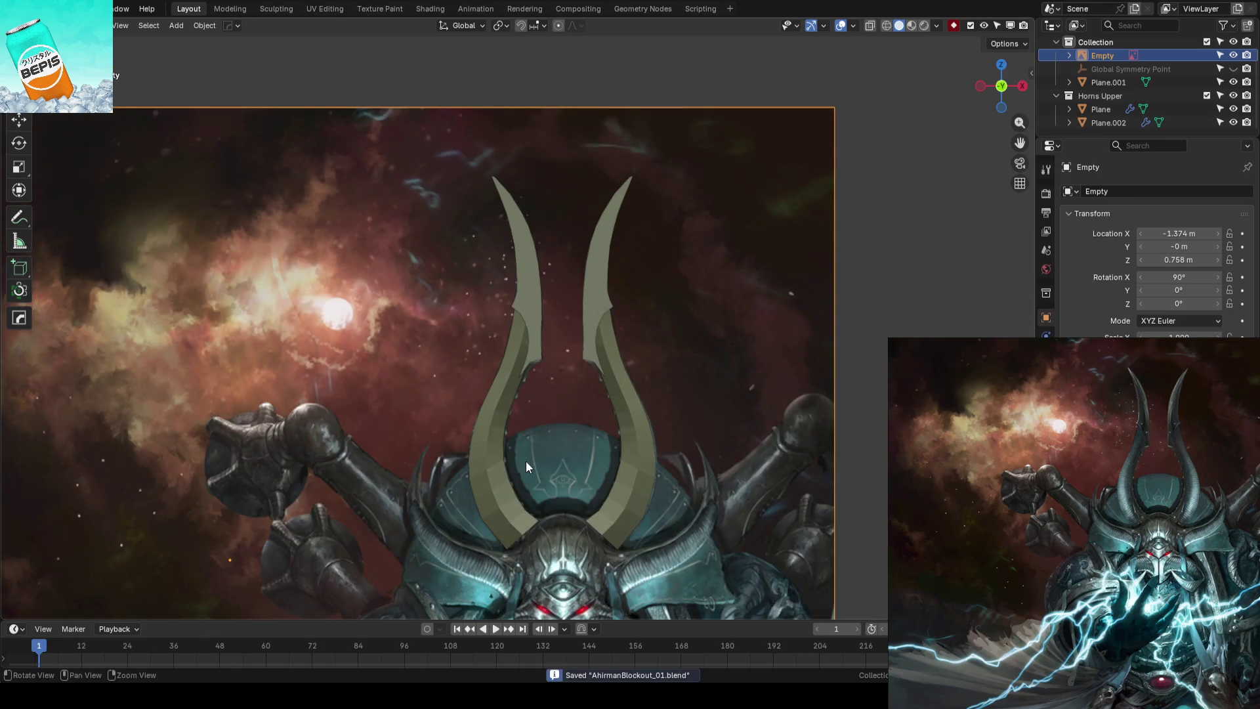
scroll(591, 338, "up", 3)
scroll(591, 338, "up", 2)
scroll(600, 348, "up", 2)
Slide the Plane horn's bottom tip vertex along its edge and nudge the lower tip along Y
left_click(536, 348)
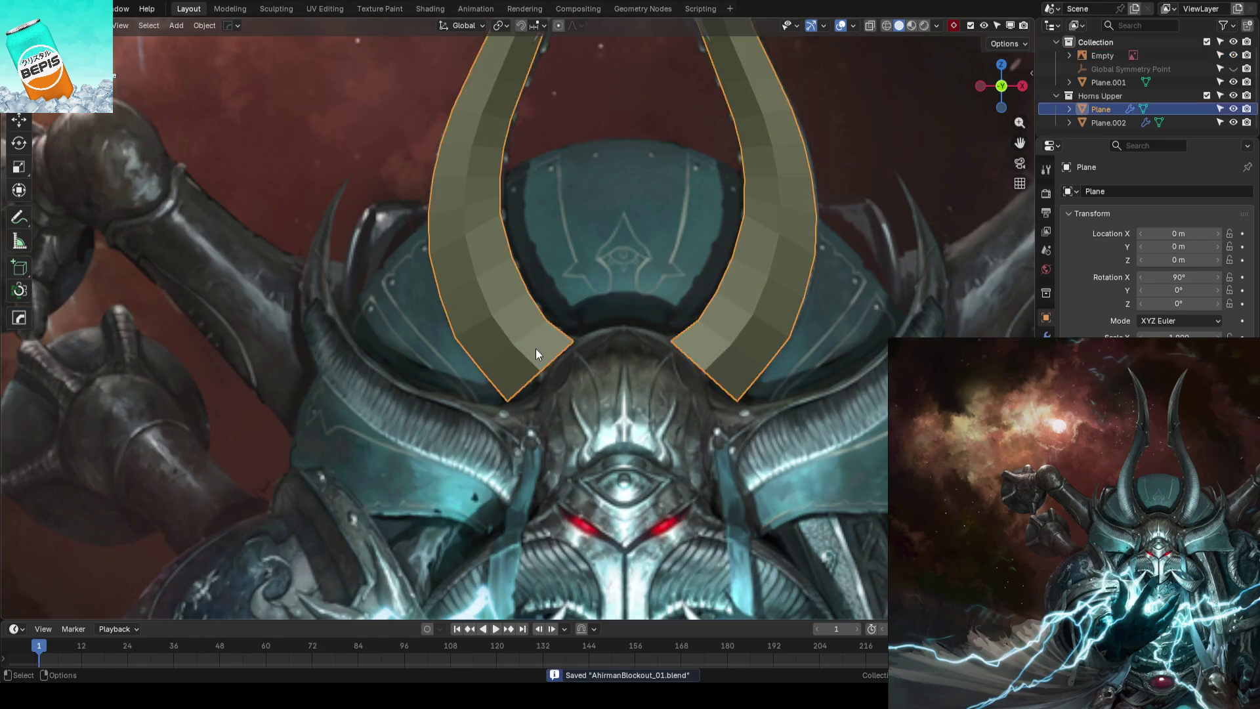
key("Tab")
scroll(565, 398, "up", 3)
scroll(565, 399, "up", 2)
left_click(557, 315)
key("g")
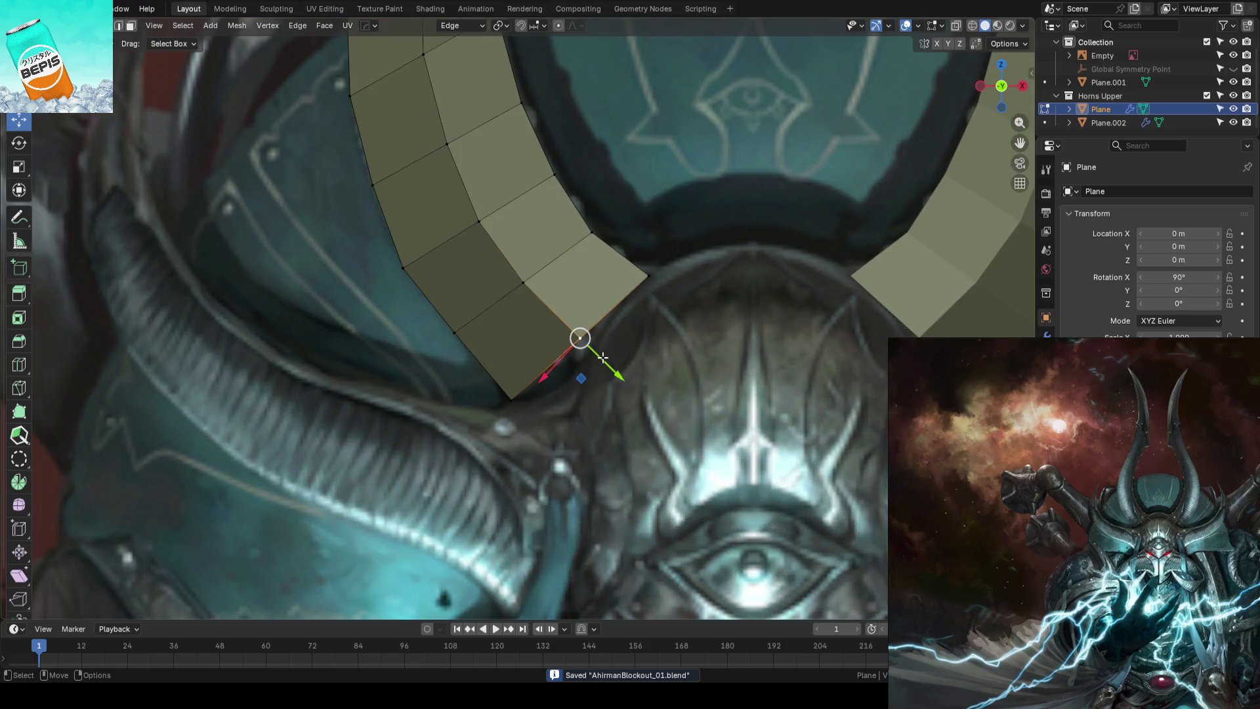
key("g")
left_click(594, 351)
left_click(509, 403)
key("g")
key("y")
left_click(506, 378)
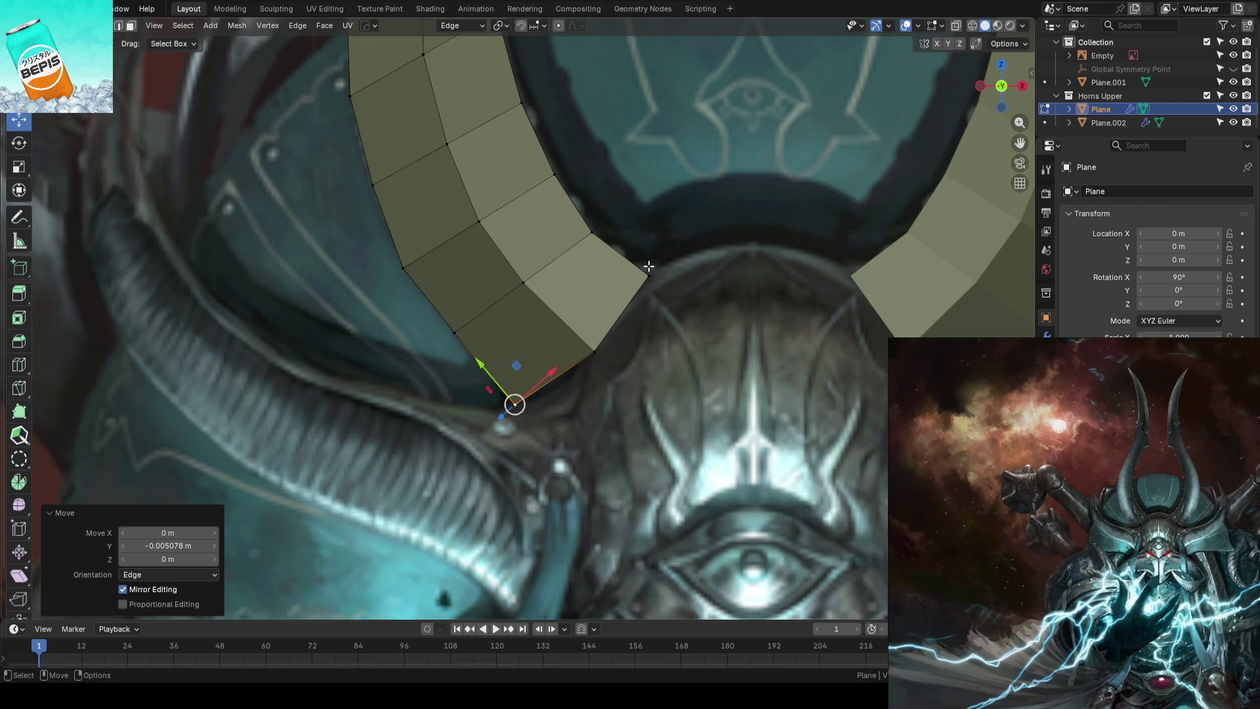
Move the horn's corner vertex along Y to match the reference, then save AhrimanBlockout_01.blend
left_click(641, 265)
key("g")
key("y")
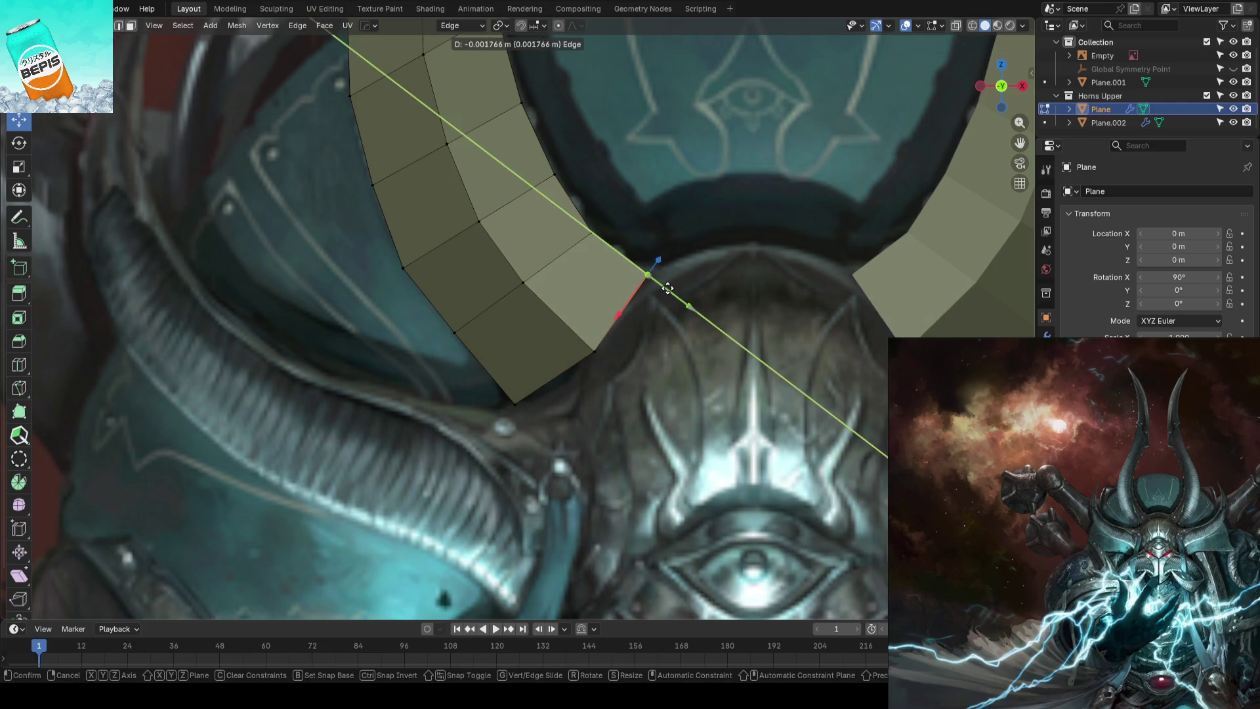
left_click(652, 264)
scroll(568, 300, "down", 3)
key("Tab")
scroll(568, 300, "down", 5)
left_click(379, 323)
key("ctrl+s")
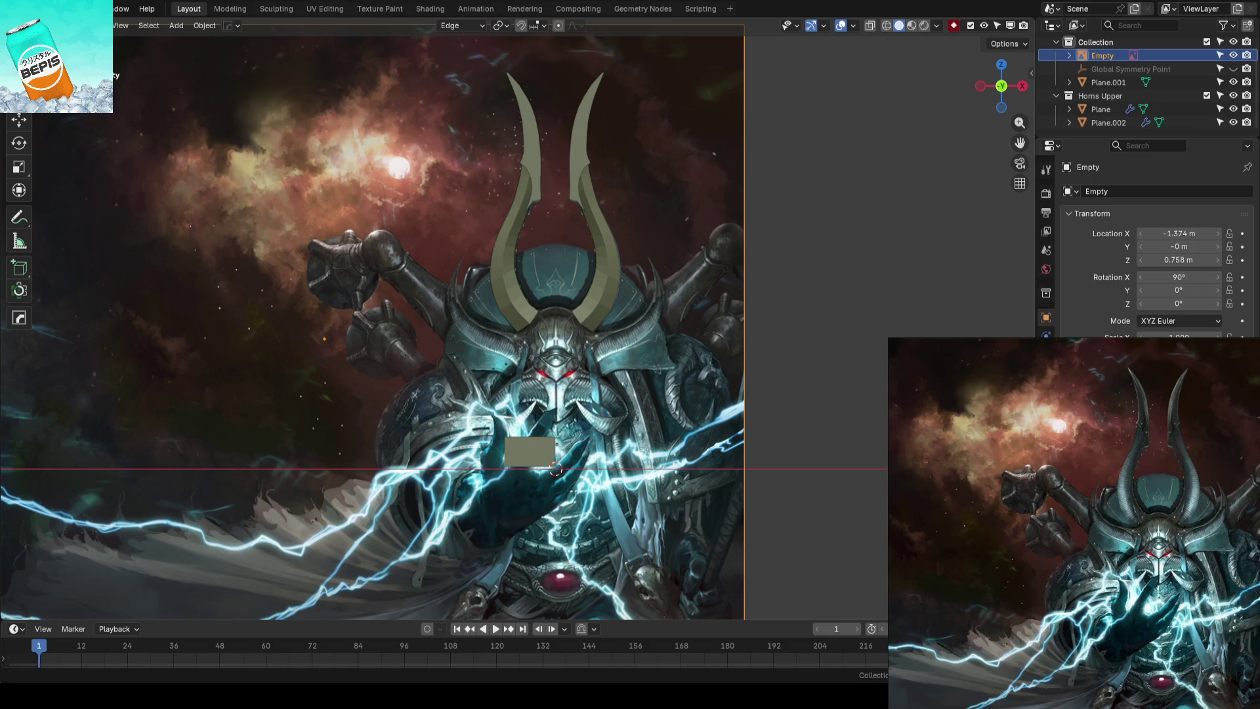
scroll(511, 334, "up", 5)
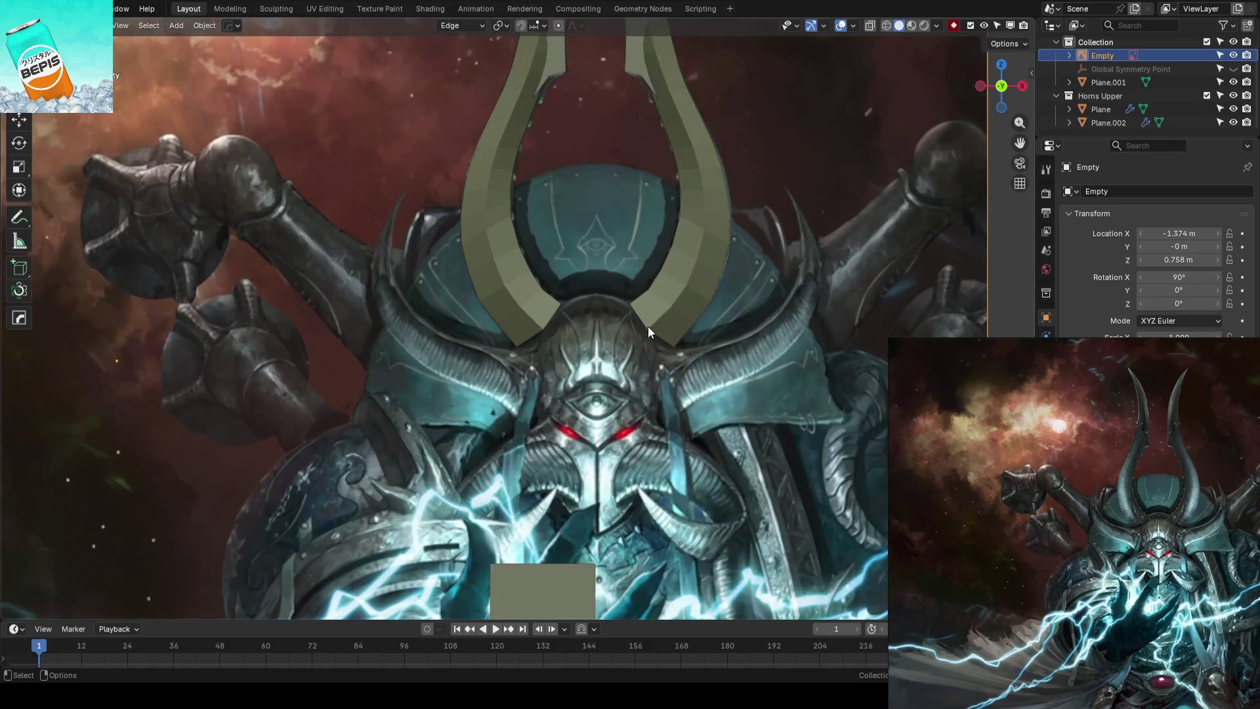
Briefly reopen the Plane horn for editing to check it against the reference and resave AhrimanBlockout_01.blend
key("ctrl+s")
scroll(557, 325, "down", 3)
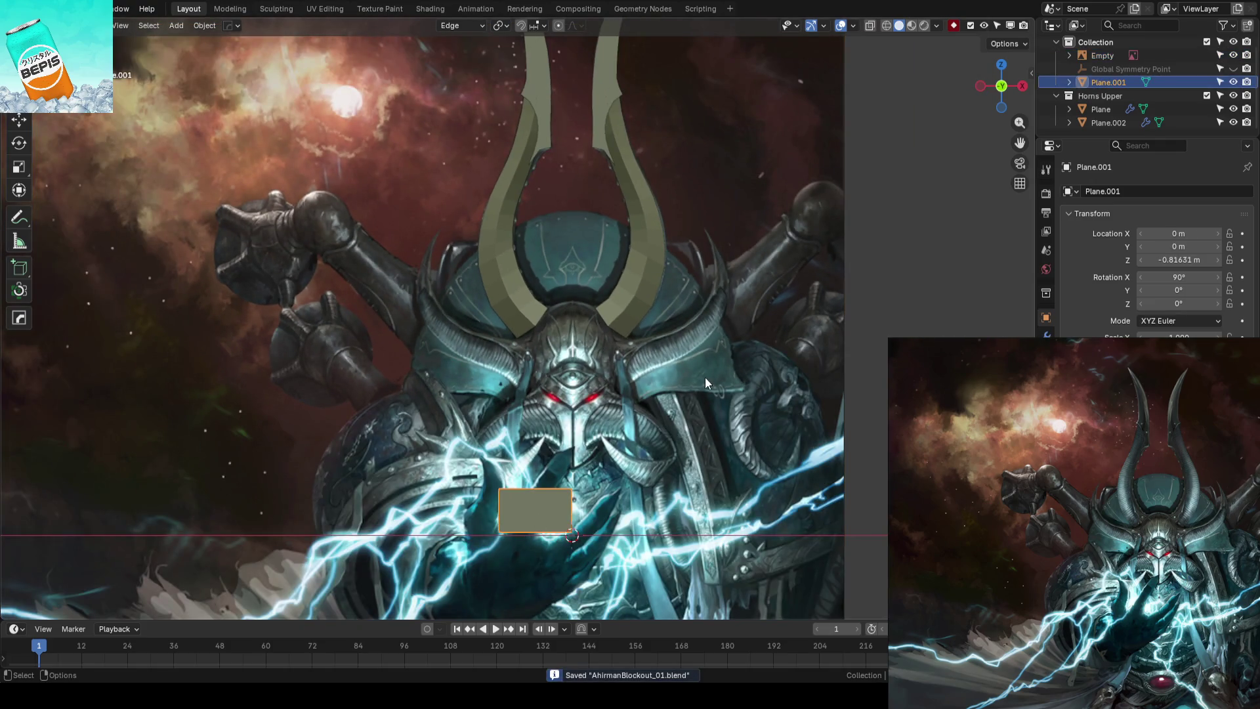
left_click(520, 309)
scroll(612, 315, "up", 2)
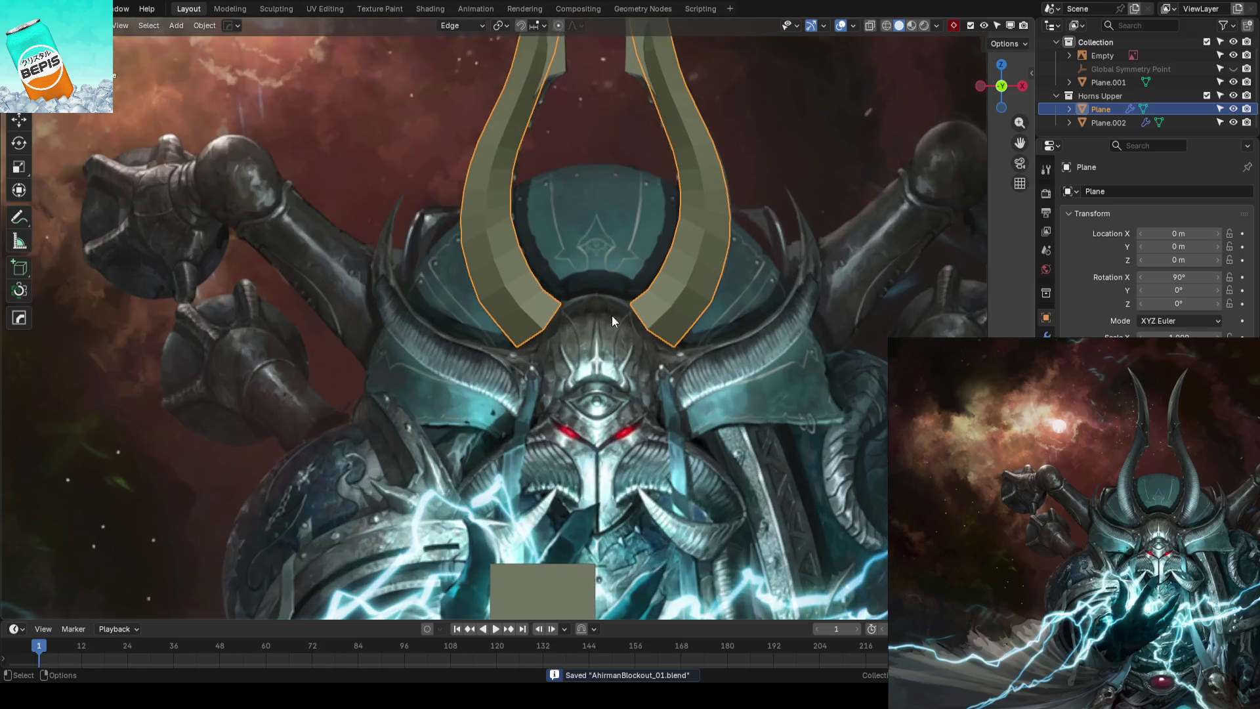
scroll(612, 316, "up", 2)
scroll(611, 315, "up", 2)
scroll(612, 316, "down", 2)
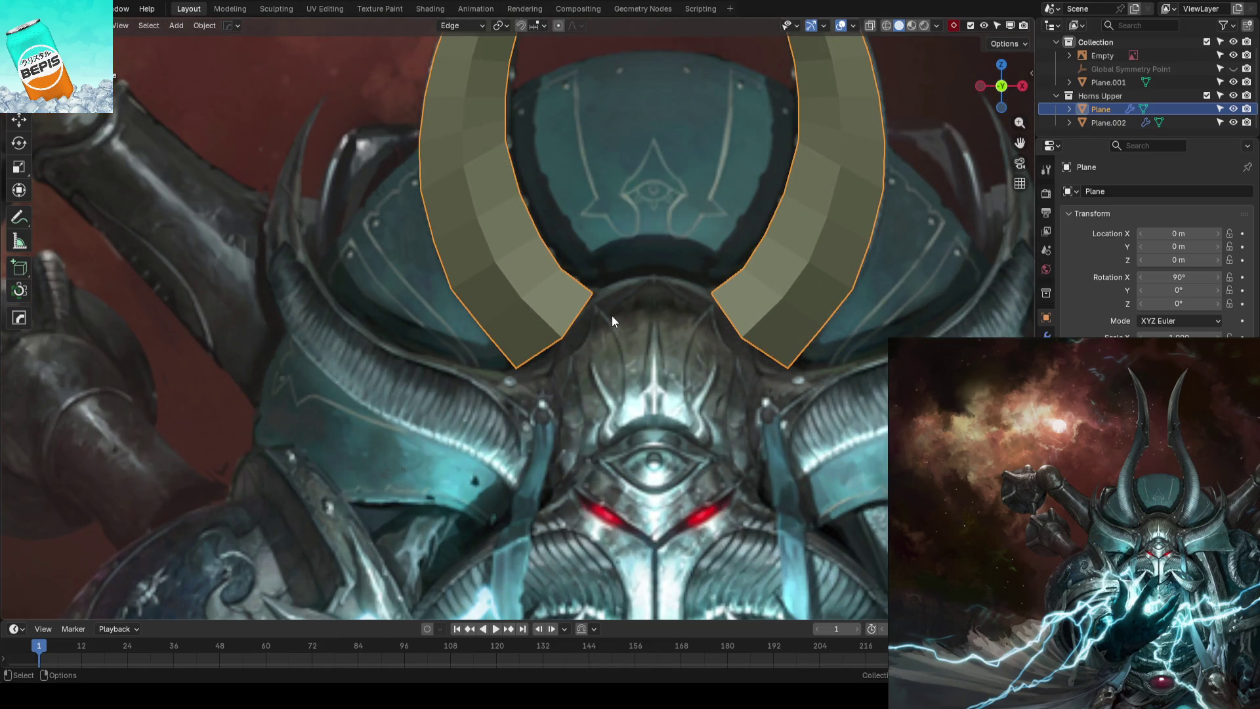
scroll(611, 315, "down", 2)
key("Tab")
scroll(612, 315, "down", 2)
scroll(611, 315, "down", 2)
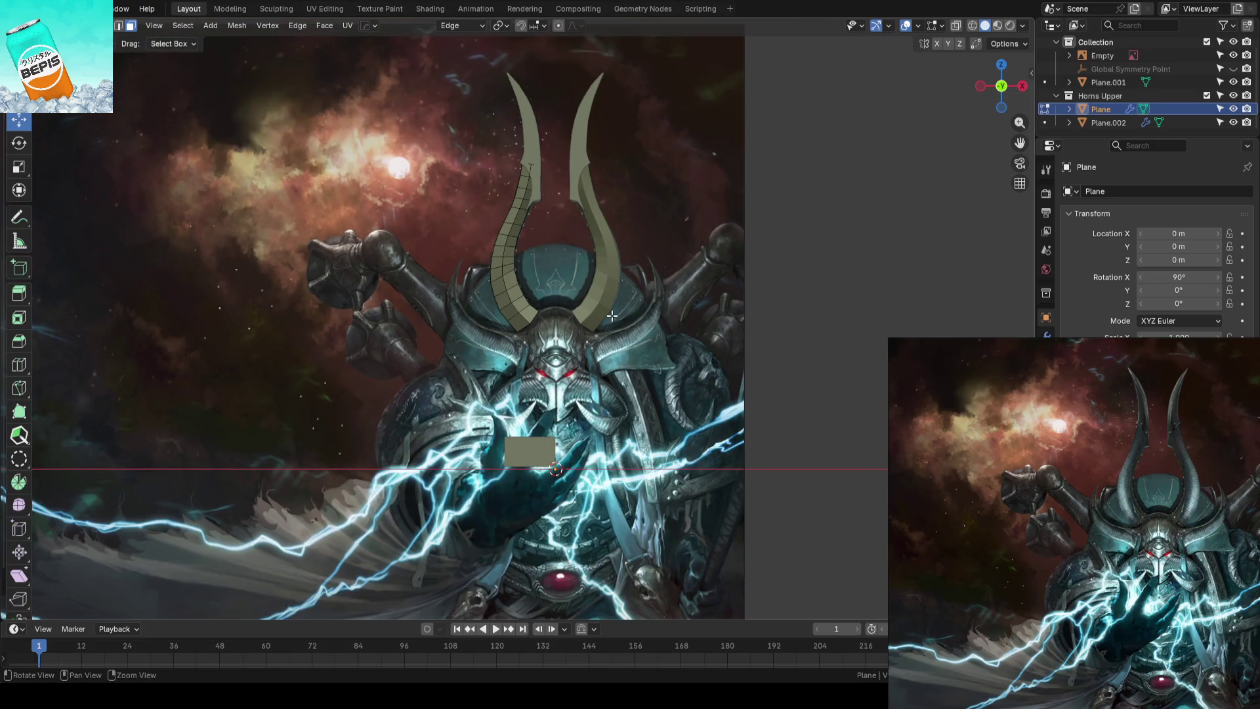
key("Tab")
key("ctrl+s")
left_click(821, 300)
scroll(645, 312, "up", 2)
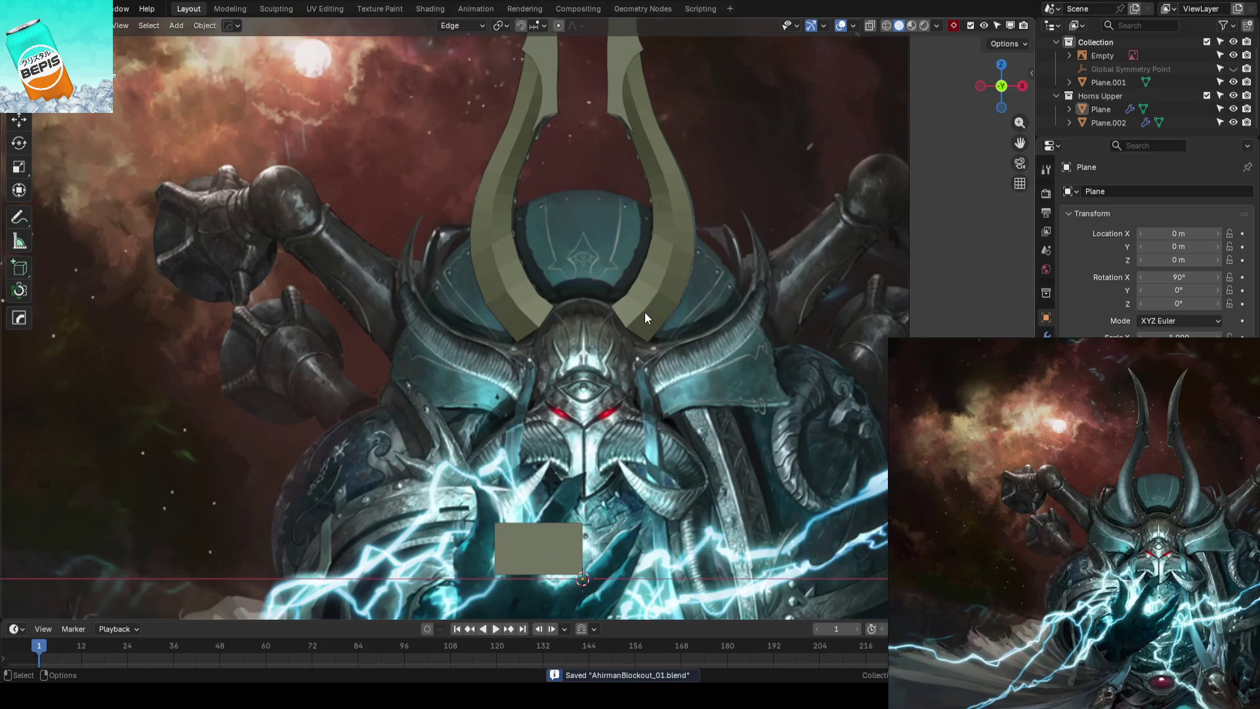
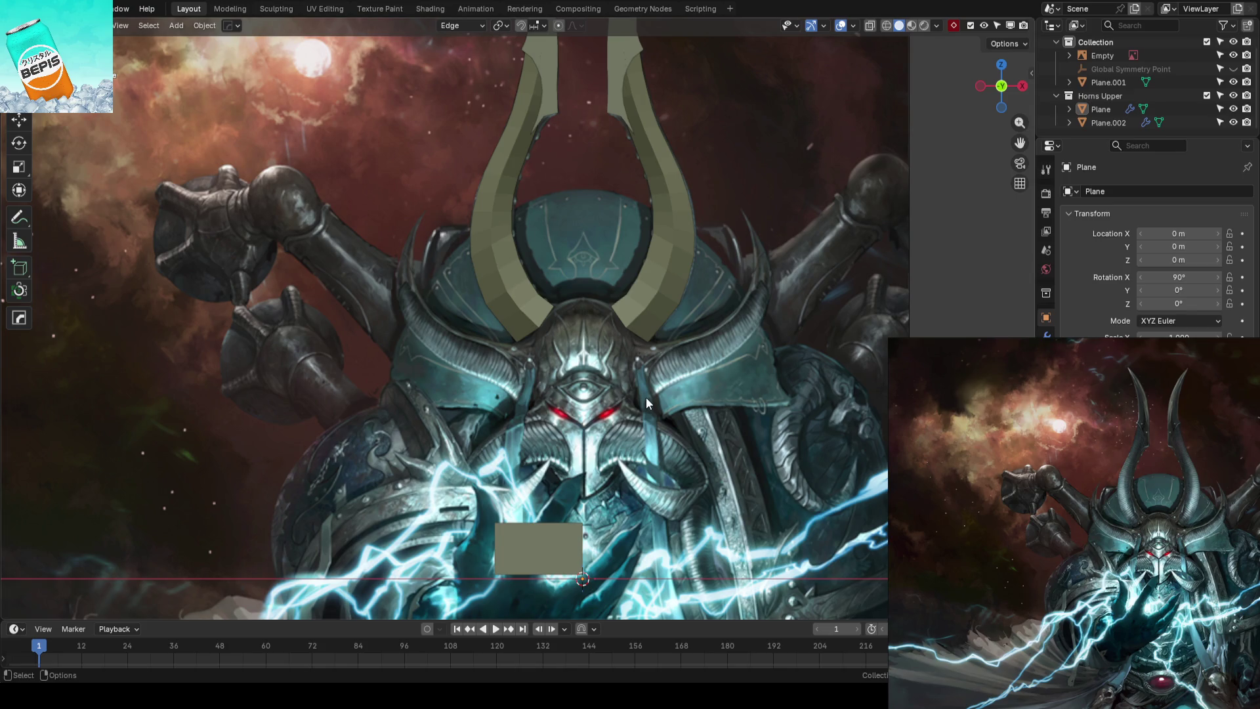
scroll(646, 397, "up", 2)
scroll(639, 400, "up", 1)
scroll(635, 359, "up", 1)
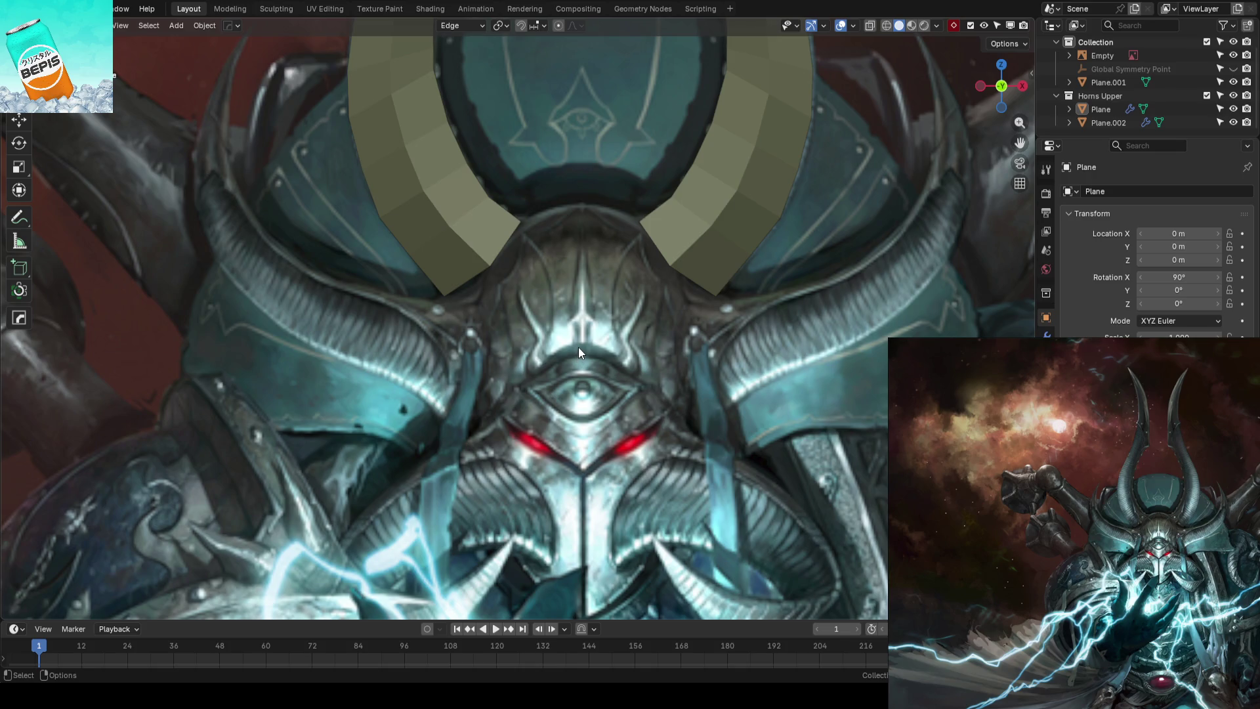
scroll(579, 315, "down", 2)
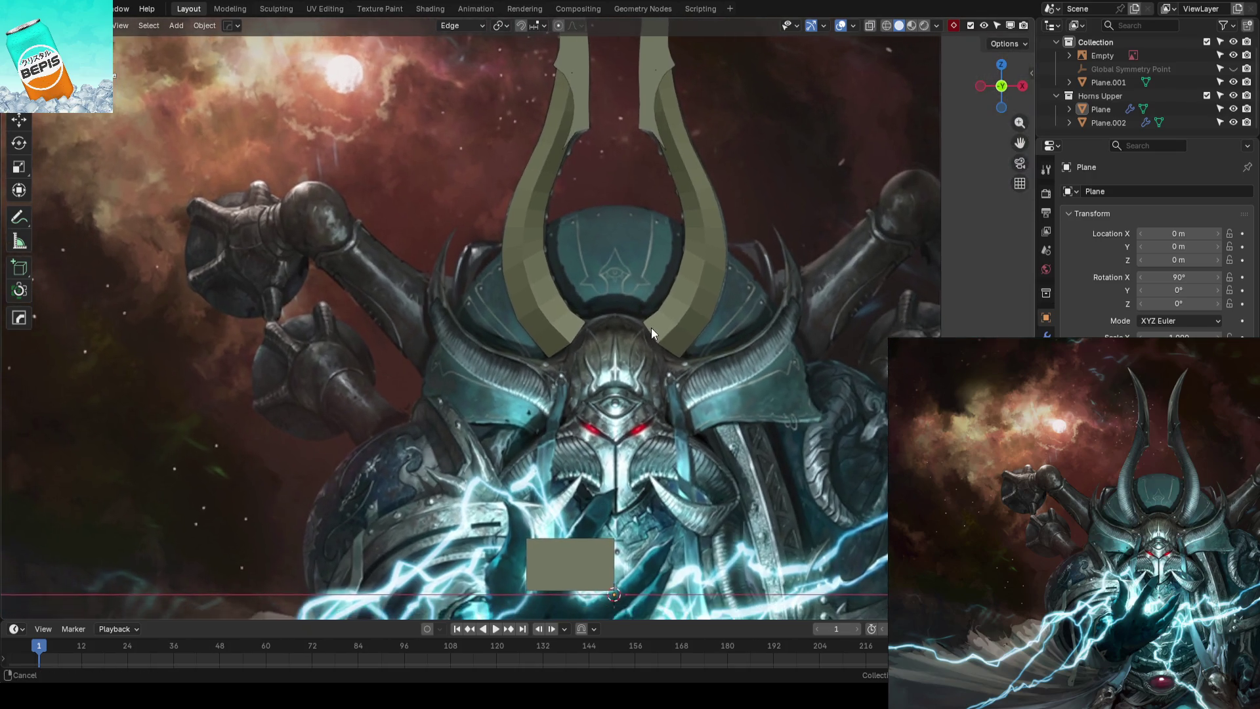
scroll(646, 335, "up", 3)
Try Shade Smooth on the horn blockout, undo it, and set Transform Orientation to Global
left_click(704, 318)
key("w")
scroll(688, 296, "down", 3)
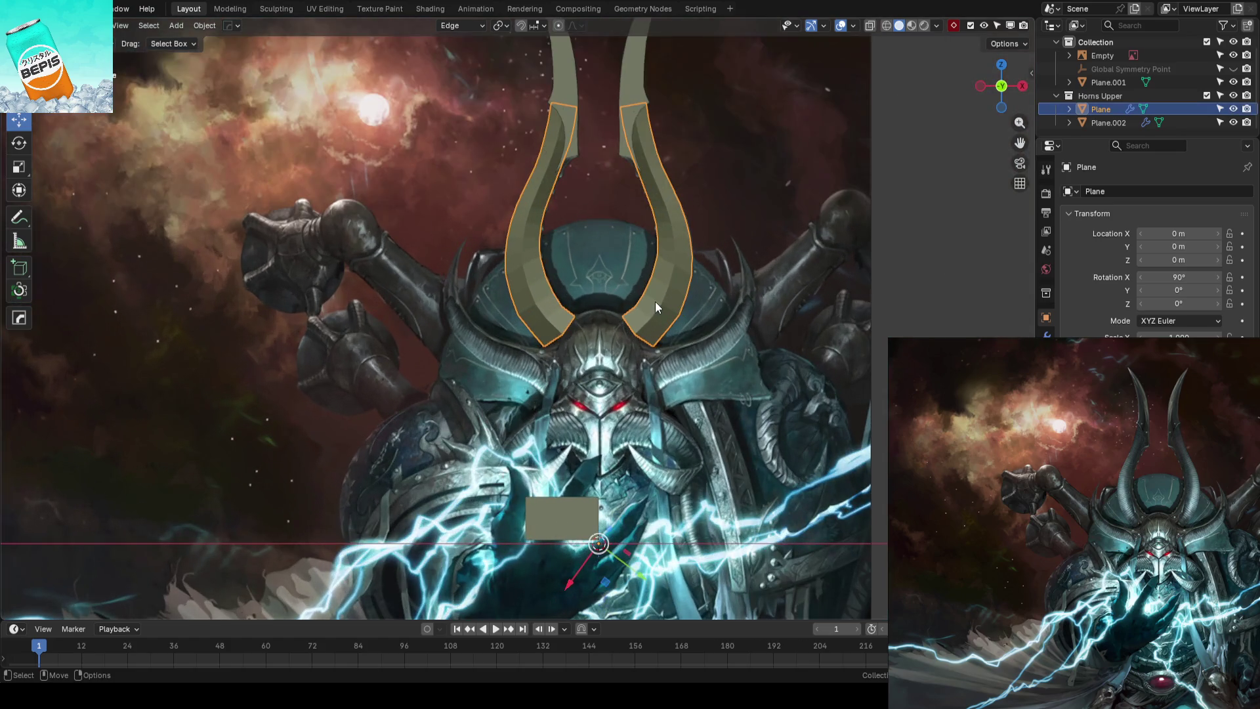
right_click(654, 301)
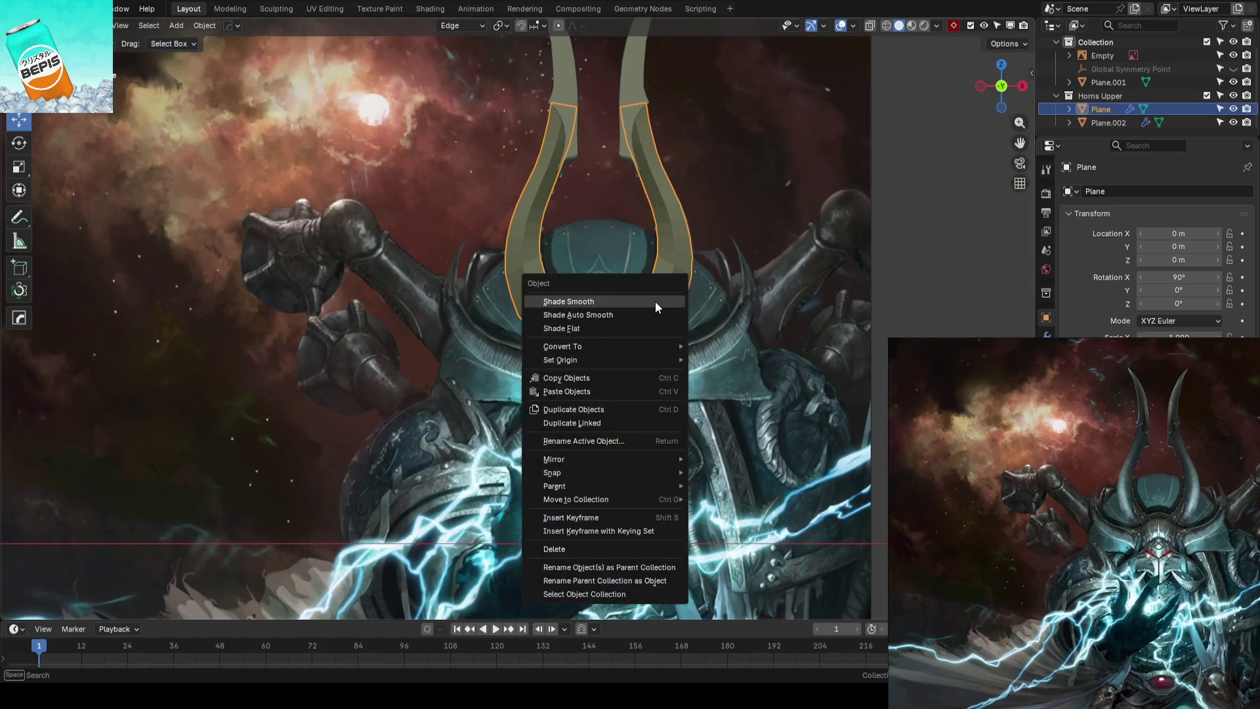
left_click(661, 302)
key("ctrl+z")
key("comma")
left_click(664, 302)
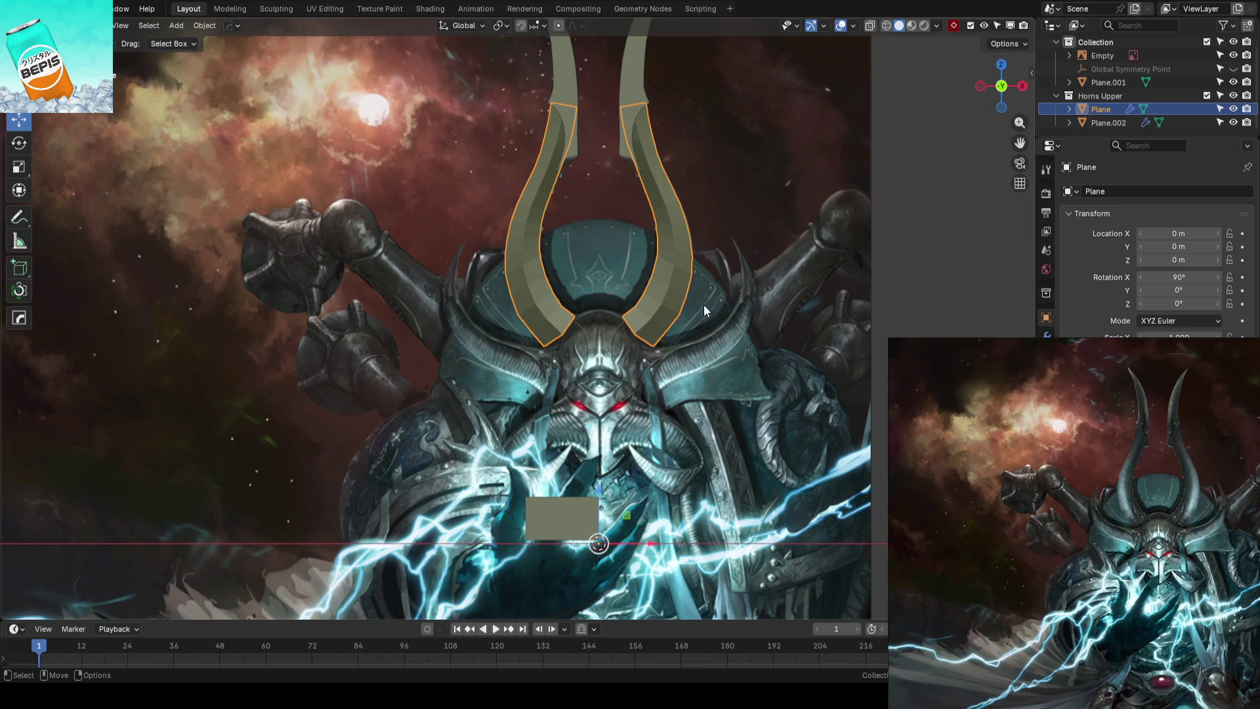
scroll(705, 305, "up", 3)
Duplicate the horn blockout in place, inspect its mesh, then delete the unwanted copy
key("shift+d")
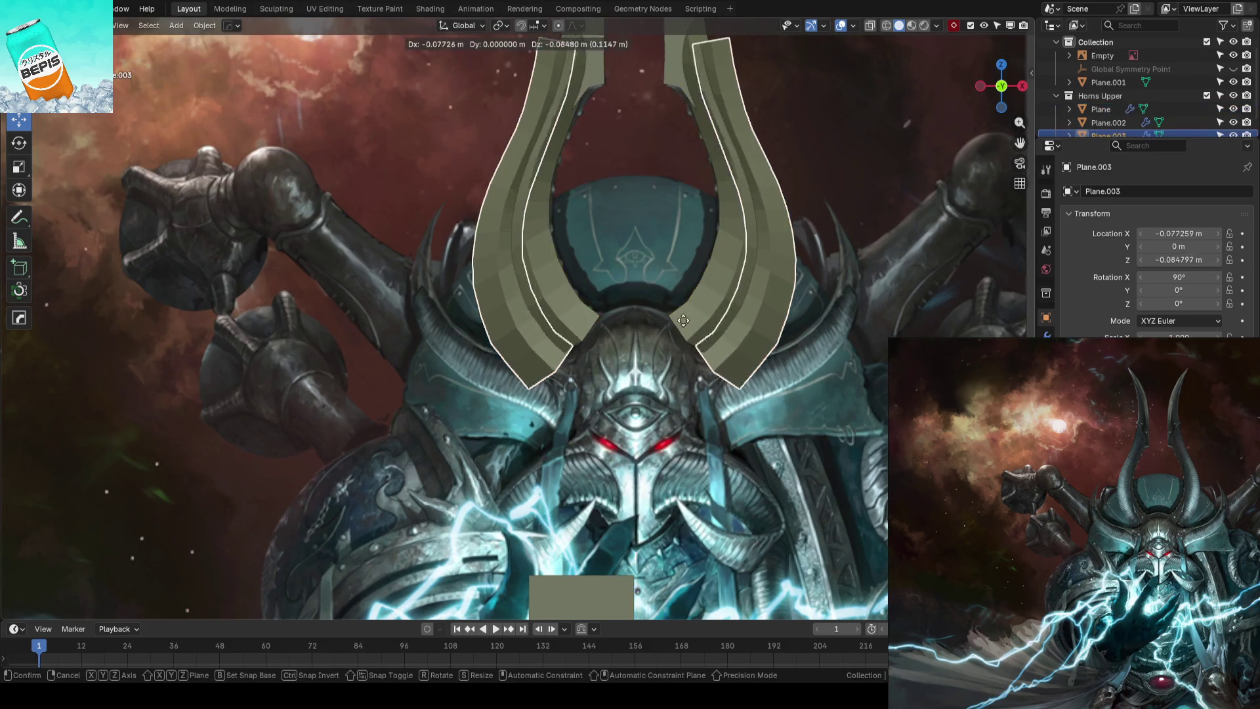
left_click(606, 392)
scroll(605, 392, "up", 2)
key("Tab")
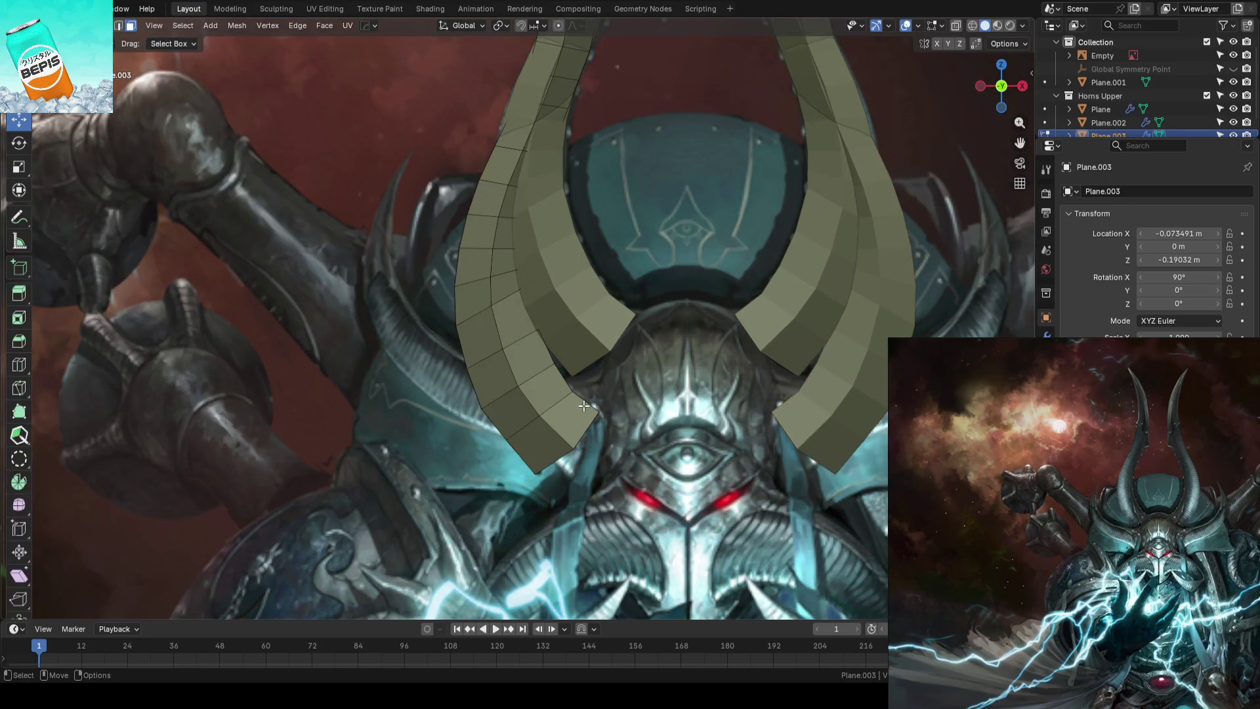
scroll(576, 416, "up", 2)
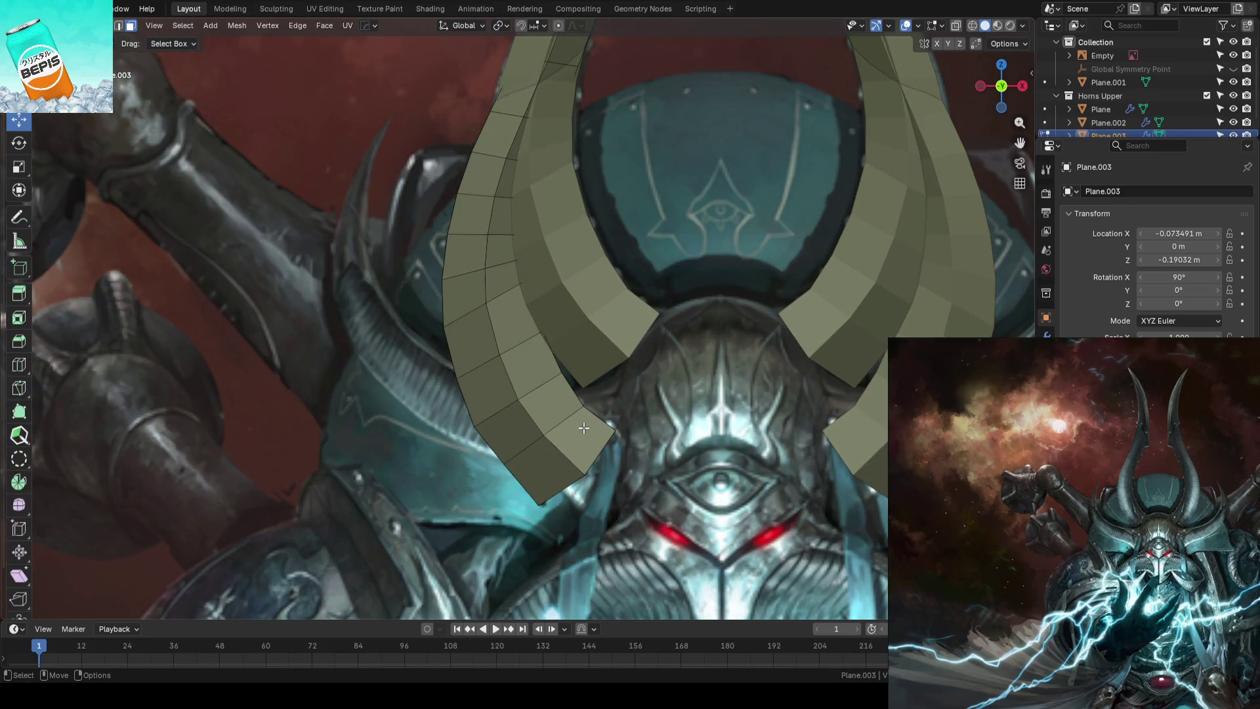
scroll(630, 400, "down", 4)
key("Tab")
key("Delete")
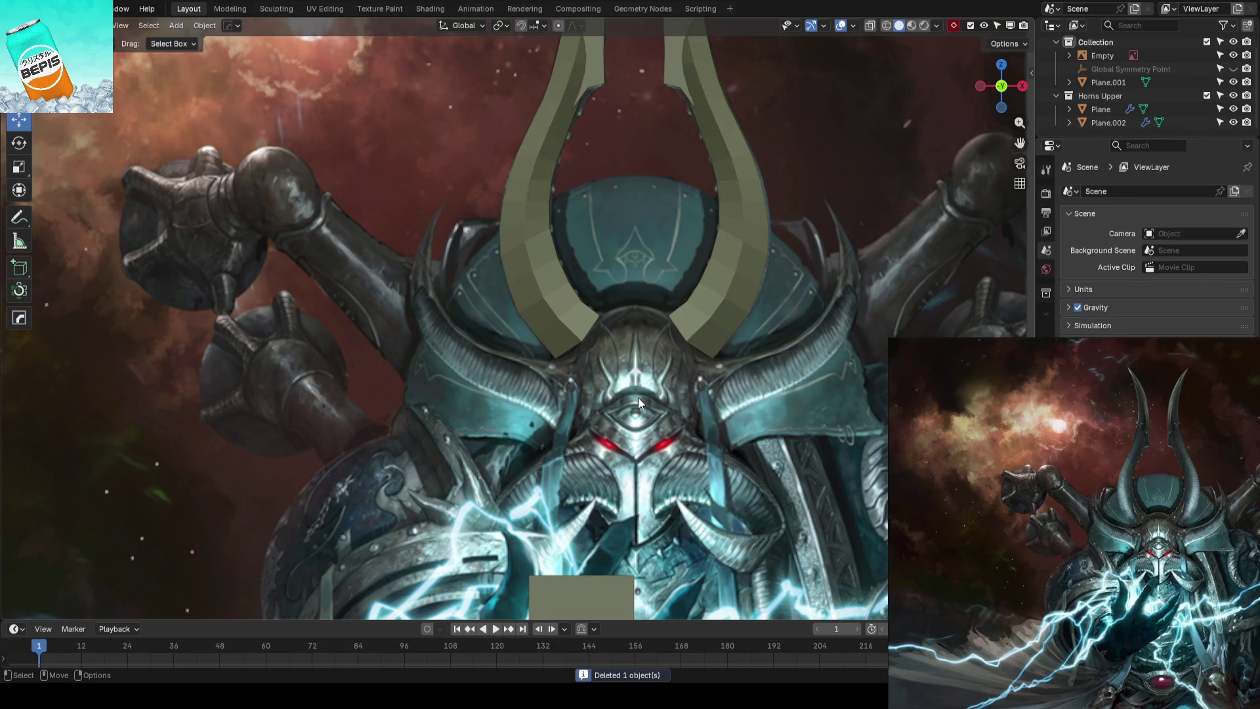
left_click(584, 589)
Duplicate Plane.002 beside the helmet's side horn and start editing it in wireframe
key("shift+d")
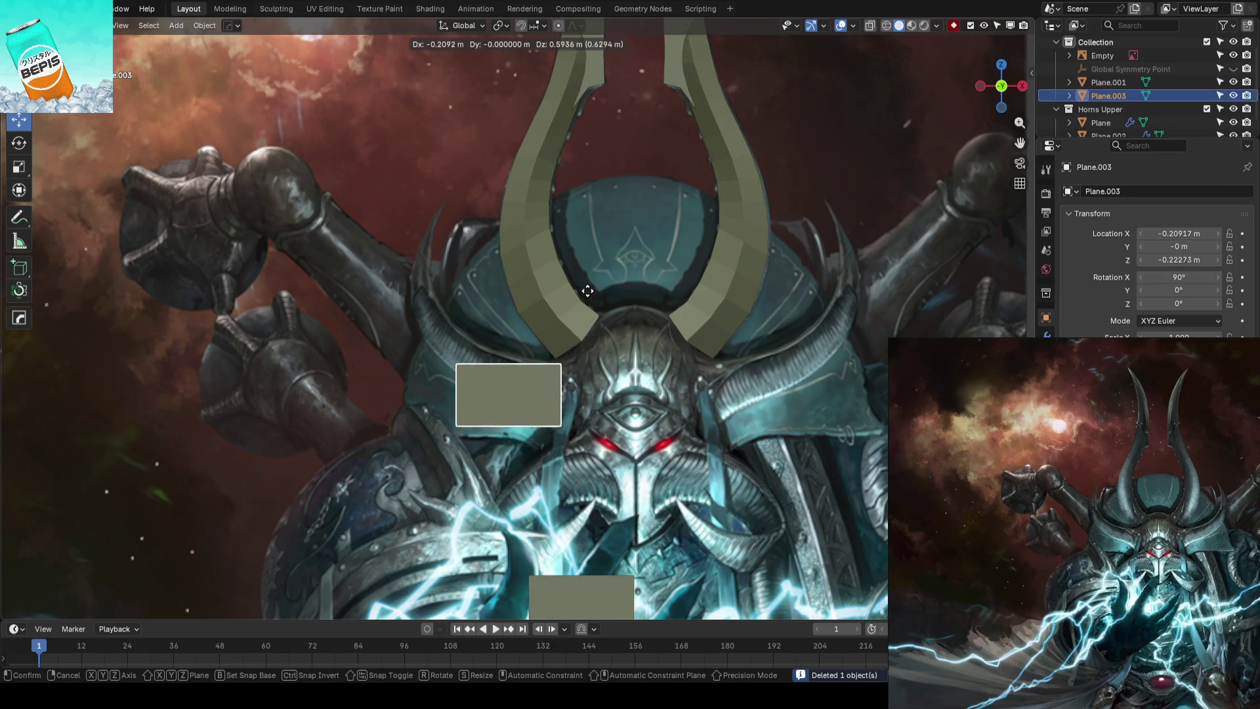
left_click(589, 295)
scroll(589, 295, "up", 1)
key("shift+z")
key("Tab")
scroll(649, 360, "up", 2)
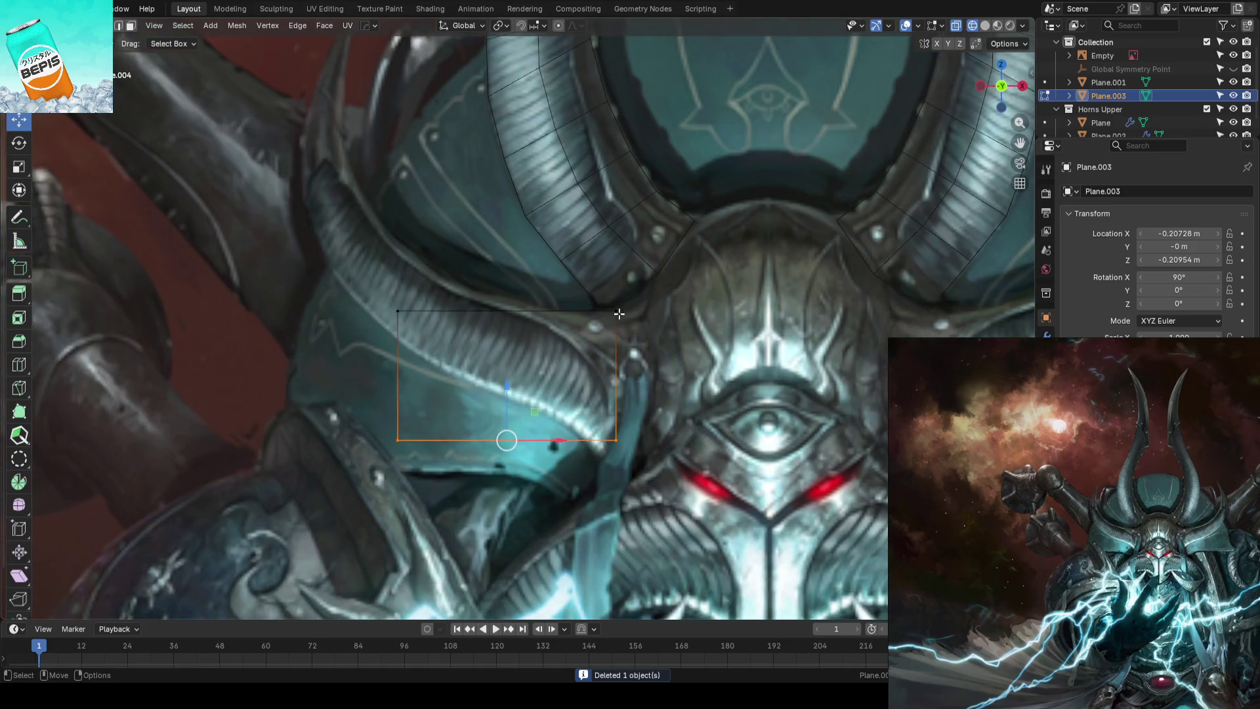
Move the plane's edges and top vertices onto the painted side-horn outline
left_click_drag(418, 255, 275, 445)
key("g")
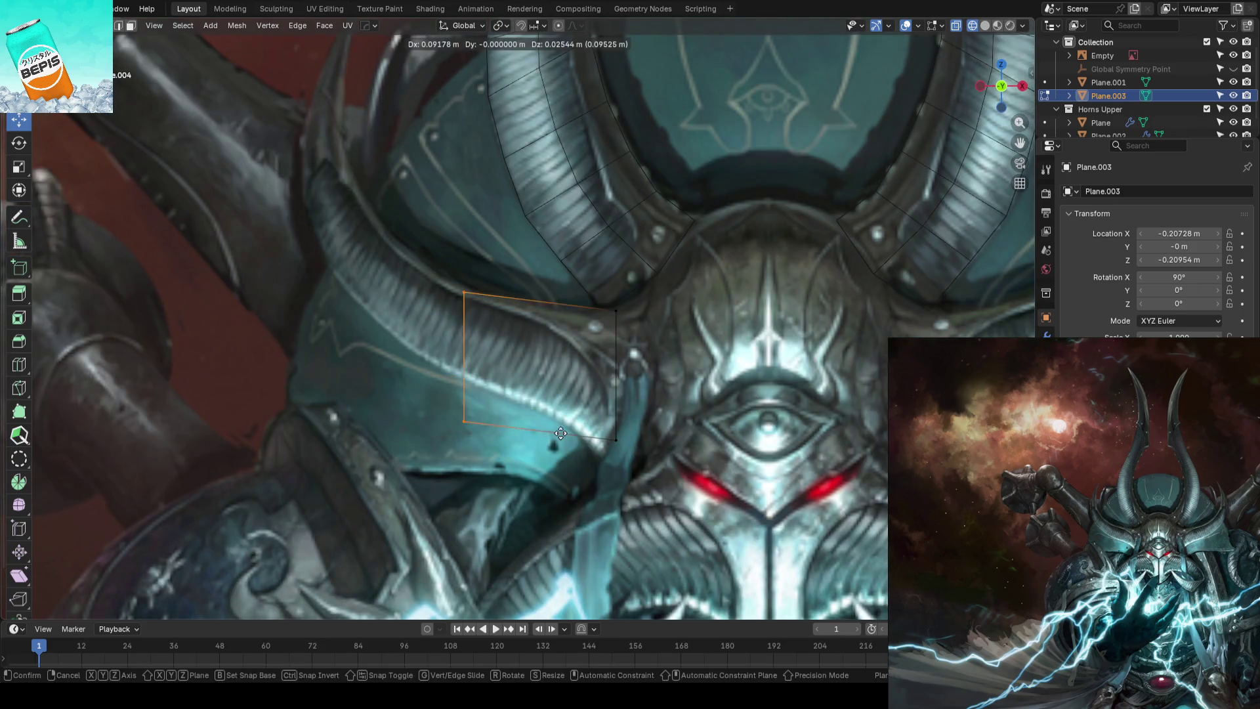
left_click(580, 429)
left_click(614, 368)
key("g")
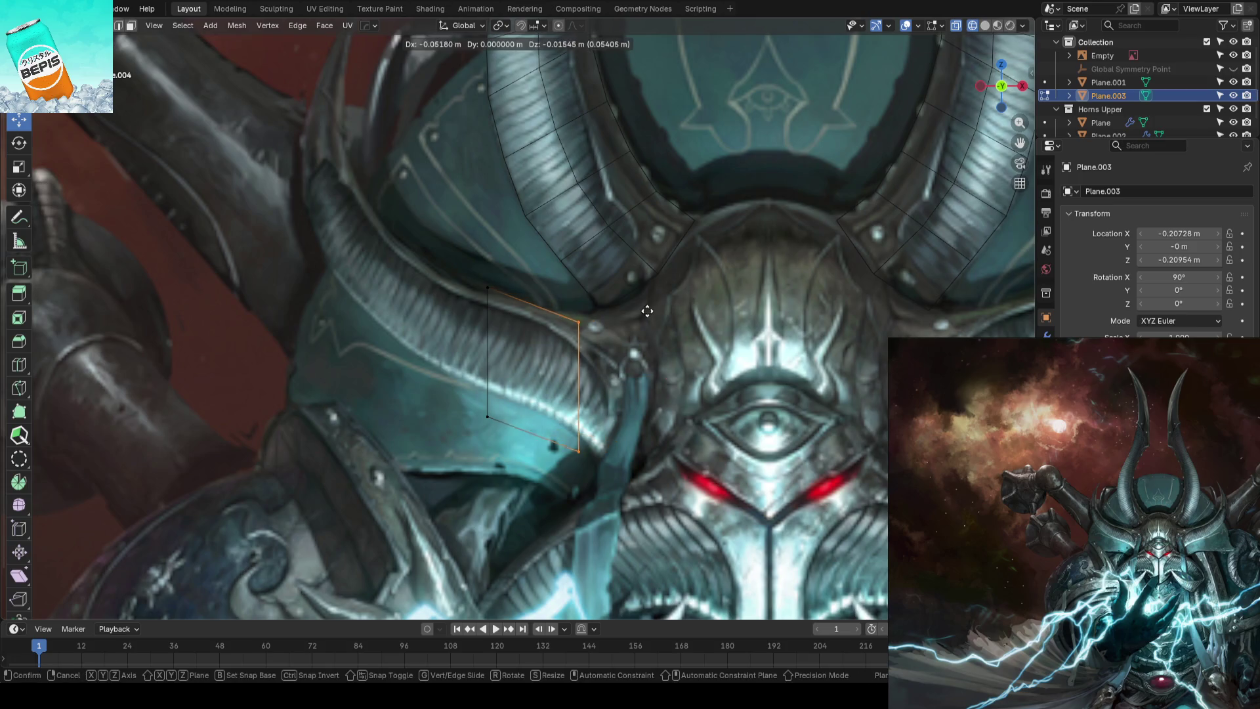
left_click(655, 304)
left_click(586, 443)
key("g")
left_click(619, 463)
left_click_drag(563, 290, 605, 319)
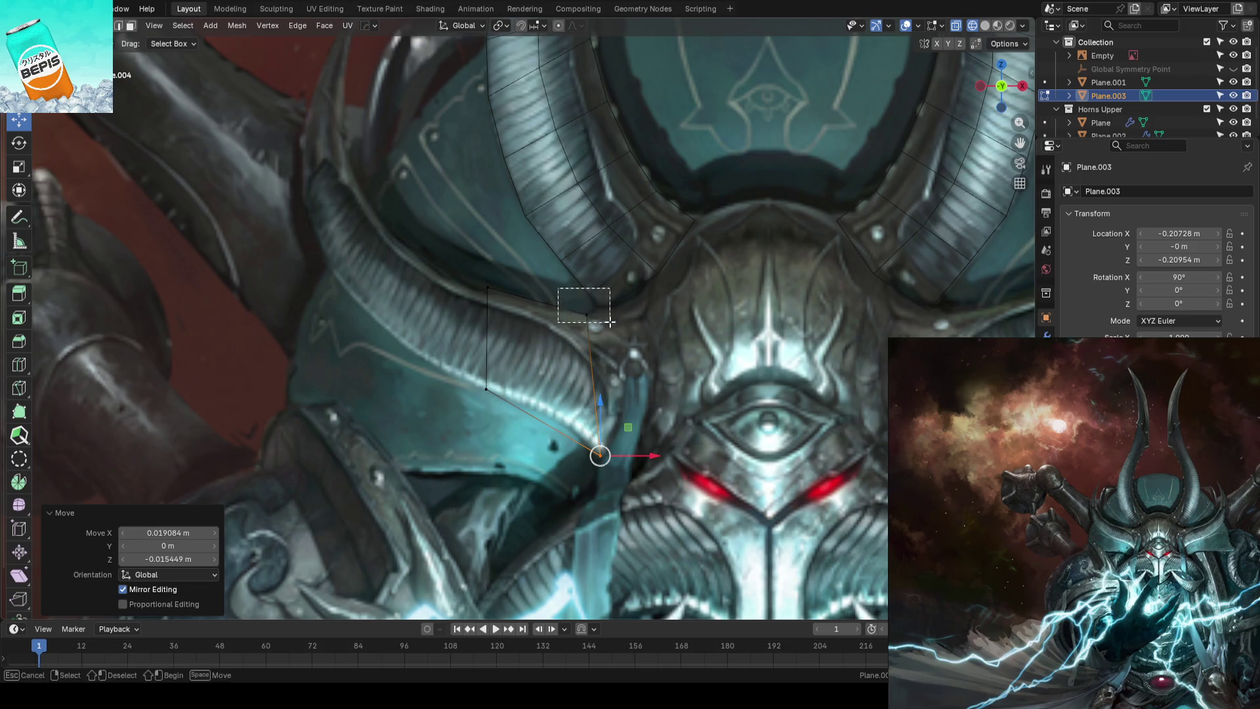
left_click_drag(471, 274, 516, 302)
key("g")
left_click(503, 295)
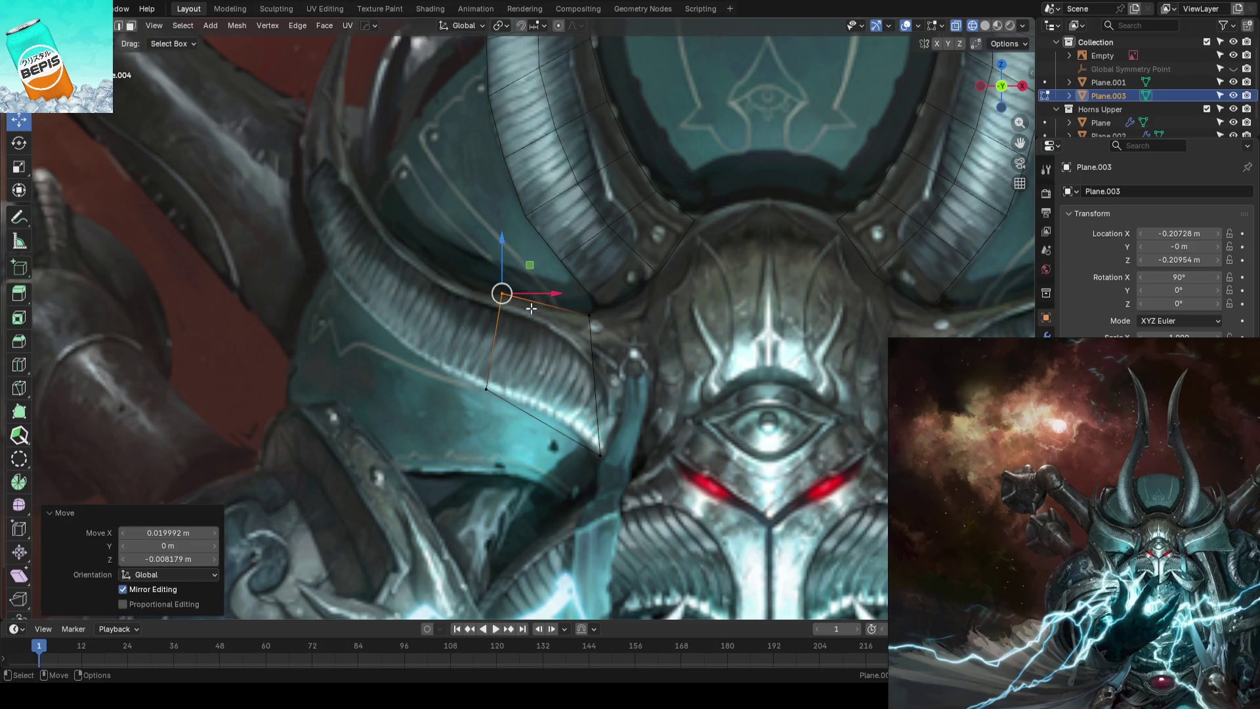
Place the strip's outer end edge and tweak its corner vertices onto the horn edge, then extend a new face
middle_click_drag(502, 296, 555, 404, "shift")
left_click(555, 404)
key("g")
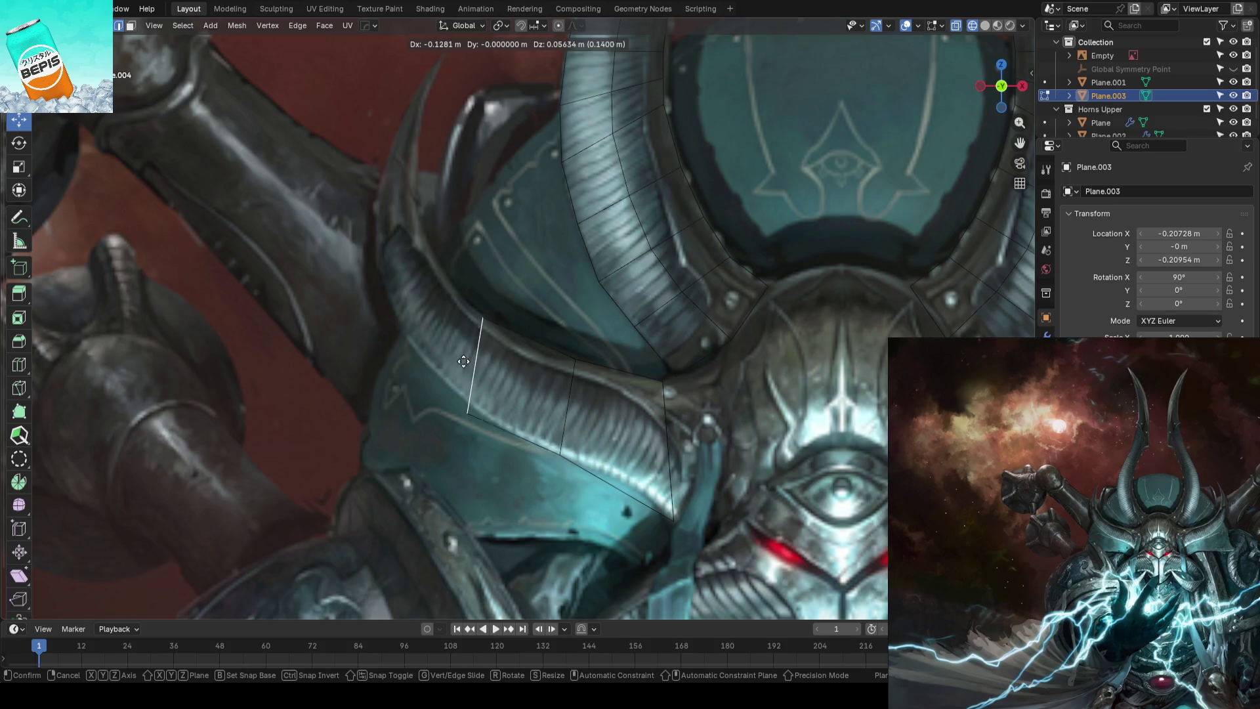
left_click(444, 341)
key("w")
mouse_move(442, 394)
left_mouse_down()
mouse_move(450, 380)
mouse_move(435, 380)
left_mouse_up()
key("w")
scroll(469, 301, "up", 2)
key("e")
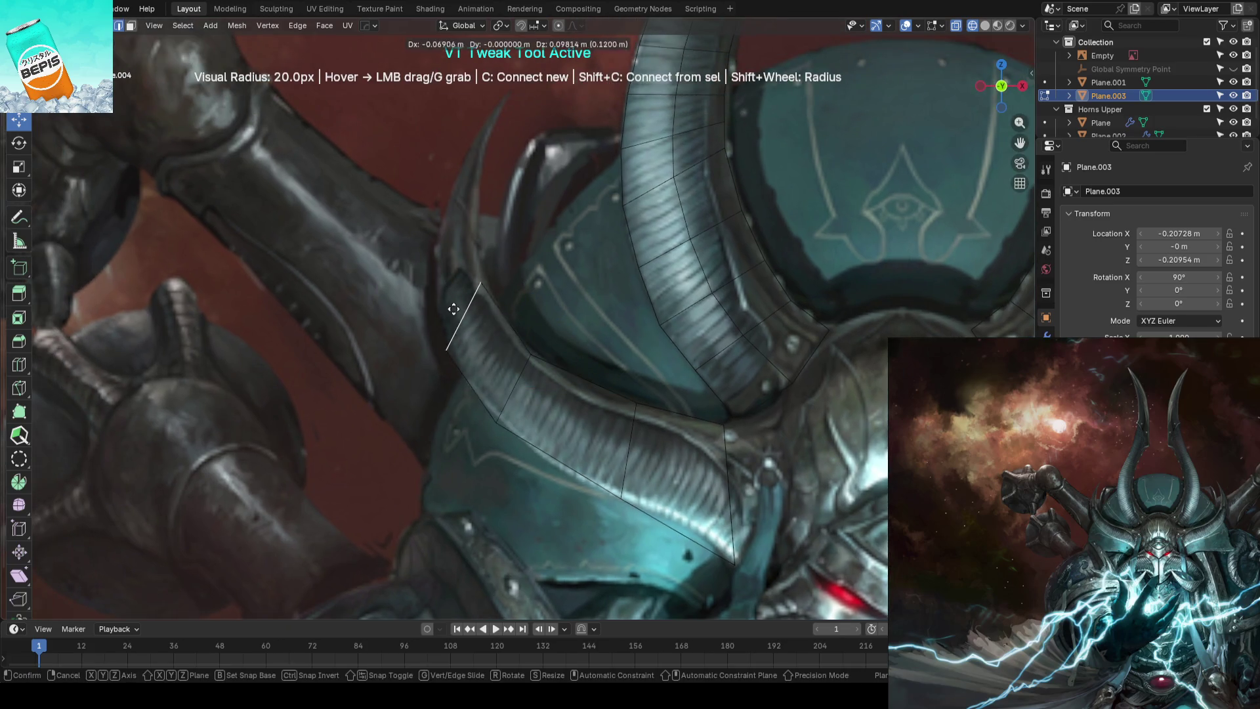
Shape the new face's end edge and vertices to follow the side horn
left_click(478, 270)
left_click_drag(479, 270, 486, 275)
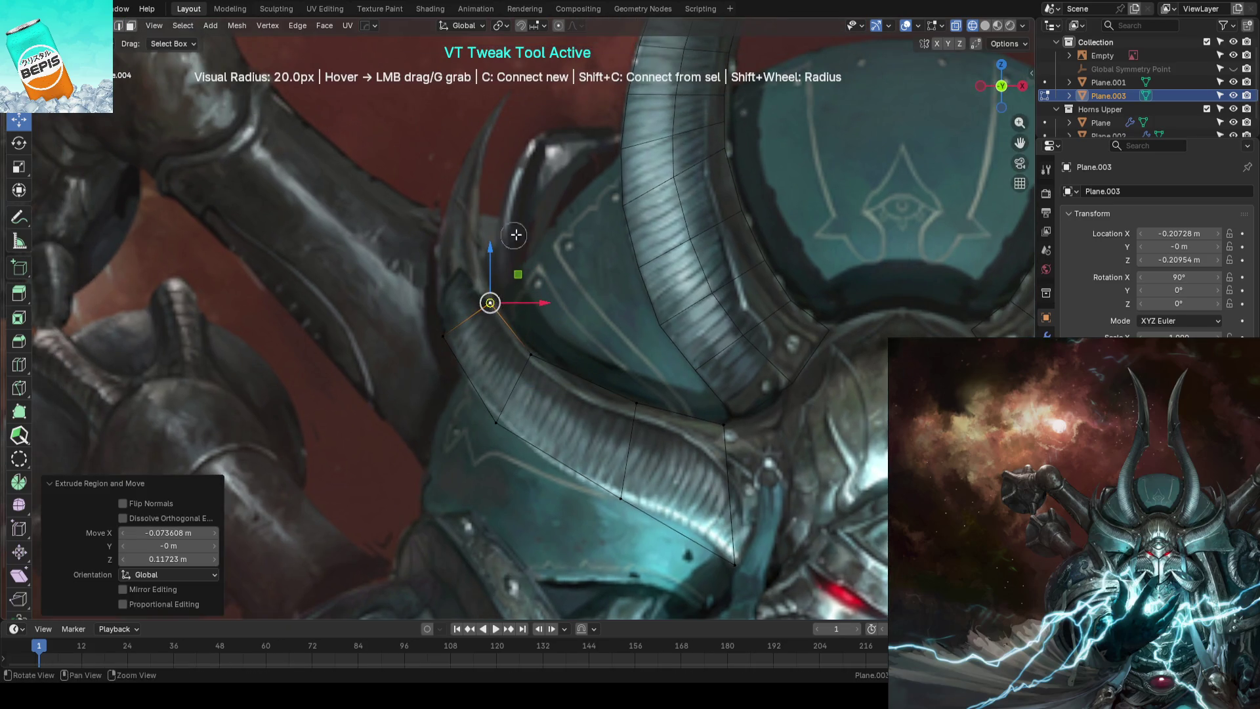
middle_click_drag(496, 296, 583, 347, "shift")
key("g")
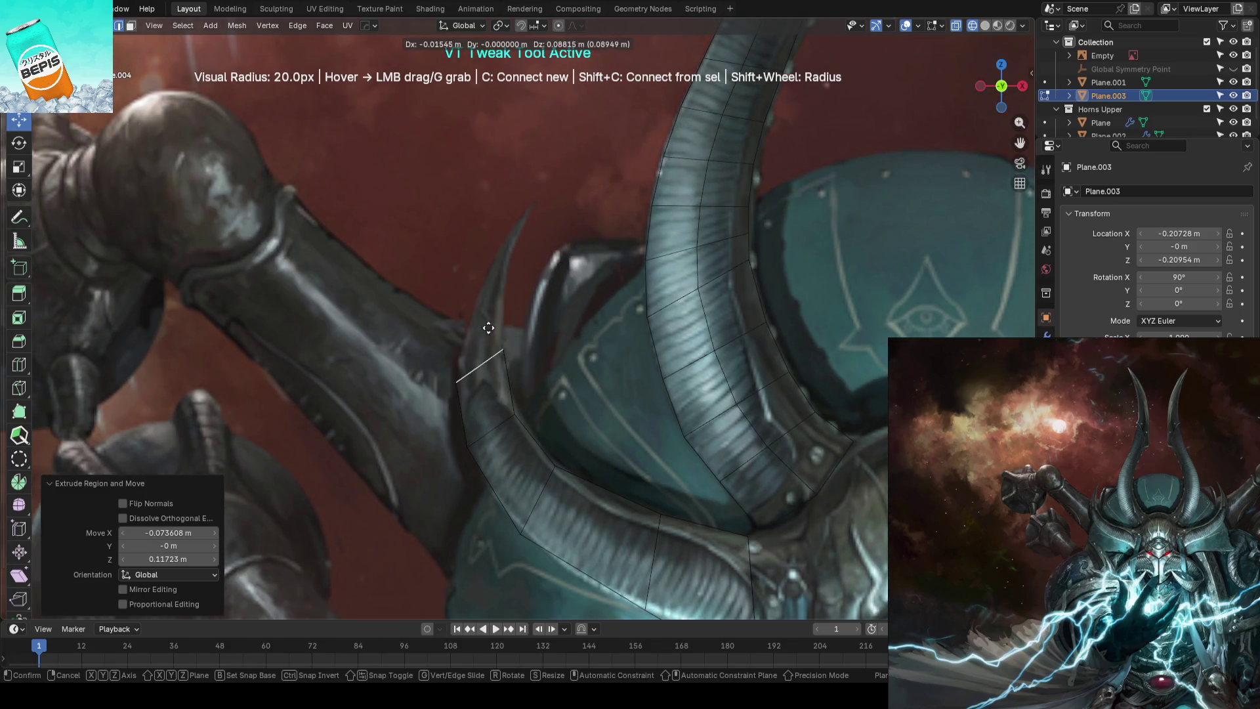
left_click(489, 328)
mouse_move(499, 329)
left_mouse_down()
mouse_move(513, 327)
mouse_move(485, 362)
left_mouse_up()
Extrude the strip up to the horn's pointed tip and nudge its vertices onto the outline
key("e")
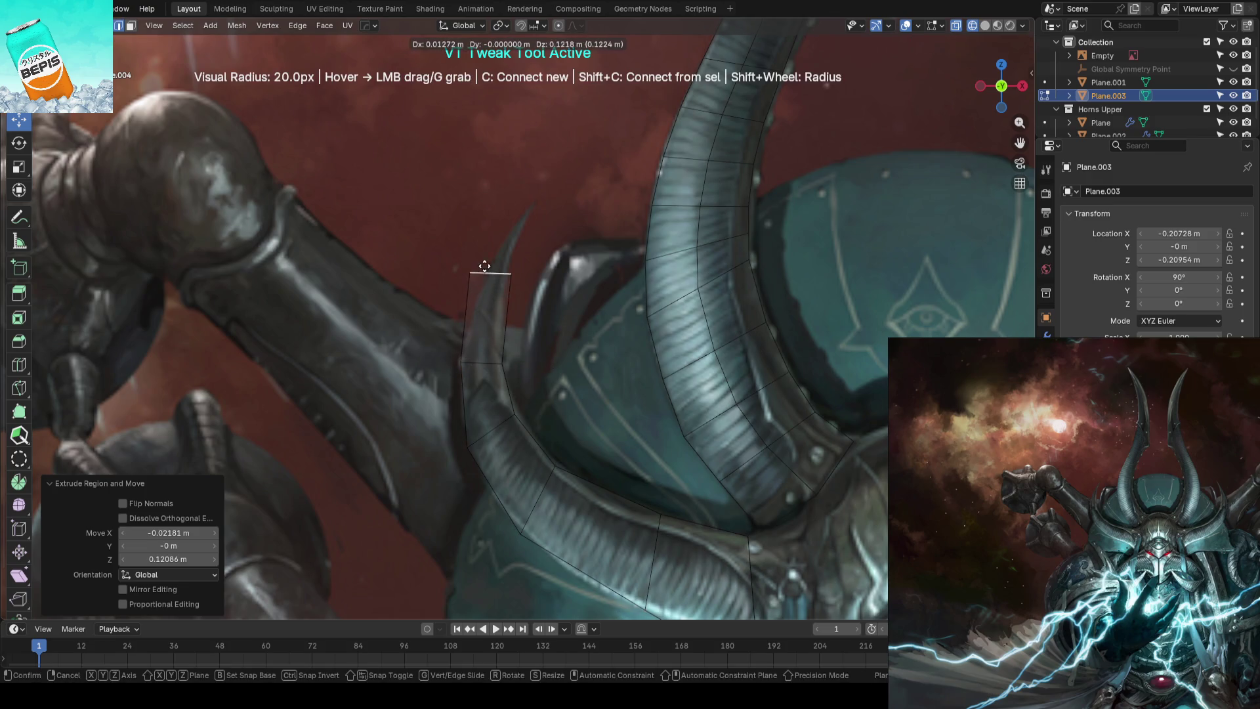
left_click(516, 195)
middle_click_drag(521, 203, 618, 283)
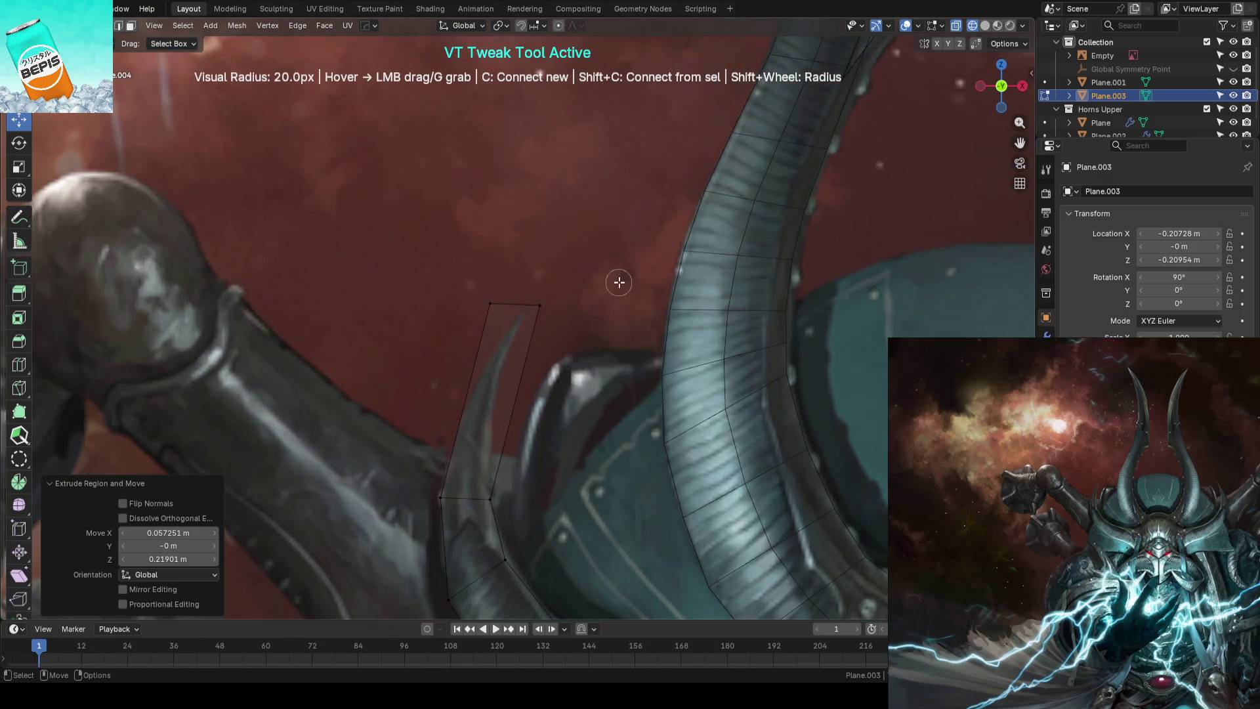
left_click_drag(536, 304, 516, 304)
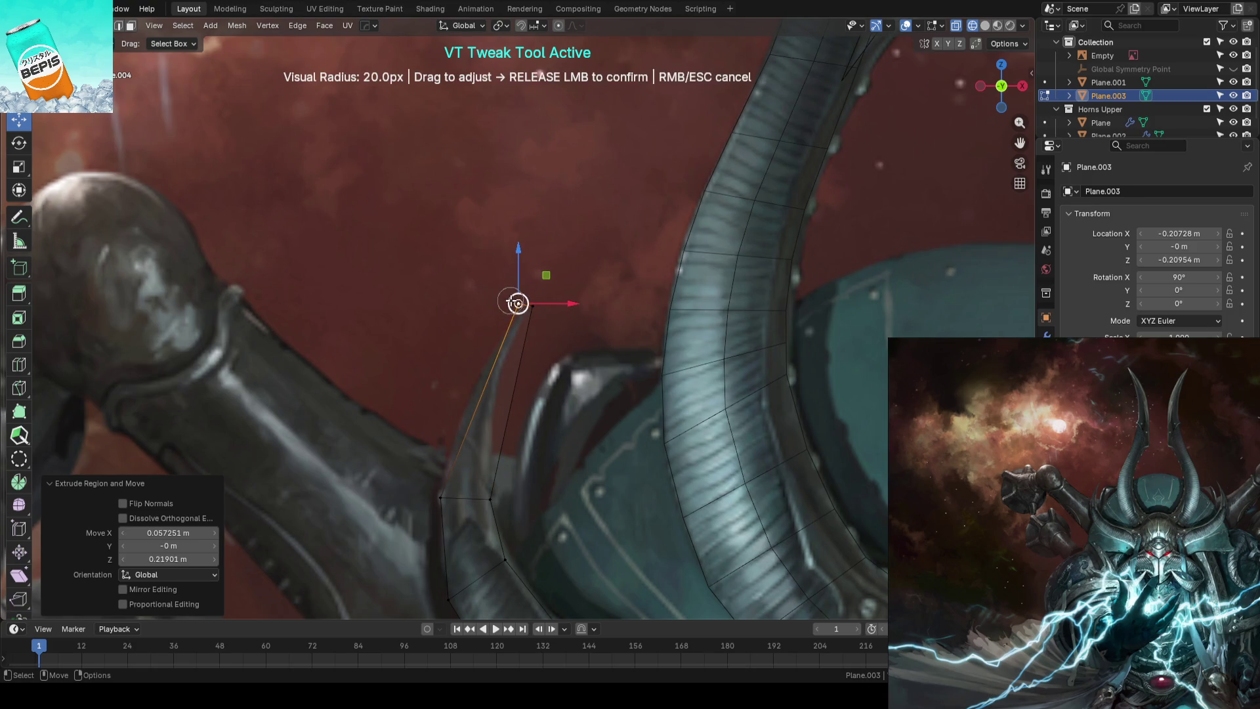
middle_click_drag(487, 361, 470, 360)
Add two edge loops across the strip and pull their vertices onto the horn edges
key("ctrl+r")
scroll(473, 360, "up", 1)
left_click(473, 360)
mouse_move(496, 302)
left_mouse_down()
mouse_move(478, 315)
mouse_move(523, 309)
mouse_move(499, 305)
left_mouse_up()
scroll(525, 309, "up", 2)
left_click_drag(438, 418, 423, 414)
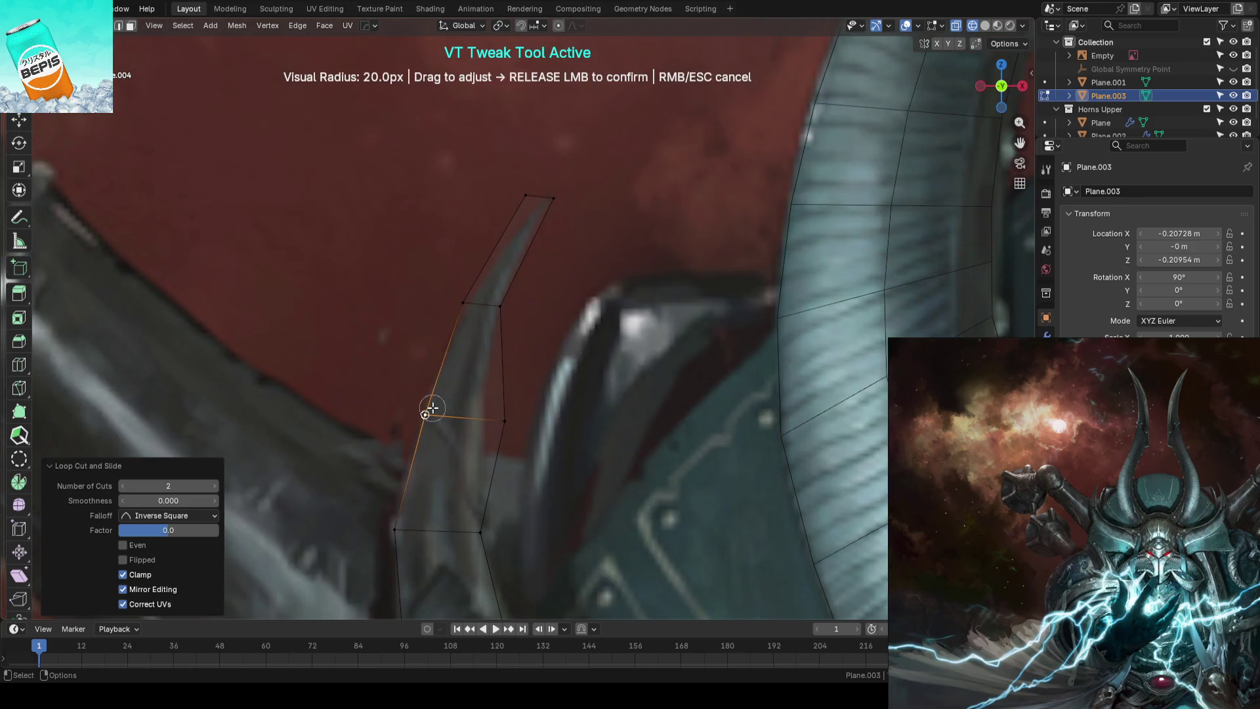
Fit the strip's side and upper vertices to the painted horn toward its tip
left_click_drag(502, 421, 482, 419)
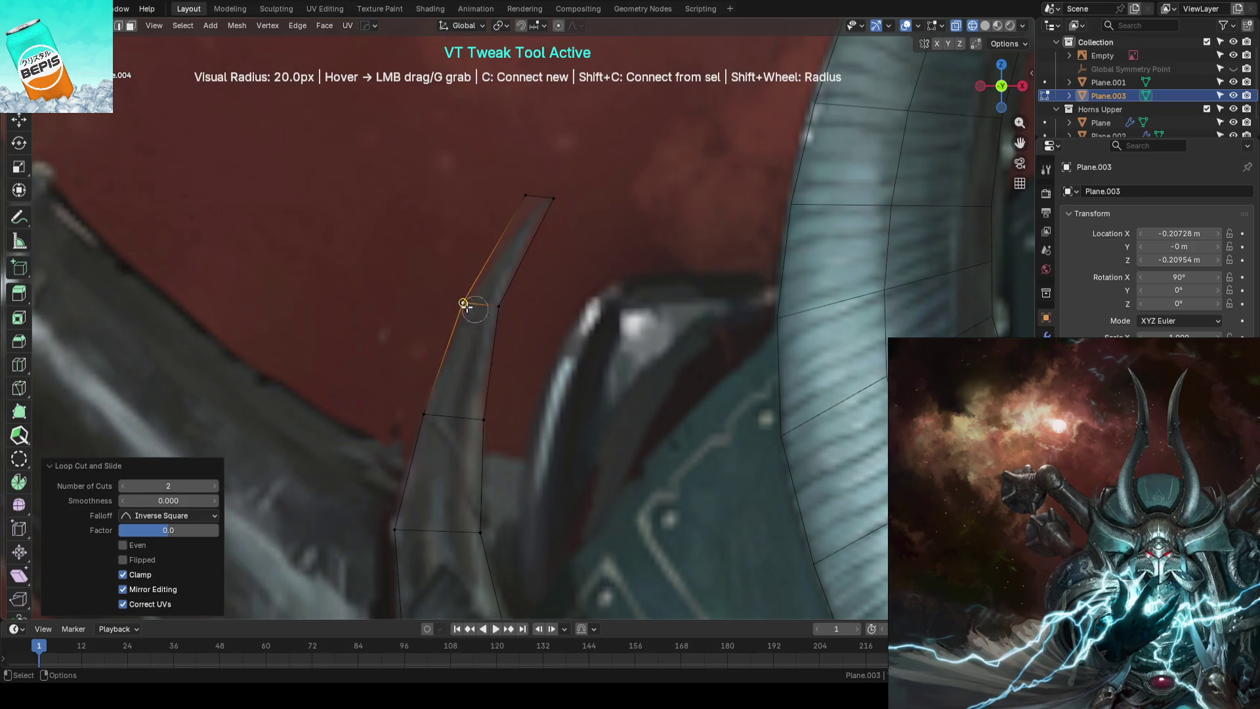
left_click_drag(464, 265, 526, 192)
scroll(461, 284, "up", 2)
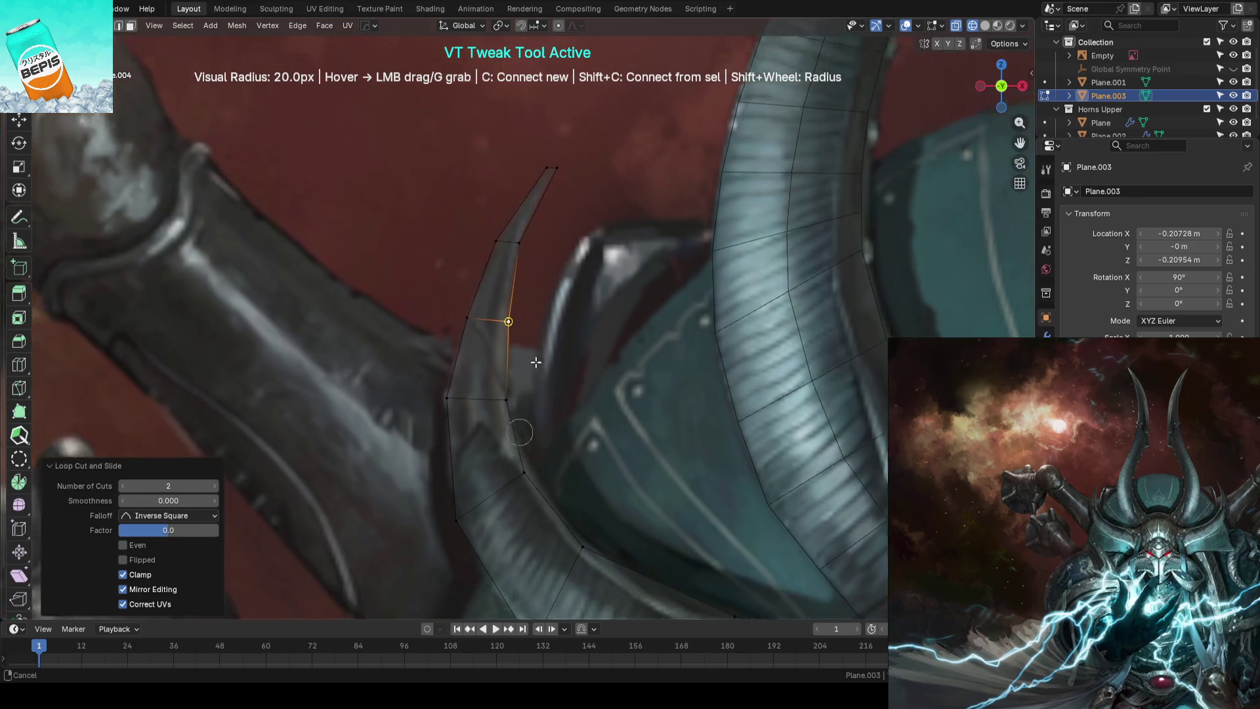
mouse_move(512, 299)
left_mouse_down()
mouse_move(521, 290)
mouse_move(524, 307)
left_mouse_up()
scroll(577, 403, "down", 3)
scroll(508, 308, "up", 2)
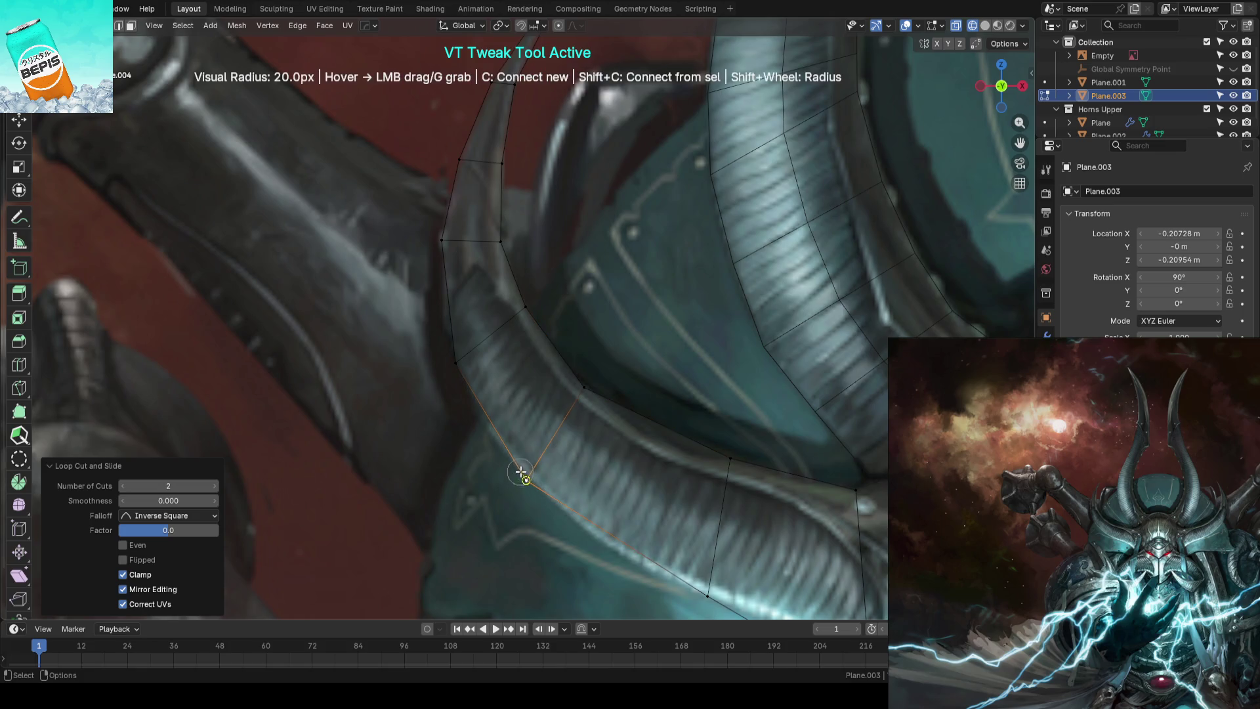
scroll(521, 474, "up", 1)
left_click_drag(596, 333, 605, 326)
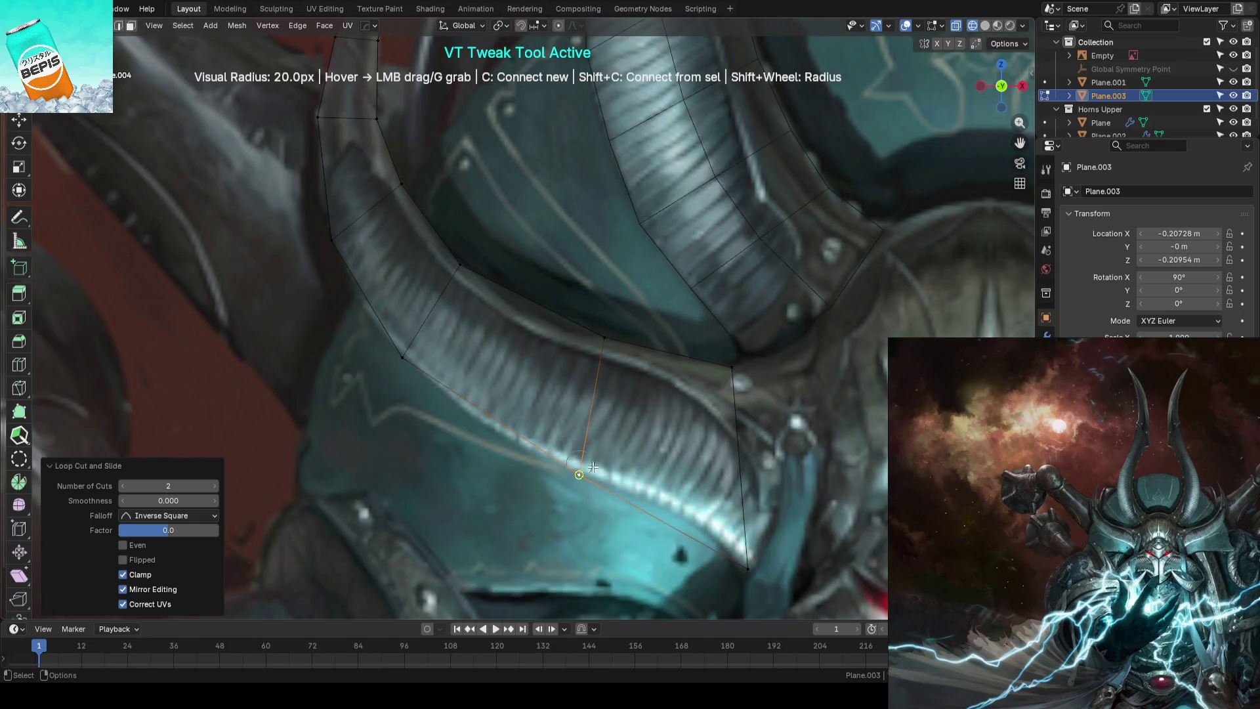
middle_click_drag(591, 467, 490, 360, "shift")
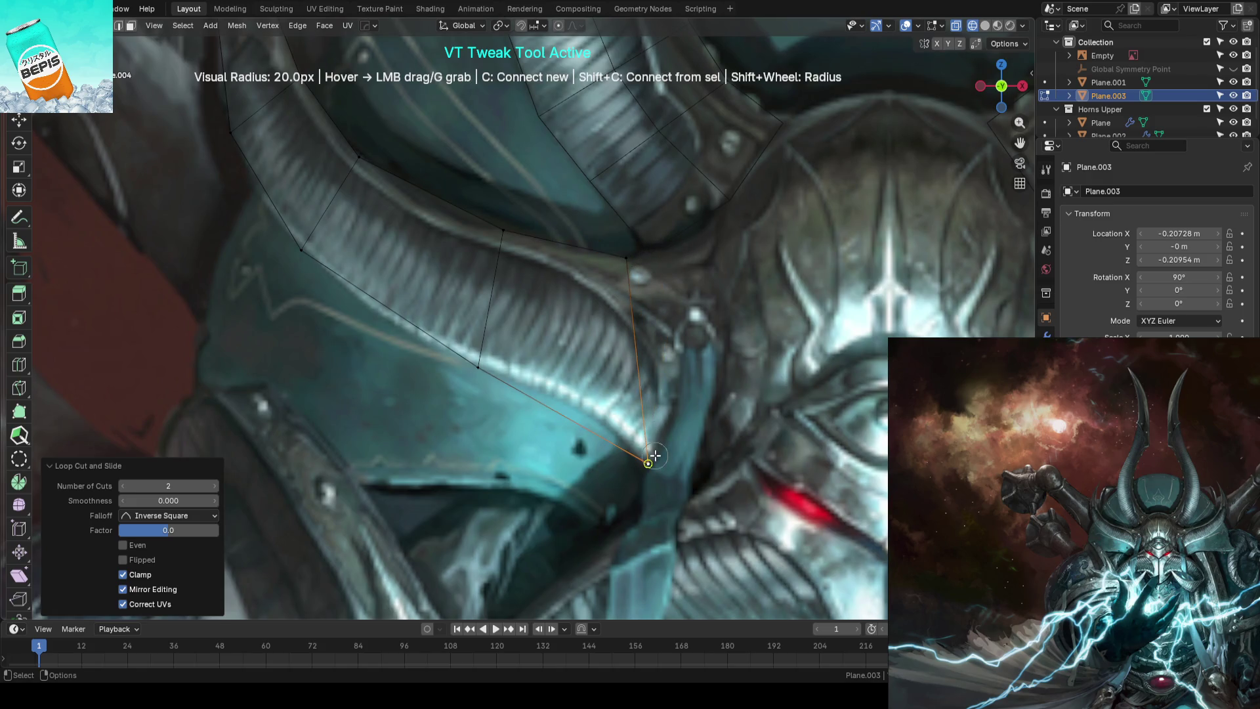
Add two edge loops across the horn strip and slide a vertex higher along its edge
key("ctrl+r")
double_click(557, 392)
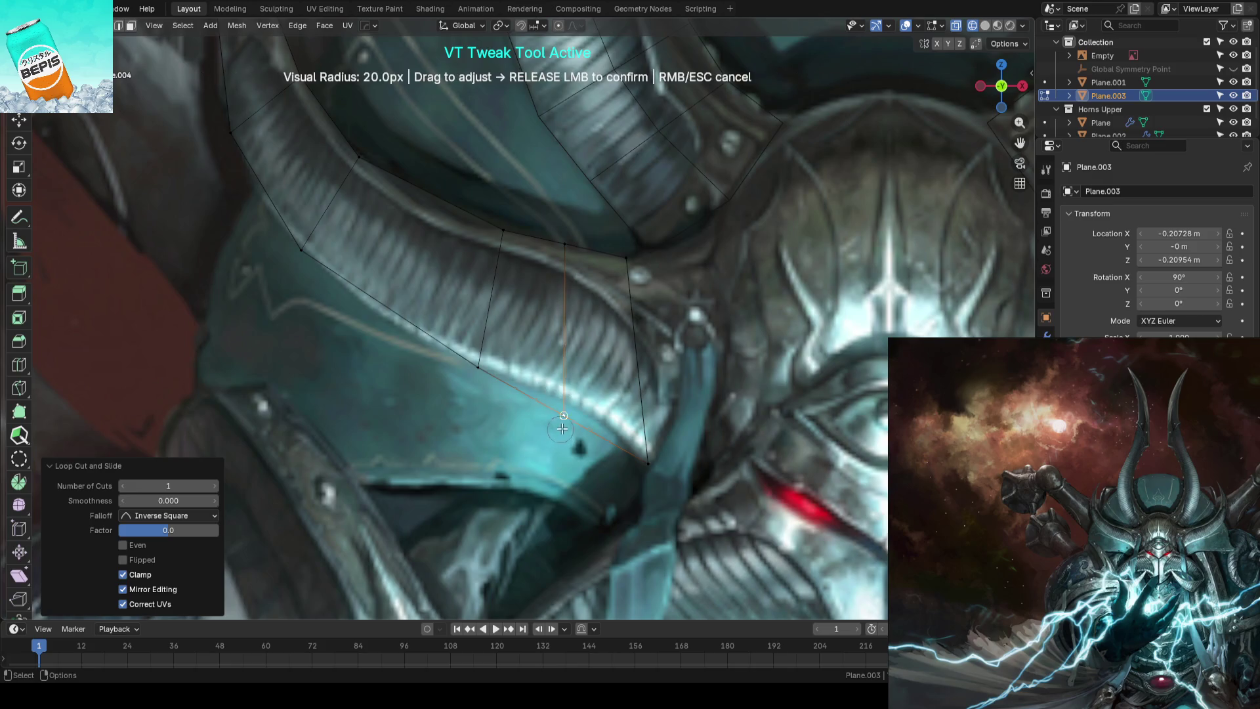
left_click_drag(582, 421, 565, 247)
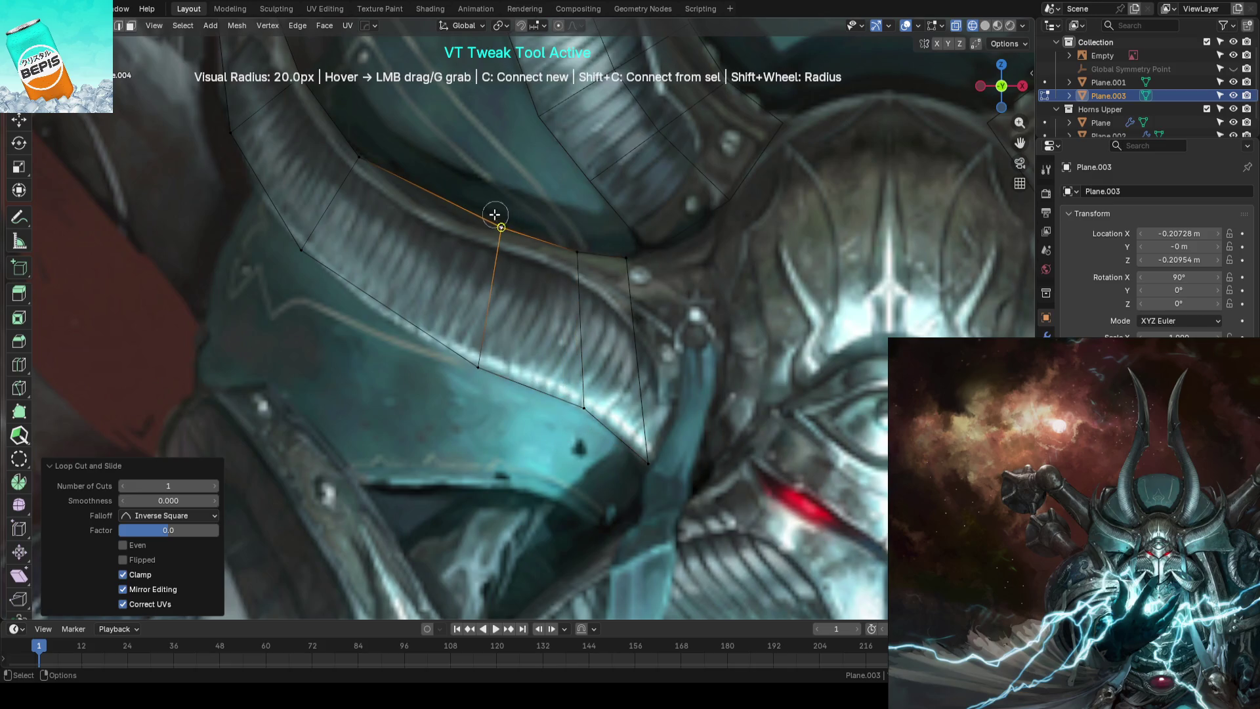
scroll(496, 213, "up", 1)
key("ctrl+r")
double_click(492, 261)
Move the horn tip vertices so they match the painted outline
middle_click_drag(416, 266, 522, 353, "shift")
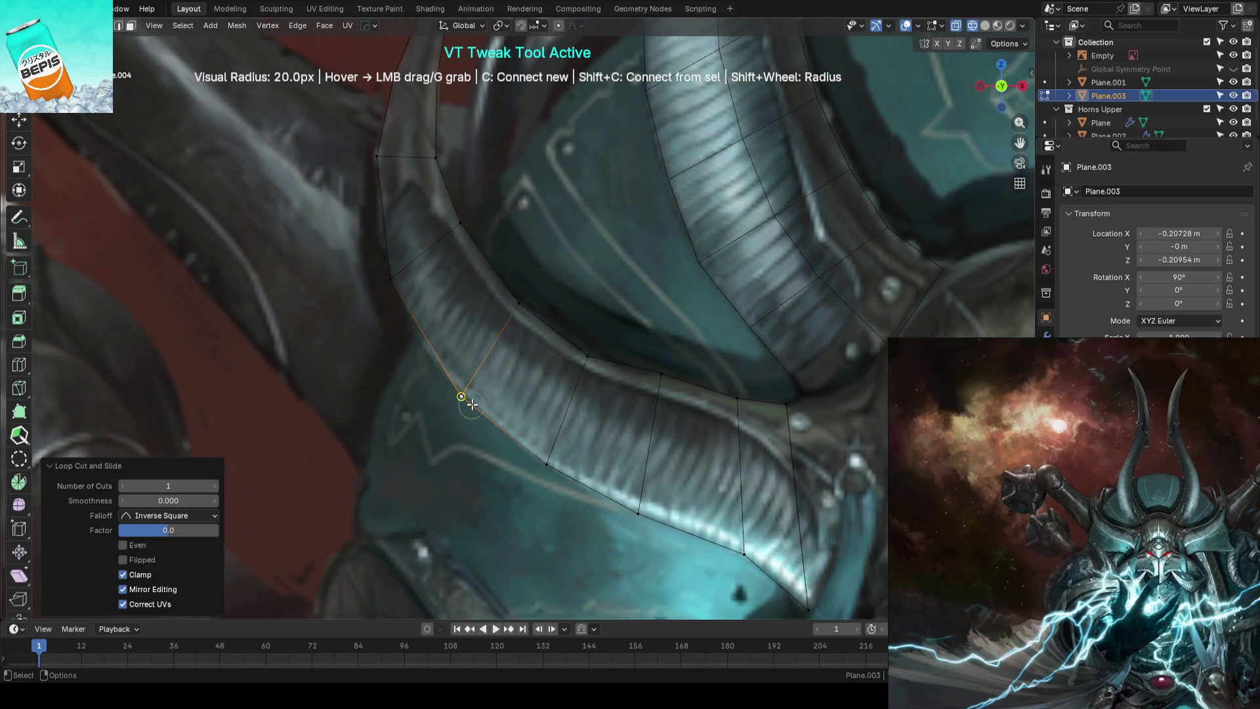
mouse_move(482, 283)
left_mouse_down()
mouse_move(414, 331)
mouse_move(500, 261)
left_mouse_up()
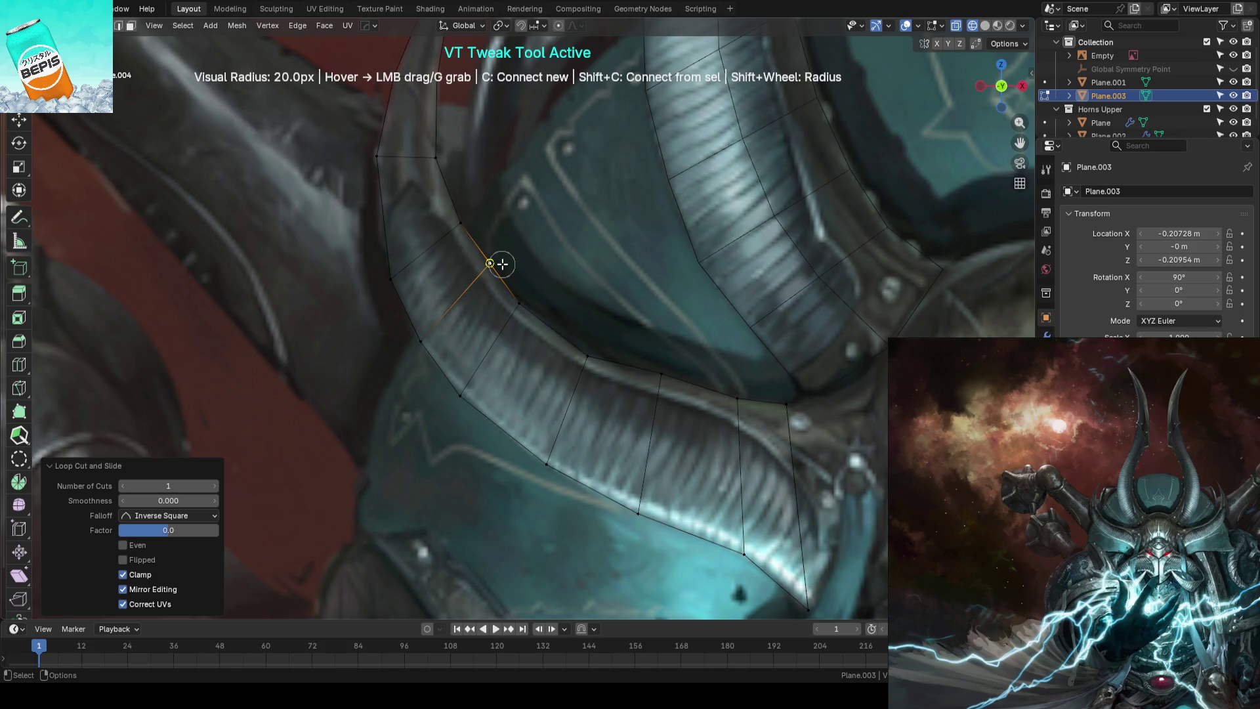
middle_click_drag(479, 262, 559, 390, "shift")
mouse_move(471, 372)
left_mouse_down()
mouse_move(541, 349)
mouse_move(483, 267)
mouse_move(542, 273)
left_mouse_up()
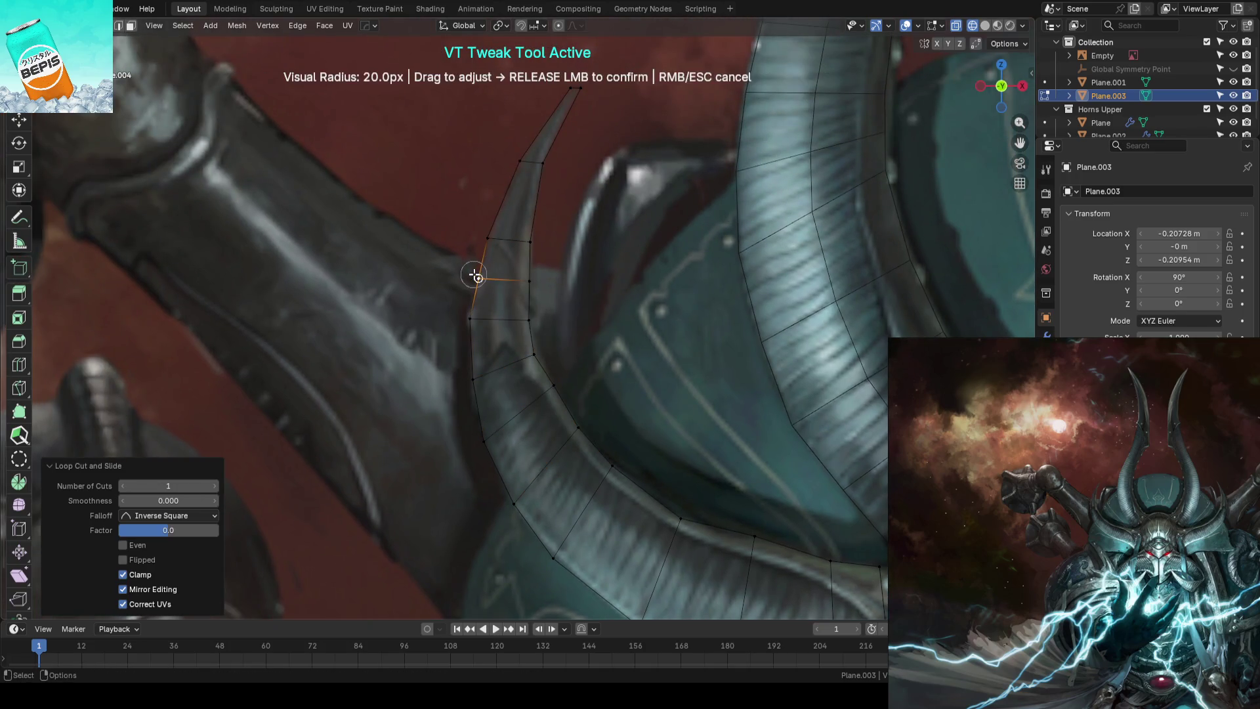
middle_click_drag(597, 244, 523, 309, "shift")
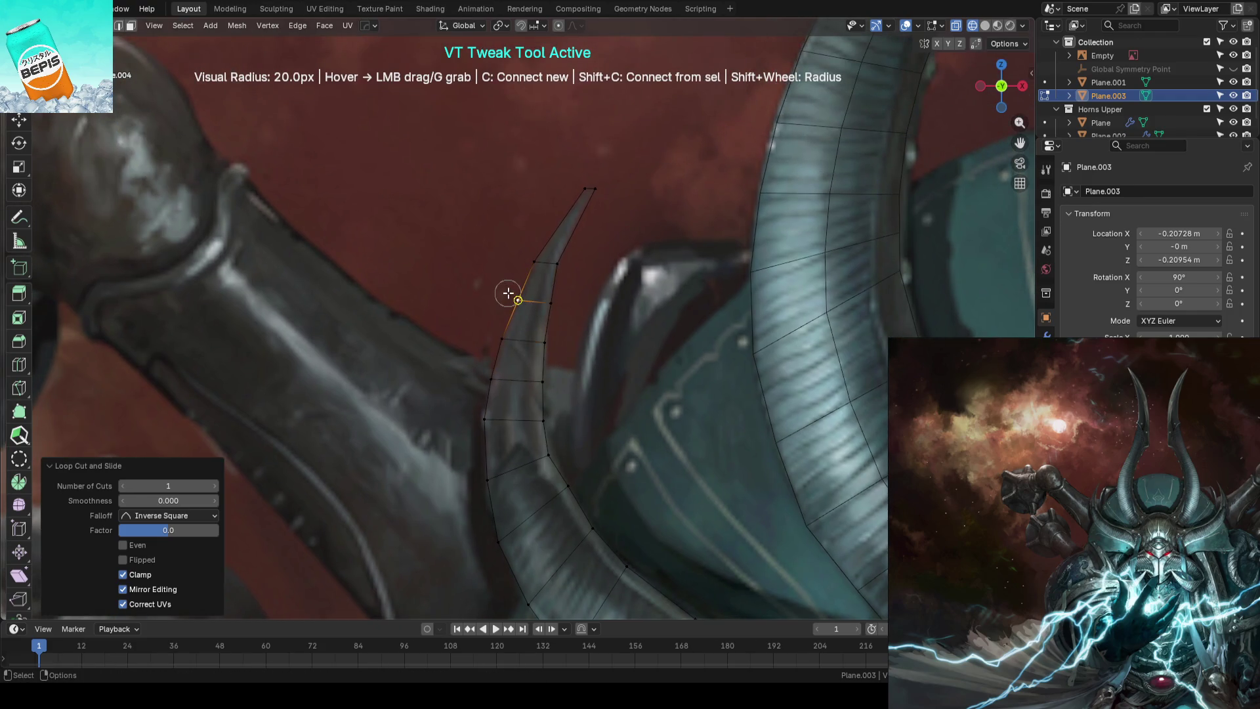
left_click_drag(552, 296, 555, 301)
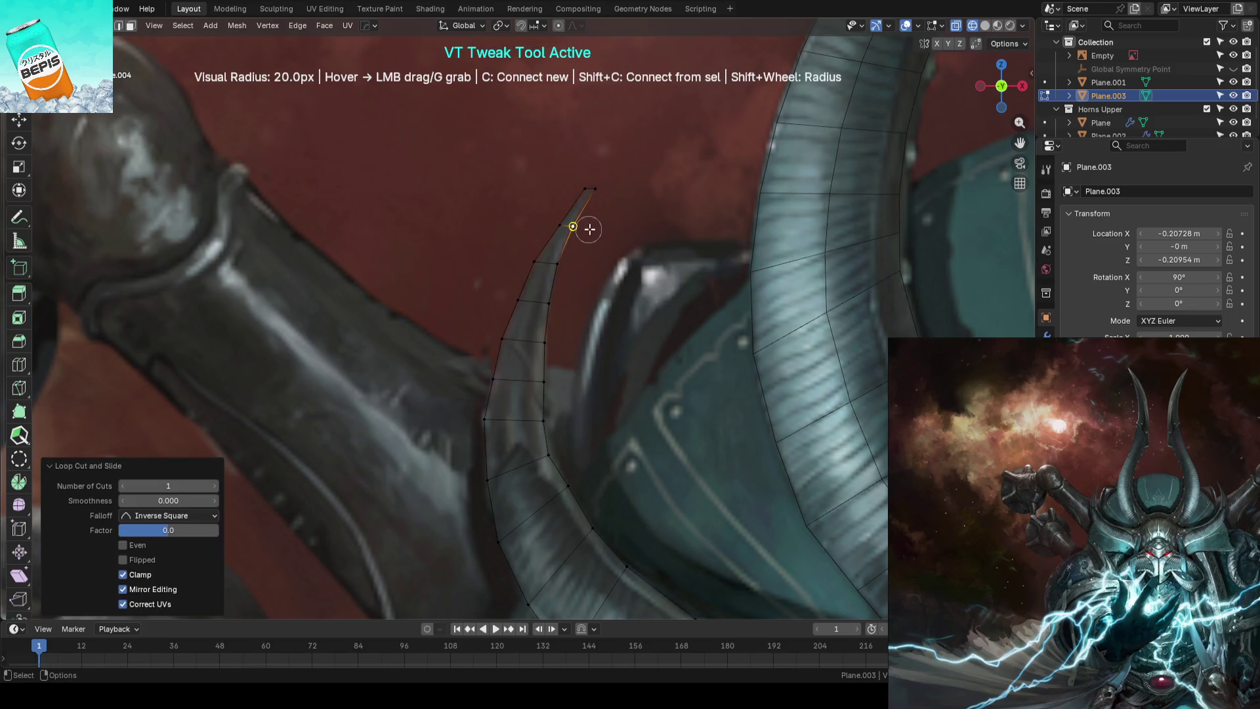
Leave mesh editing and save the blockout file
middle_click_drag(588, 231, 602, 302)
key("Tab")
key("ctrl+s")
scroll(526, 359, "up", 3)
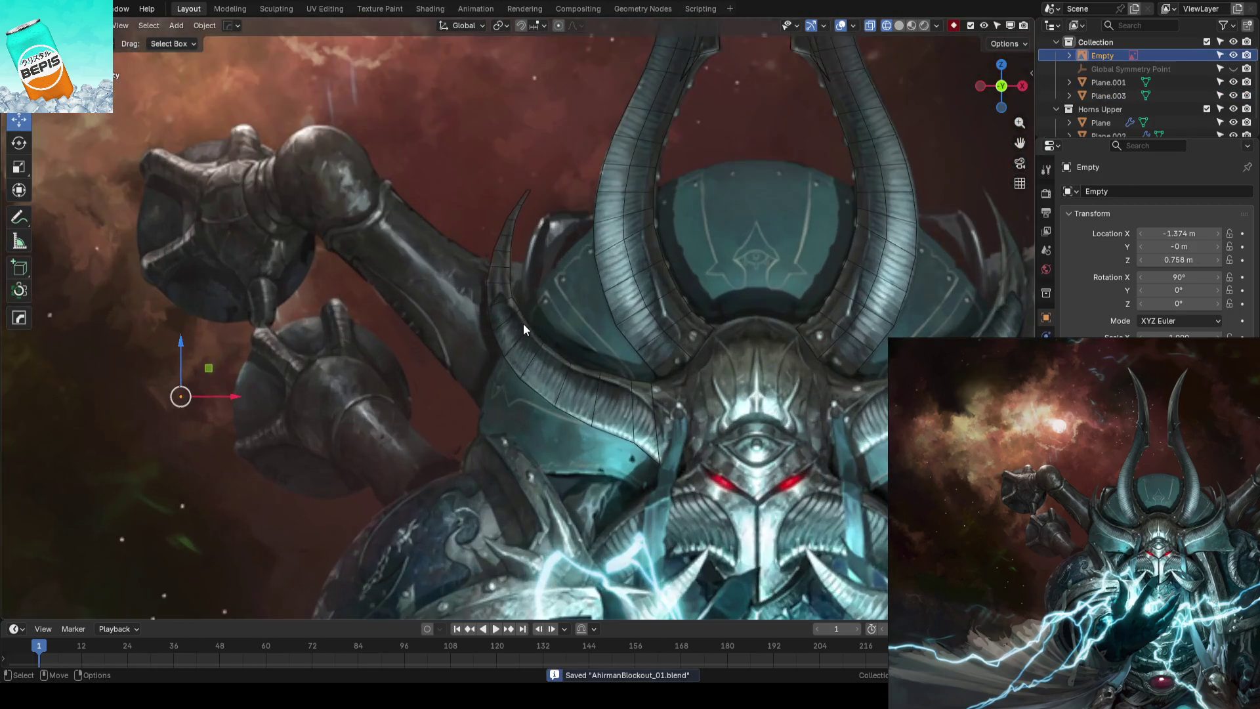
Select the left horn mesh, enter Edit Mode, and switch editing over to the upper horns mesh
mouse_move(530, 335)
middle_mouse_down()
mouse_move(494, 353)
mouse_move(554, 322)
middle_mouse_up()
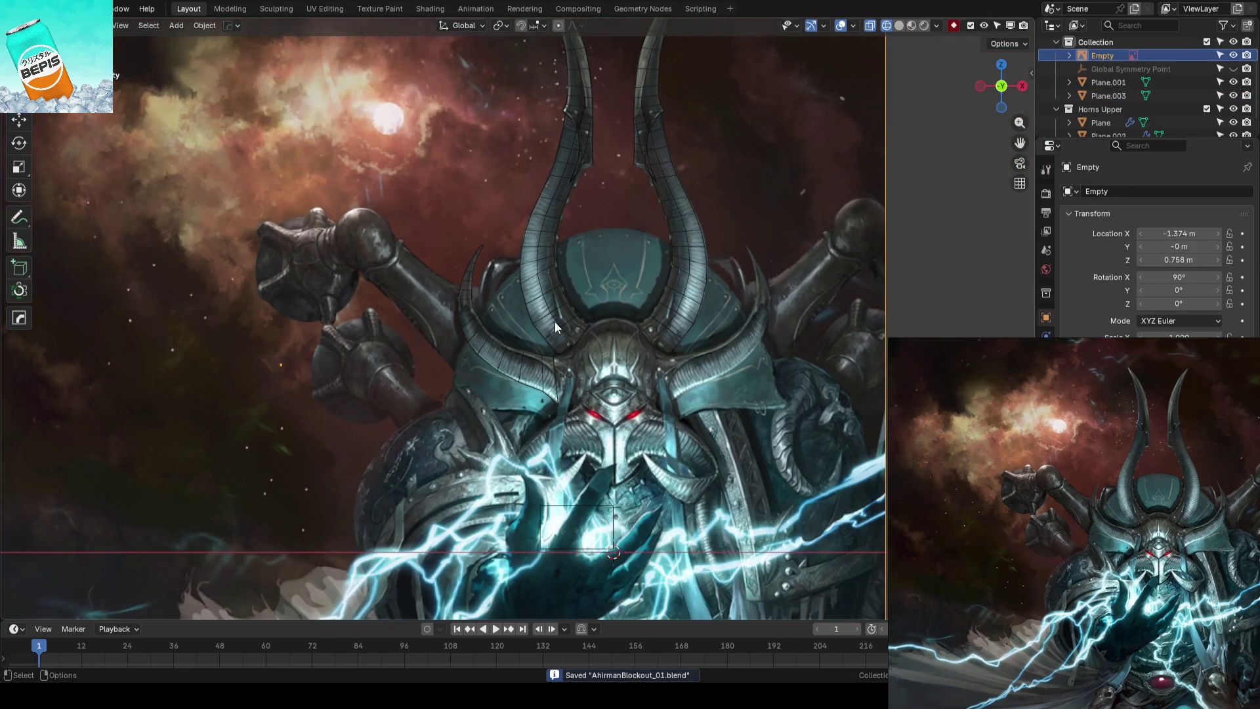
scroll(555, 322, "up", 2)
left_click(573, 390)
mouse_move(573, 388)
middle_mouse_down()
mouse_move(571, 336)
mouse_move(504, 290)
mouse_move(551, 273)
mouse_move(551, 244)
middle_mouse_up()
scroll(571, 336, "up", 2)
scroll(581, 337, "up", 2)
key("Tab")
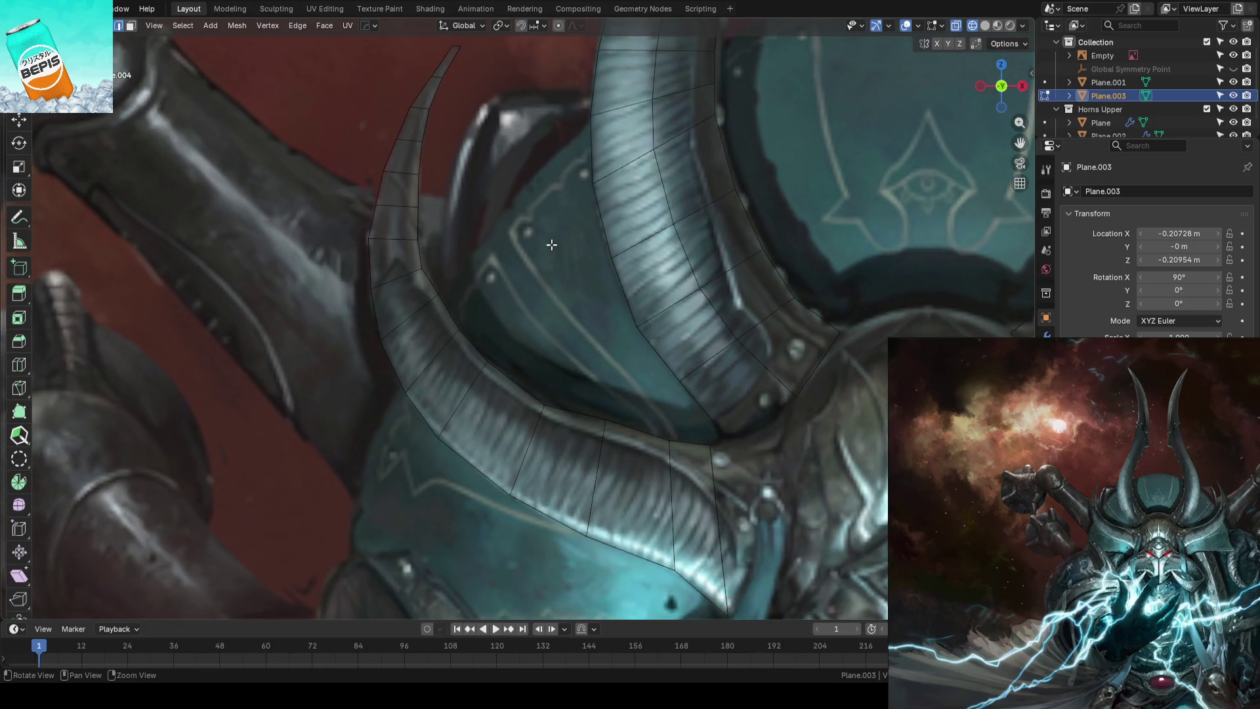
mouse_move(571, 302)
middle_mouse_down()
mouse_move(447, 220)
mouse_move(439, 344)
middle_mouse_up()
scroll(622, 279, "up", 2)
scroll(620, 302, "up", 2)
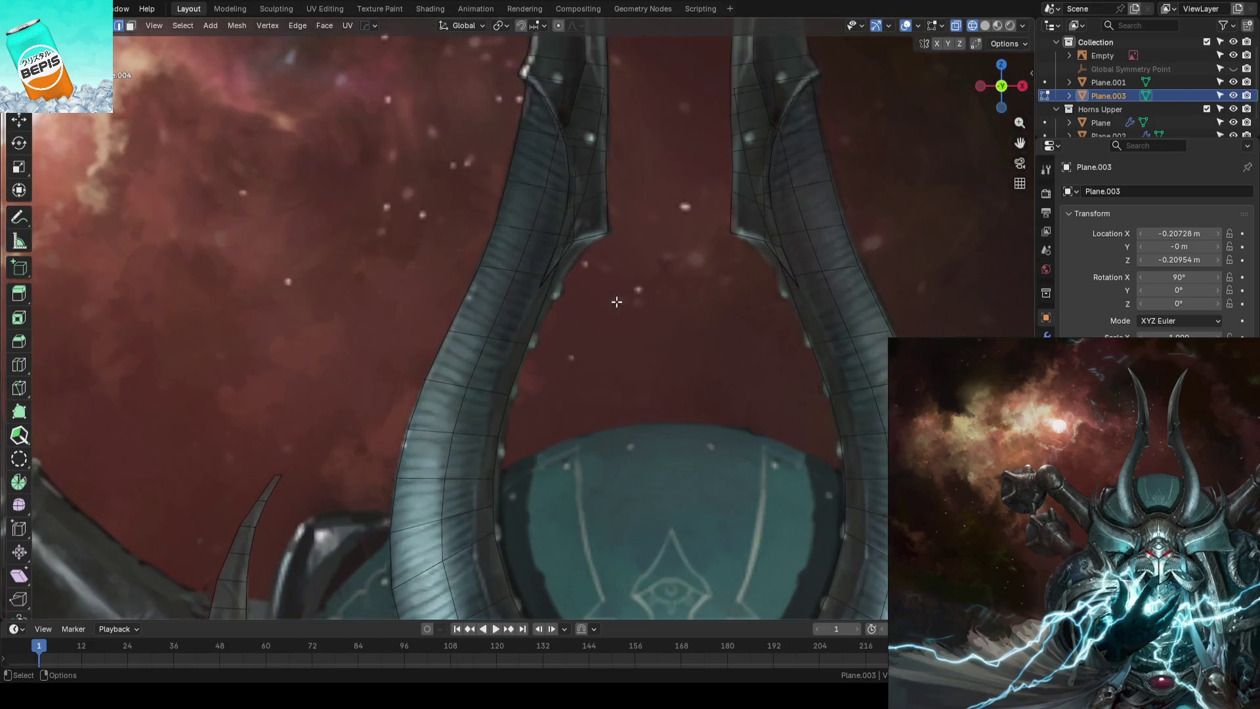
scroll(602, 210, "up", 1)
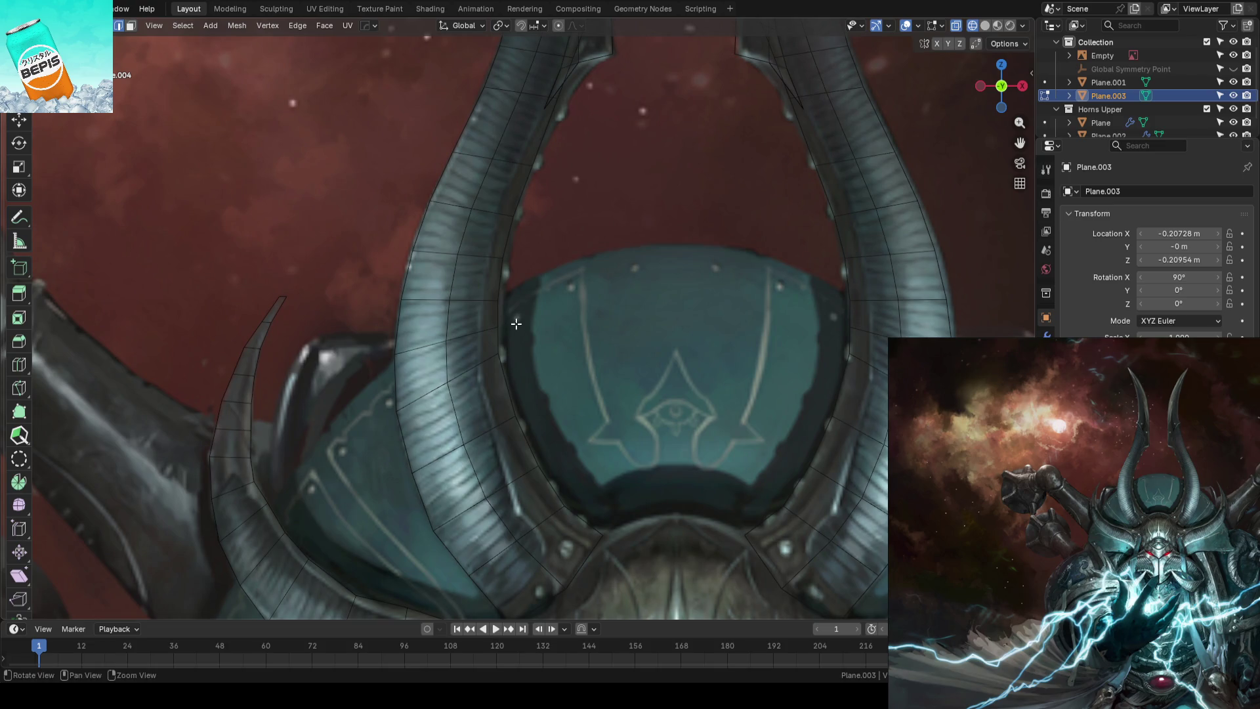
key("alt+q")
middle_click_drag(492, 326, 607, 281)
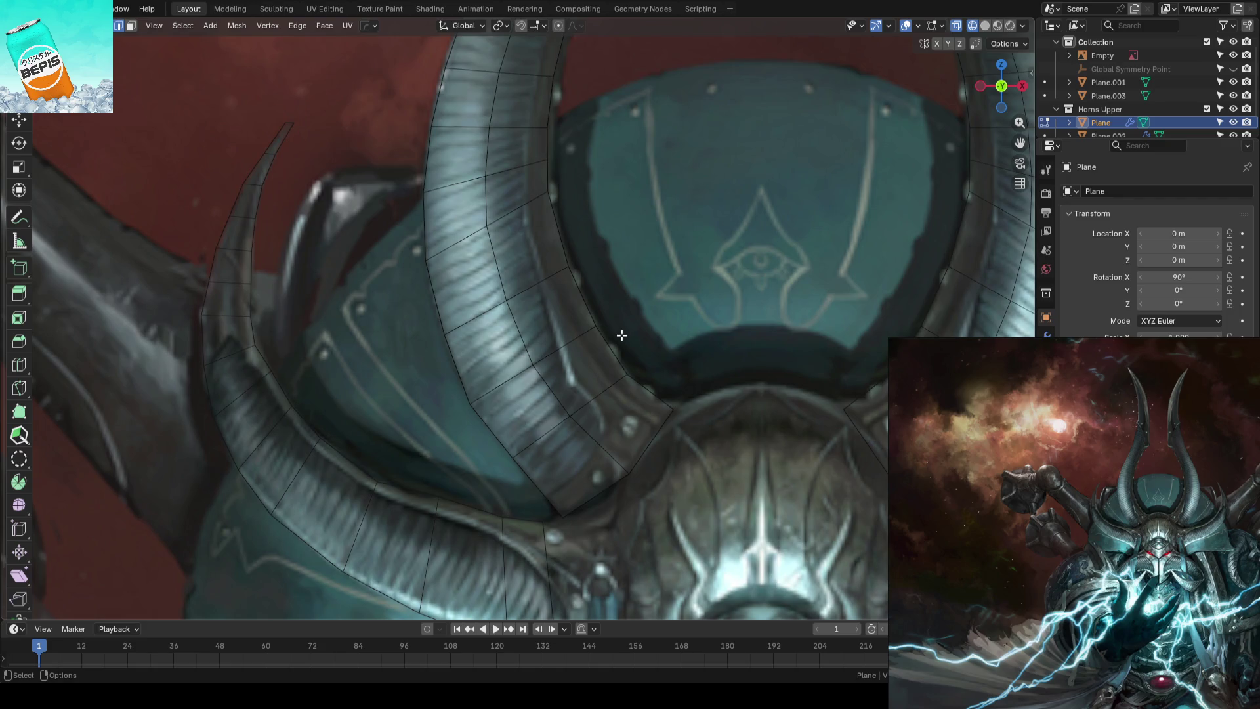
Knife-cut a lengthwise edge line down the upper horn and slide its new vertex along the horn edge
key("k")
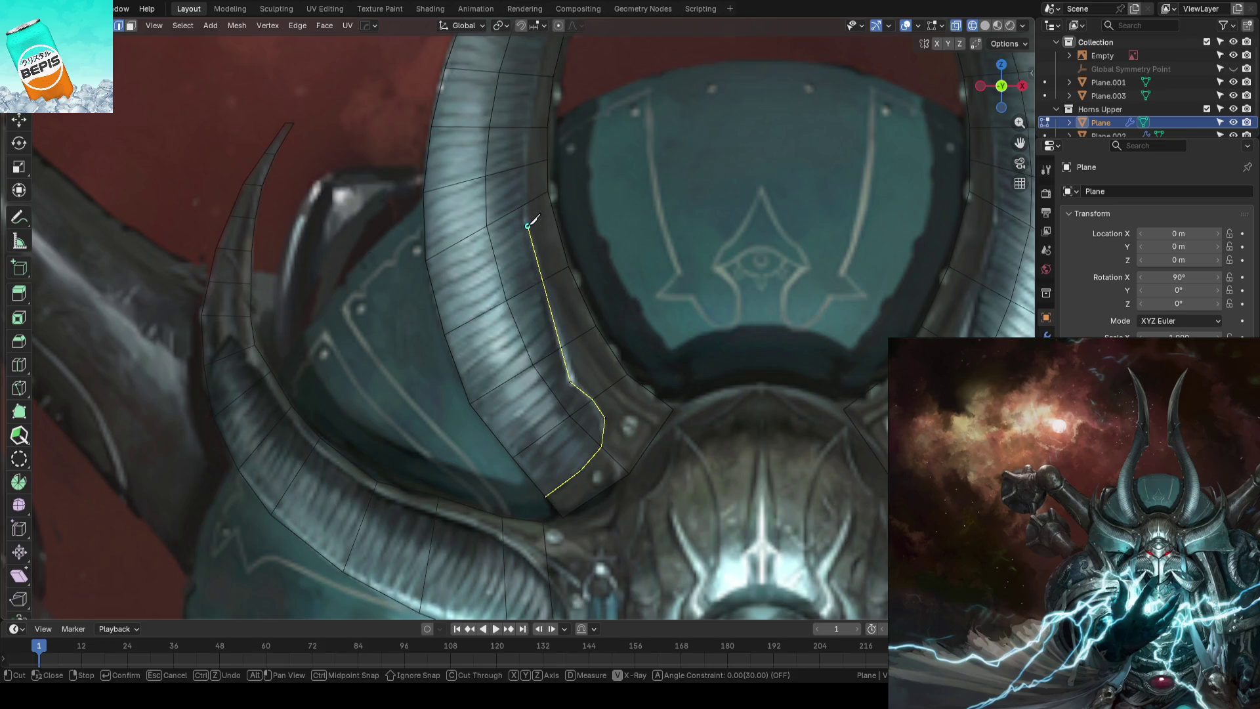
middle_click_drag(530, 126, 545, 430, "shift")
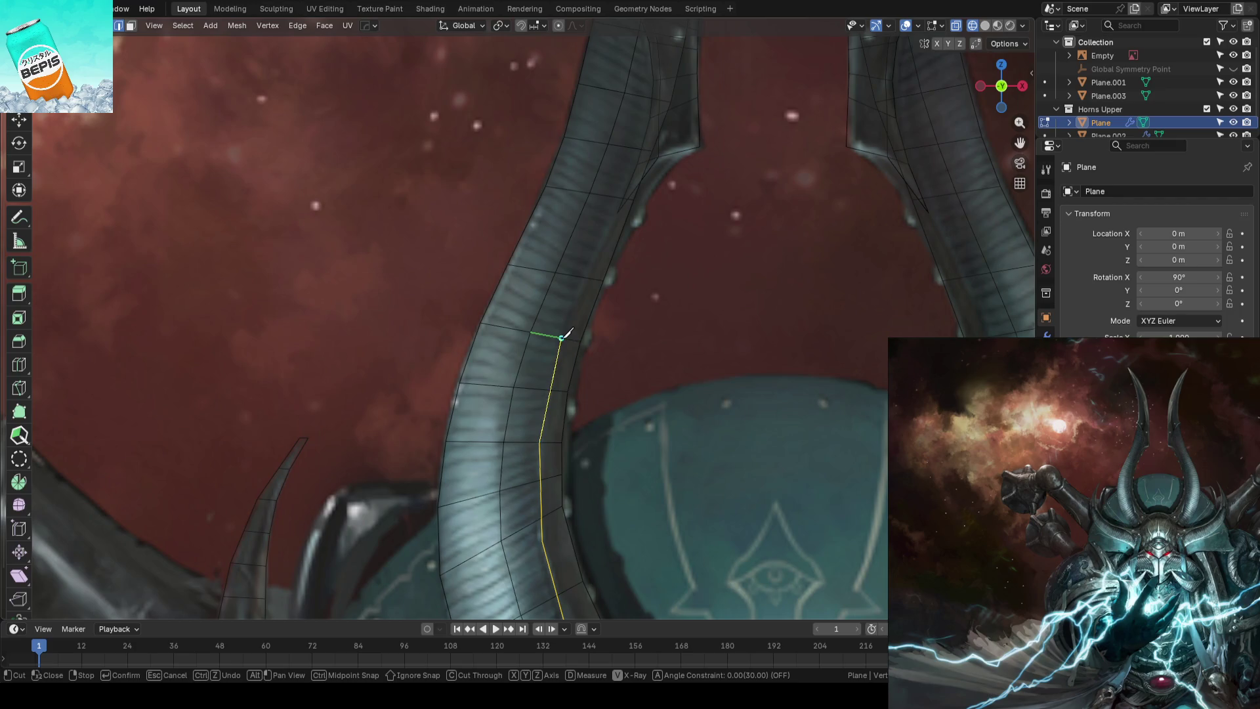
key("Return")
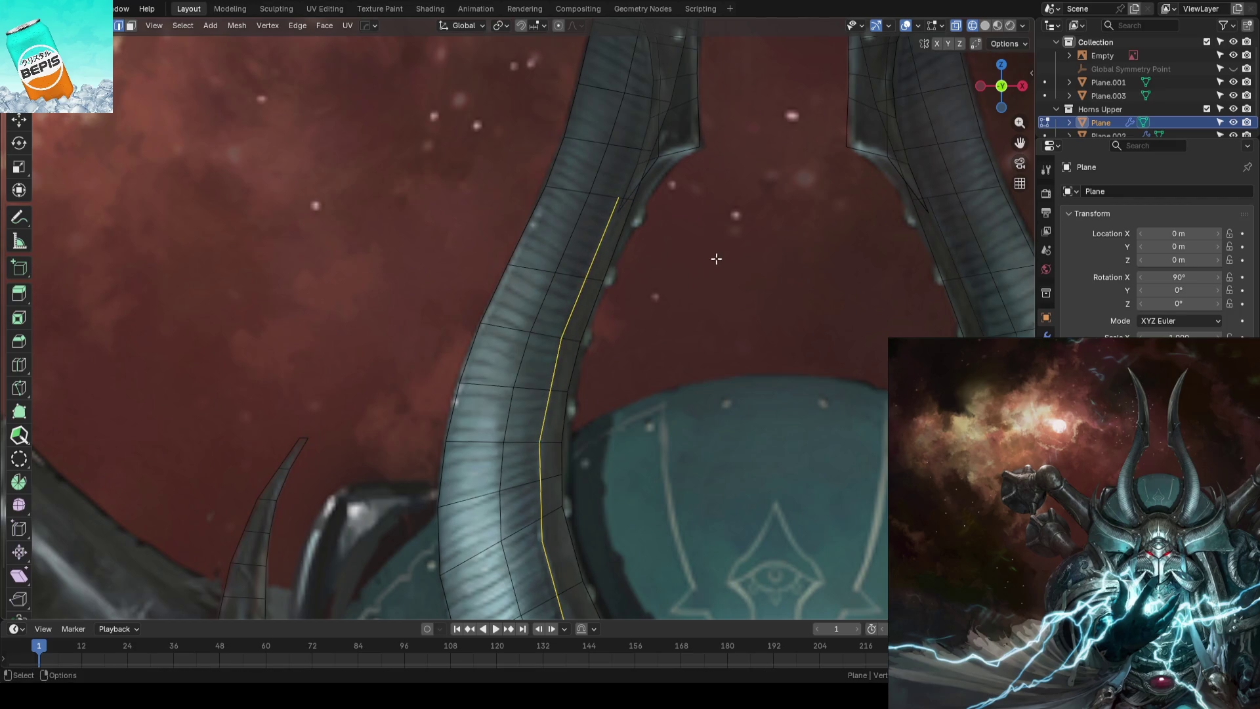
scroll(690, 296, "up", 1)
scroll(680, 300, "up", 1)
scroll(571, 301, "up", 1)
key("shift+v")
key("shift+v")
left_click(551, 376)
key("shift+v")
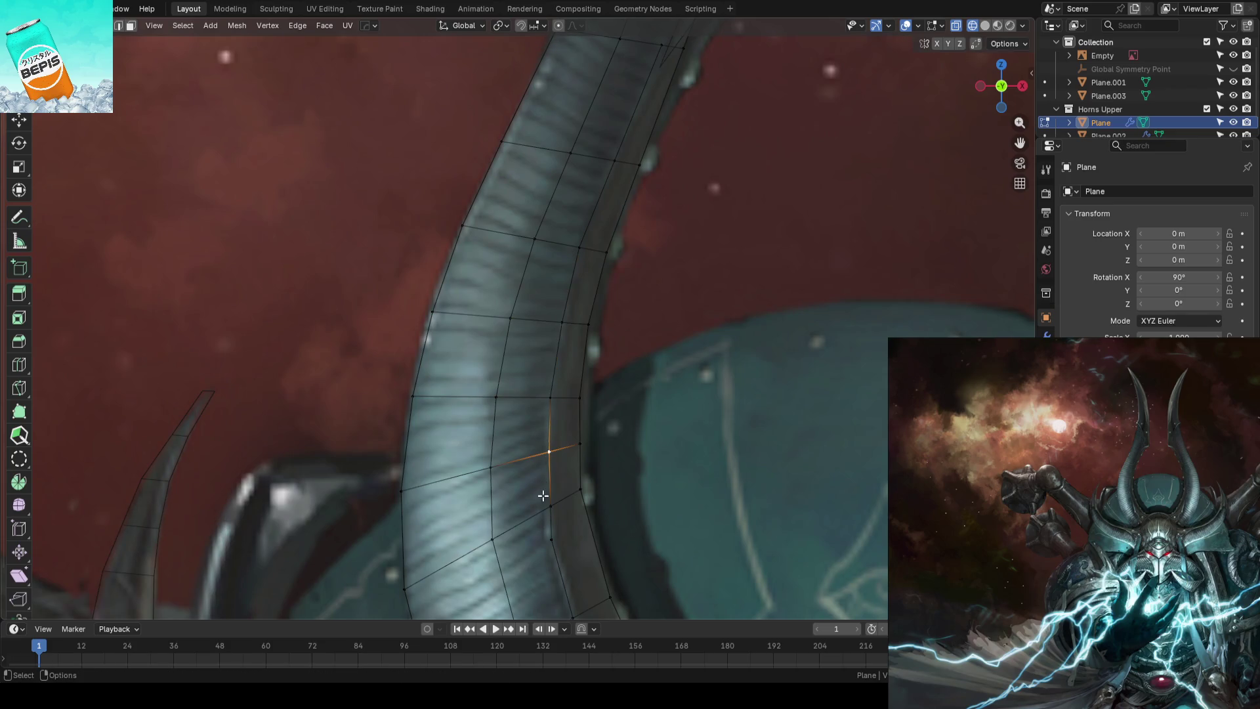
scroll(609, 303, "up", 1)
key("Escape")
scroll(609, 302, "down", 2)
scroll(609, 295, "down", 2)
scroll(608, 291, "down", 2)
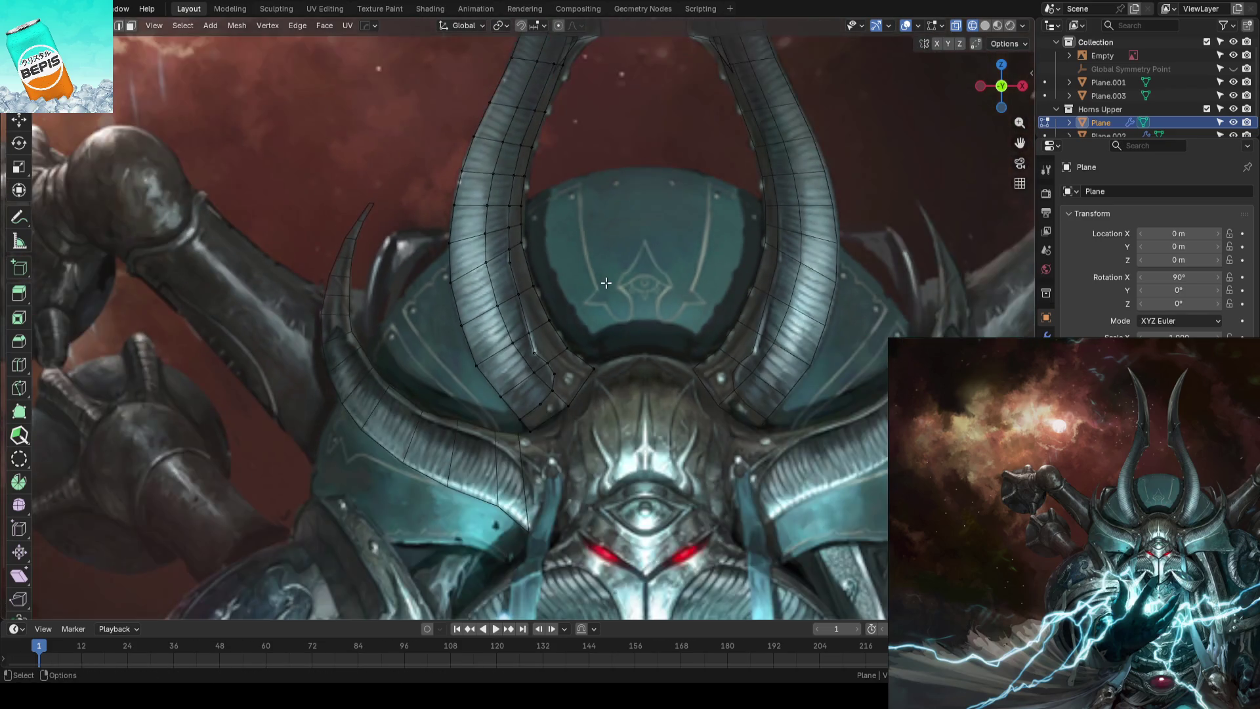
scroll(605, 282, "down", 1)
Select the strip of faces along the horn from its tip, return to solid shading, and exit editing
key("KP_5")
left_click(540, 418)
mouse_move(540, 417)
middle_mouse_down()
mouse_move(600, 282)
mouse_move(577, 450)
middle_mouse_up()
left_click(575, 473, "ctrl")
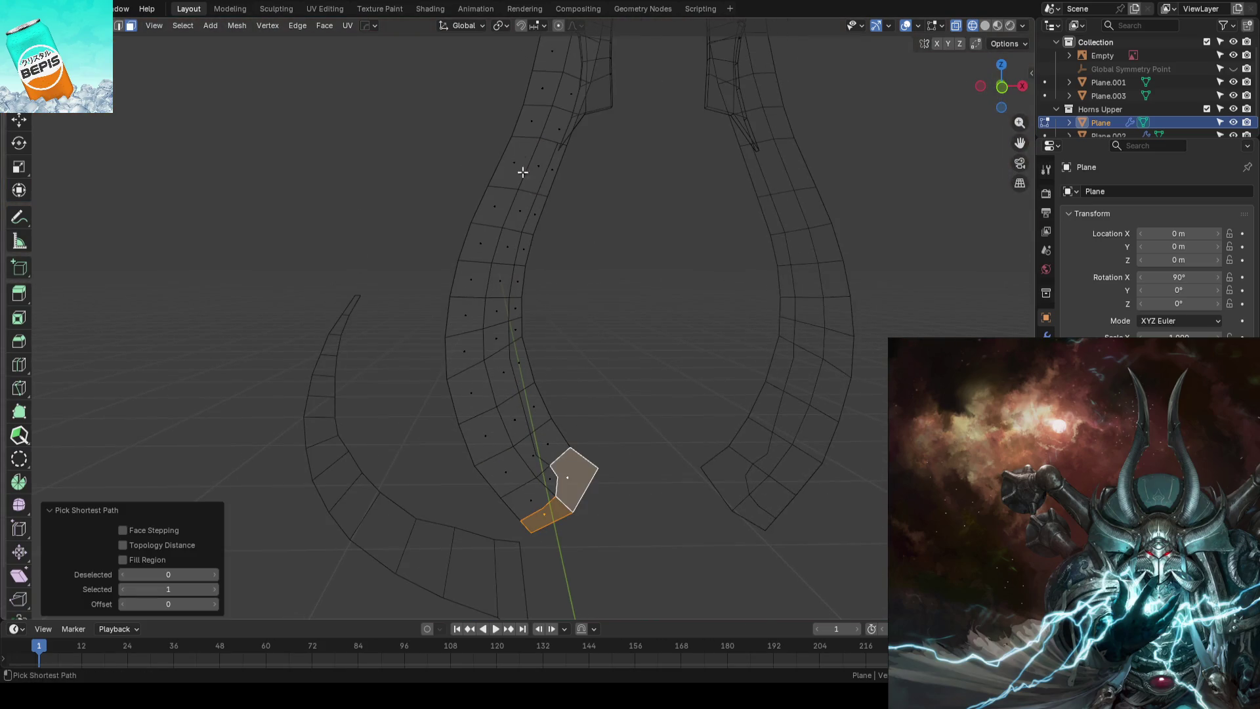
left_click(554, 153, "ctrl")
middle_click_drag(610, 169, 611, 141)
scroll(621, 236, "up", 3)
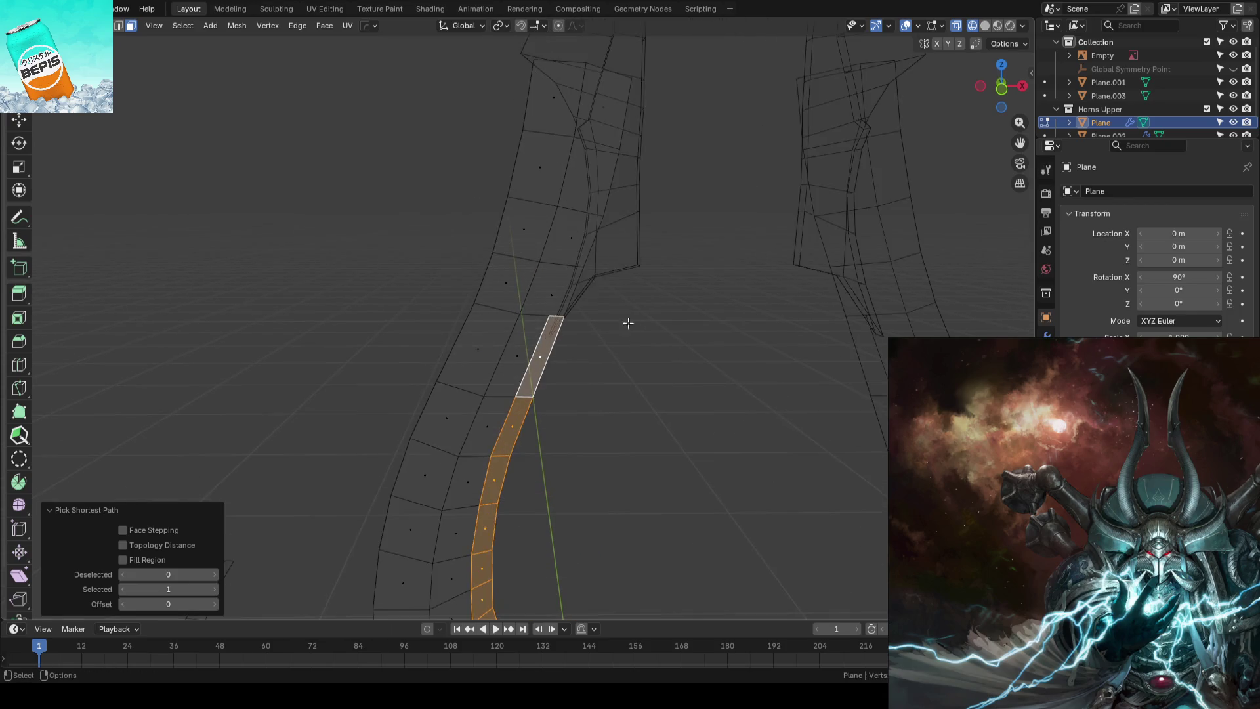
key("shift+z")
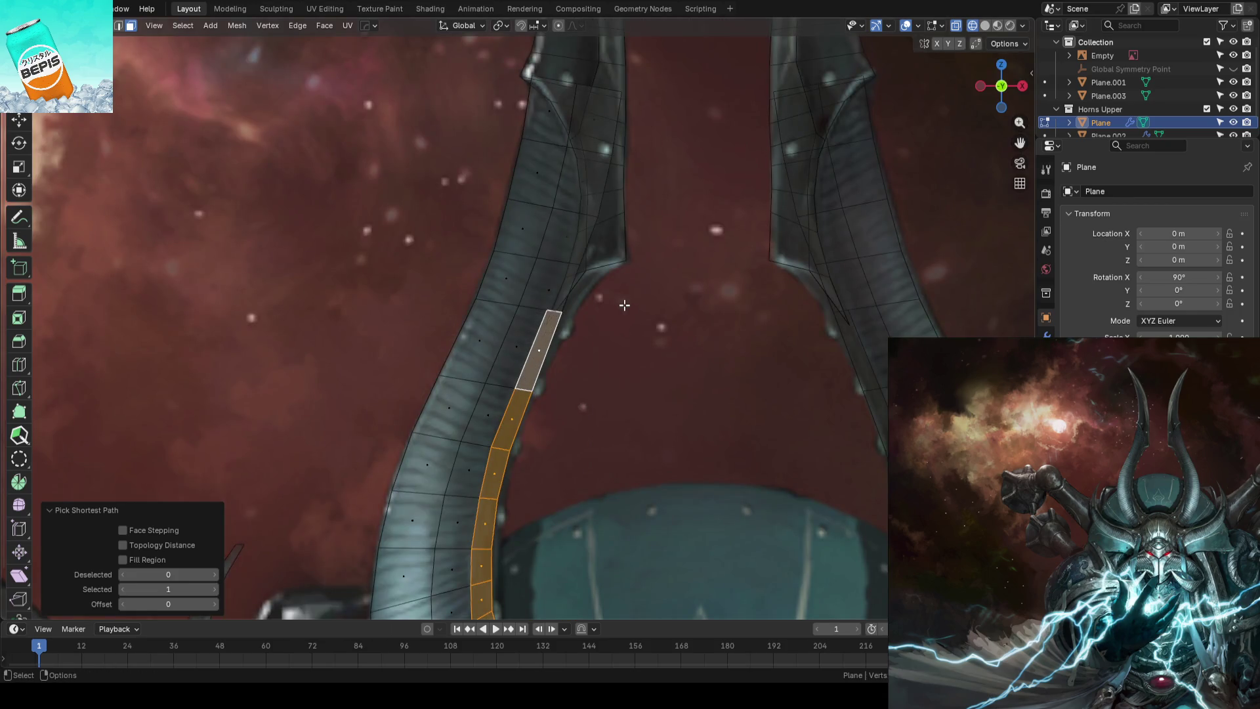
key("Tab")
scroll(621, 301, "up", 3)
Start editing the Plane.002 horn piece, checking it briefly in wireframe
left_click(641, 263)
key("Tab")
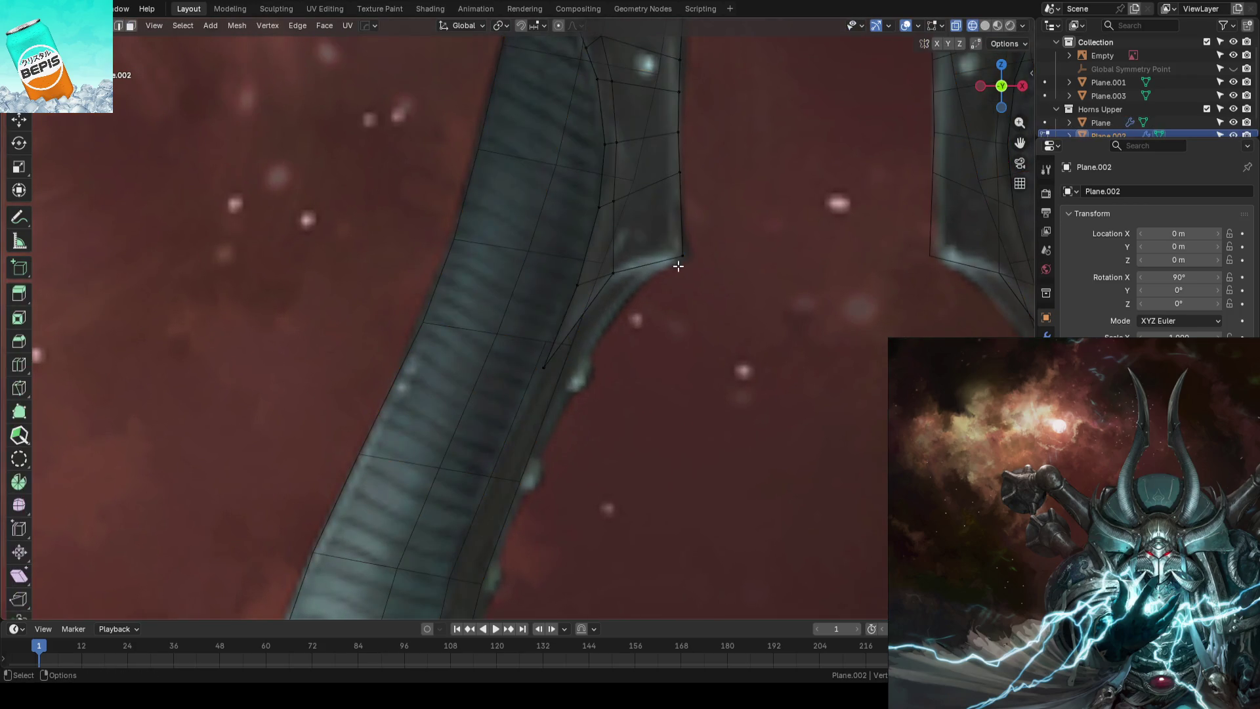
key("shift+z")
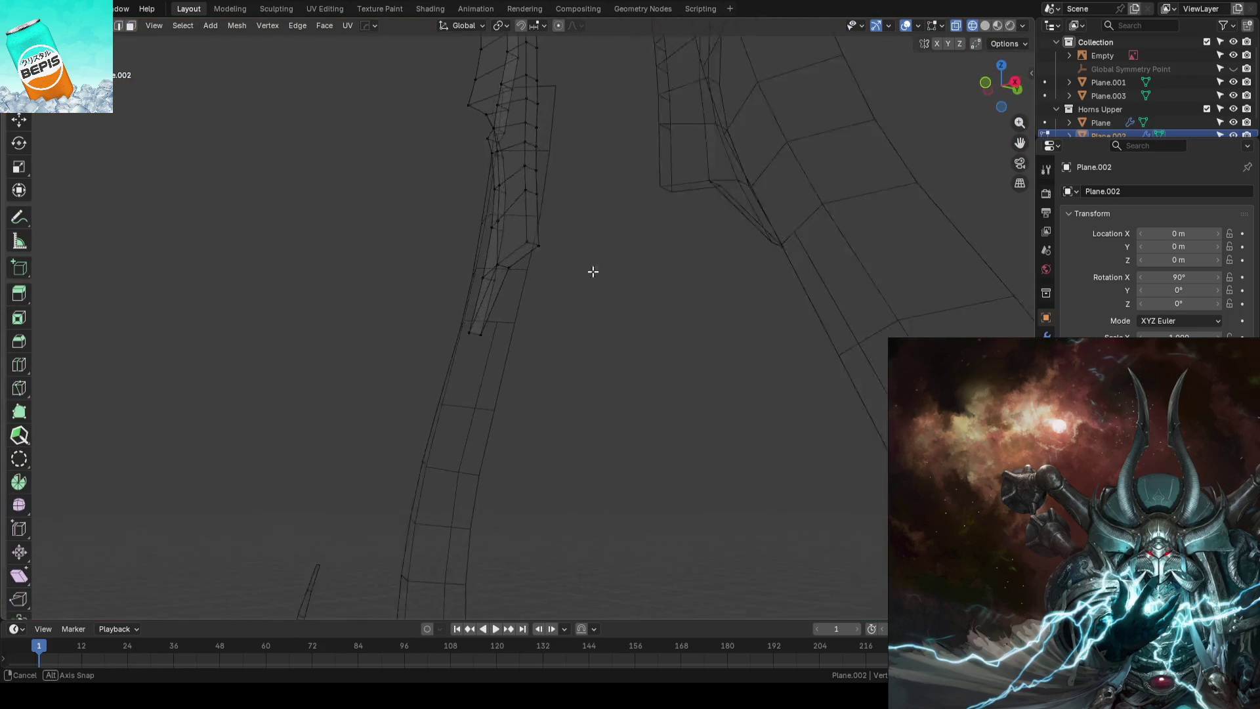
key("shift+z")
key("shift+z")
key("shift+z")
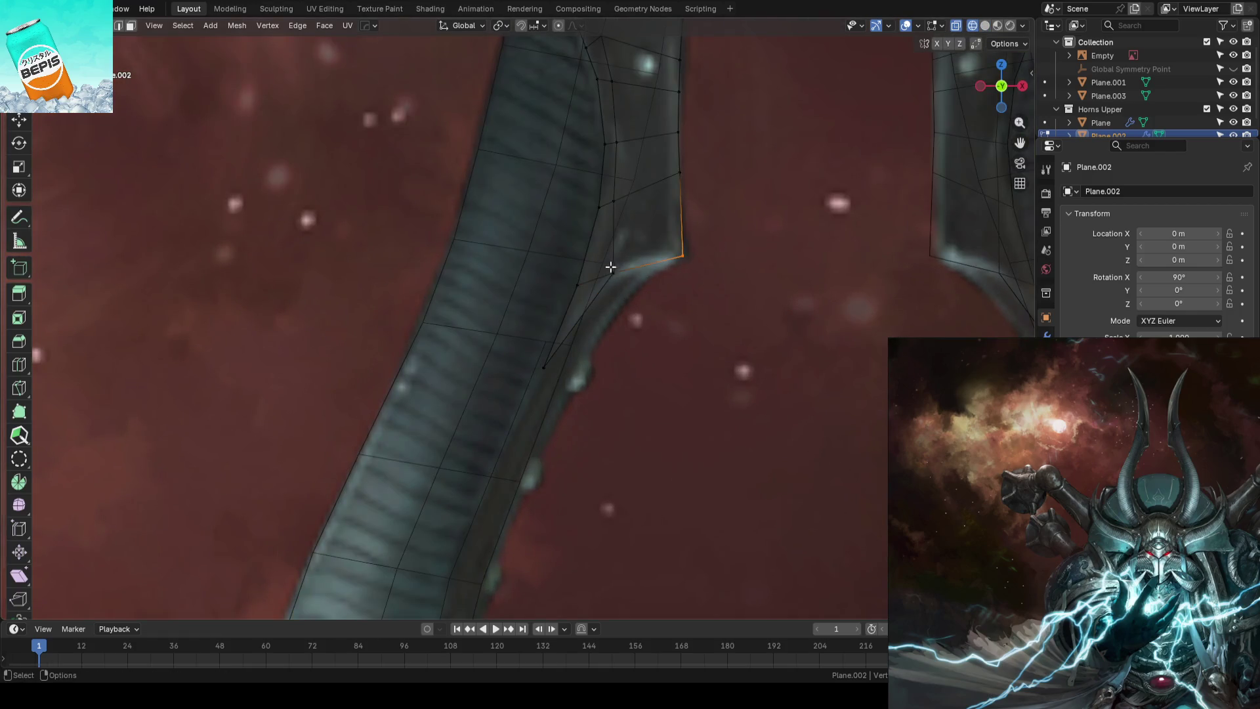
Move the upper and lower notch vertices onto the painted horn outline
key("g")
left_click(645, 349)
left_click(680, 261)
key("g")
left_click(709, 275)
left_click(570, 377)
key("g")
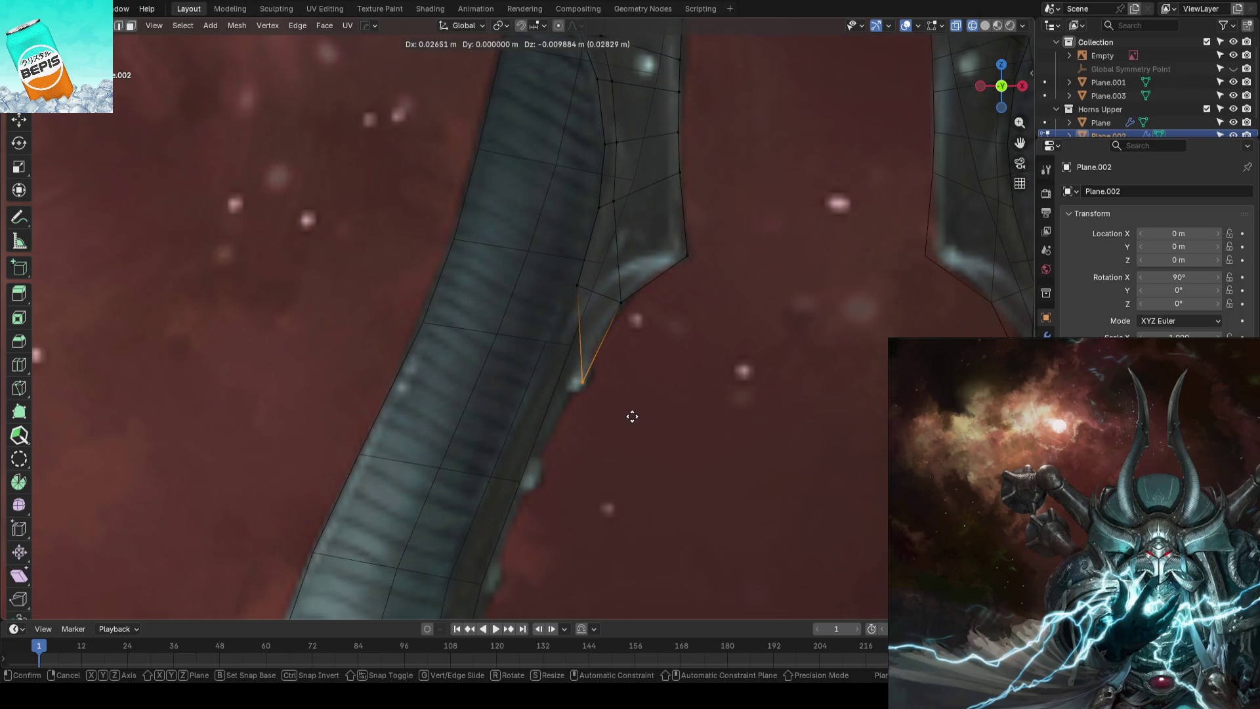
left_click(637, 417)
Reposition the remaining inner notch vertices to follow the reference outline
key("ctrl+r")
left_click(587, 355)
right_click(588, 354)
left_click(557, 333)
key("g")
left_click(551, 397)
key("g")
left_click(558, 380)
key("g")
left_click(555, 352)
key("ctrl+r")
key("g")
left_click(611, 357)
scroll(610, 358, "down", 3)
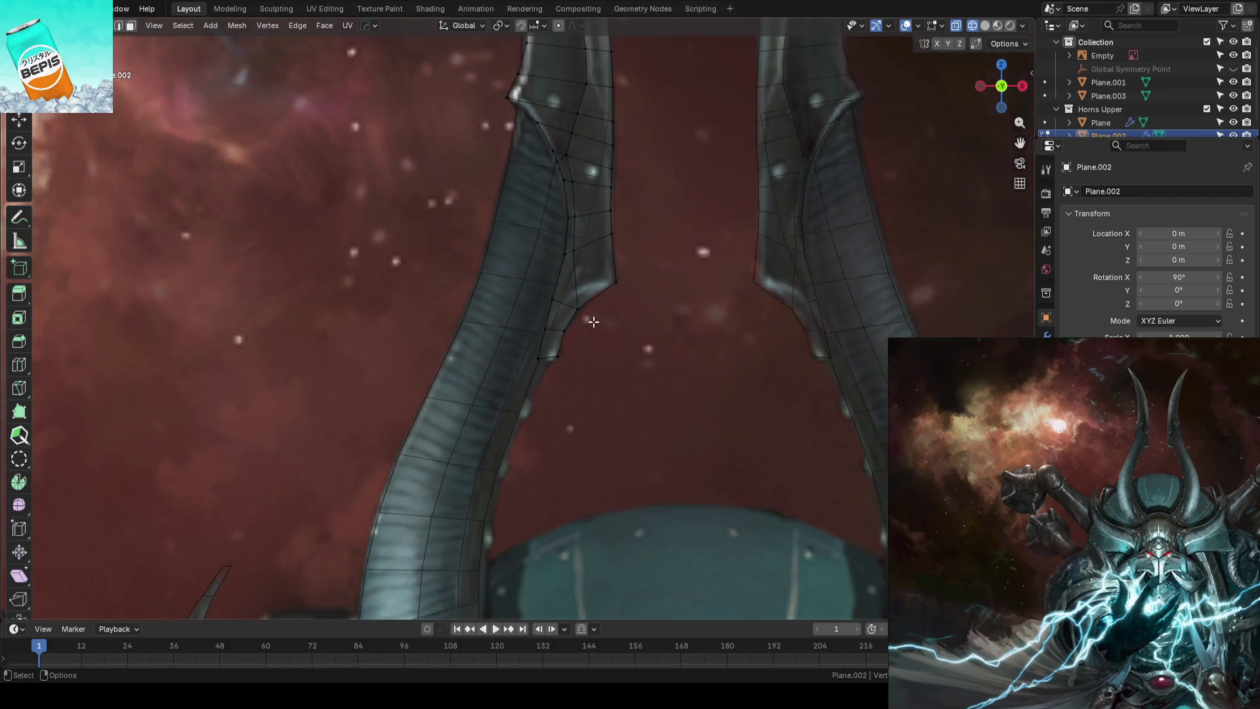
scroll(596, 329, "up", 5)
Move the notch edges onto the outline, then switch editing back to the upper horns mesh
left_click_drag(559, 292, 593, 325)
key("g")
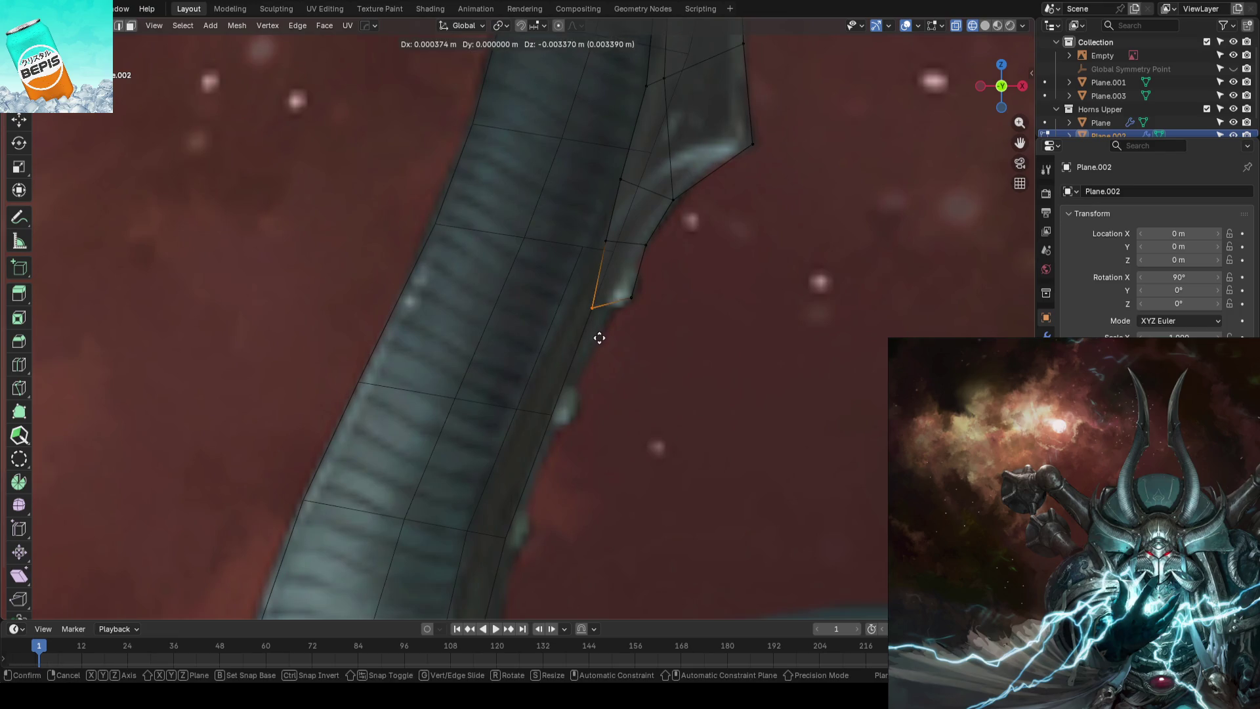
left_click(597, 338)
left_click_drag(684, 284, 650, 300)
key("ctrl+z")
left_click(708, 324)
scroll(543, 345, "down", 3)
scroll(503, 342, "up", 2)
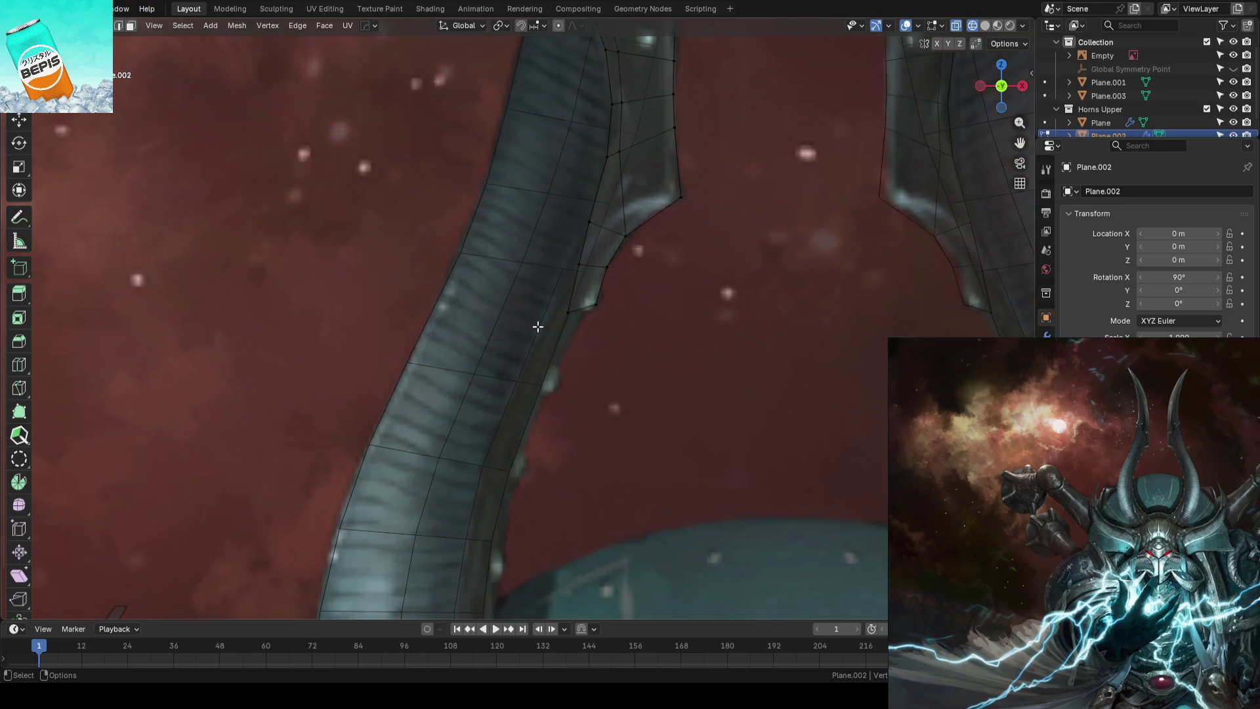
scroll(538, 326, "up", 2)
key("alt+q")
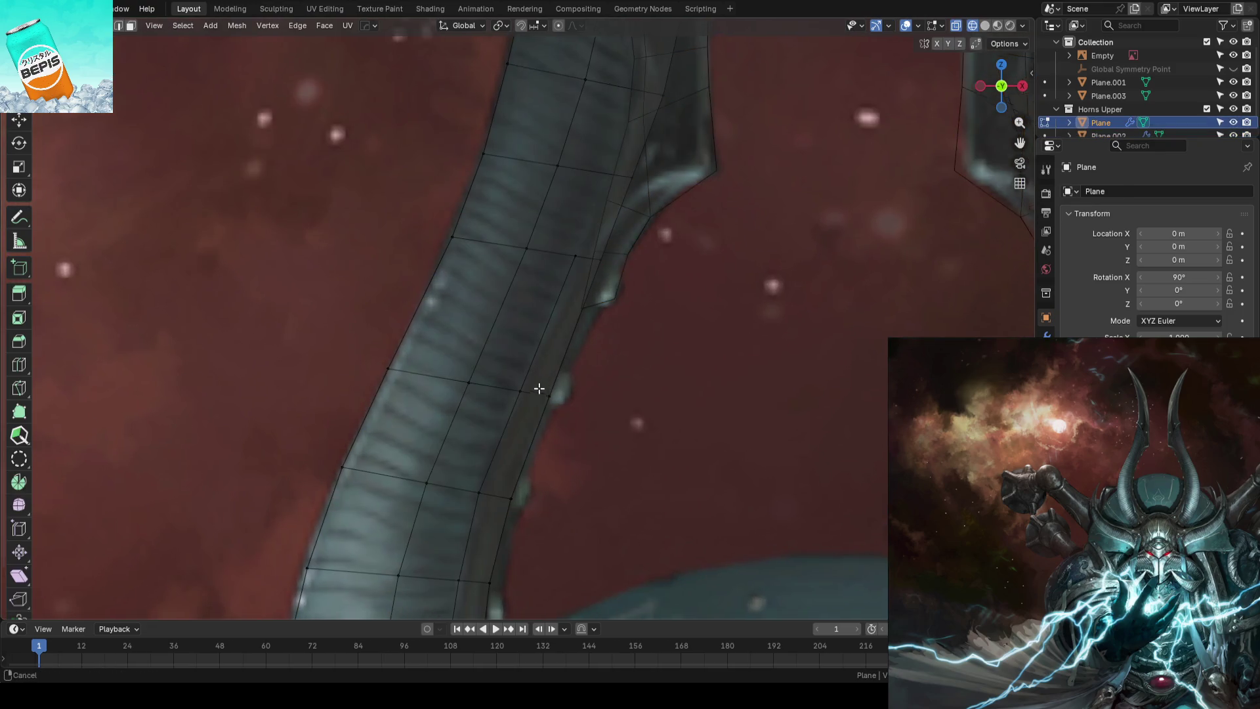
Slide a horn edge loop sideways along X to sit on the concept outline
middle_click_drag(534, 388, 571, 315)
left_click(572, 317, "alt")
key("g")
key("x")
left_click(577, 332)
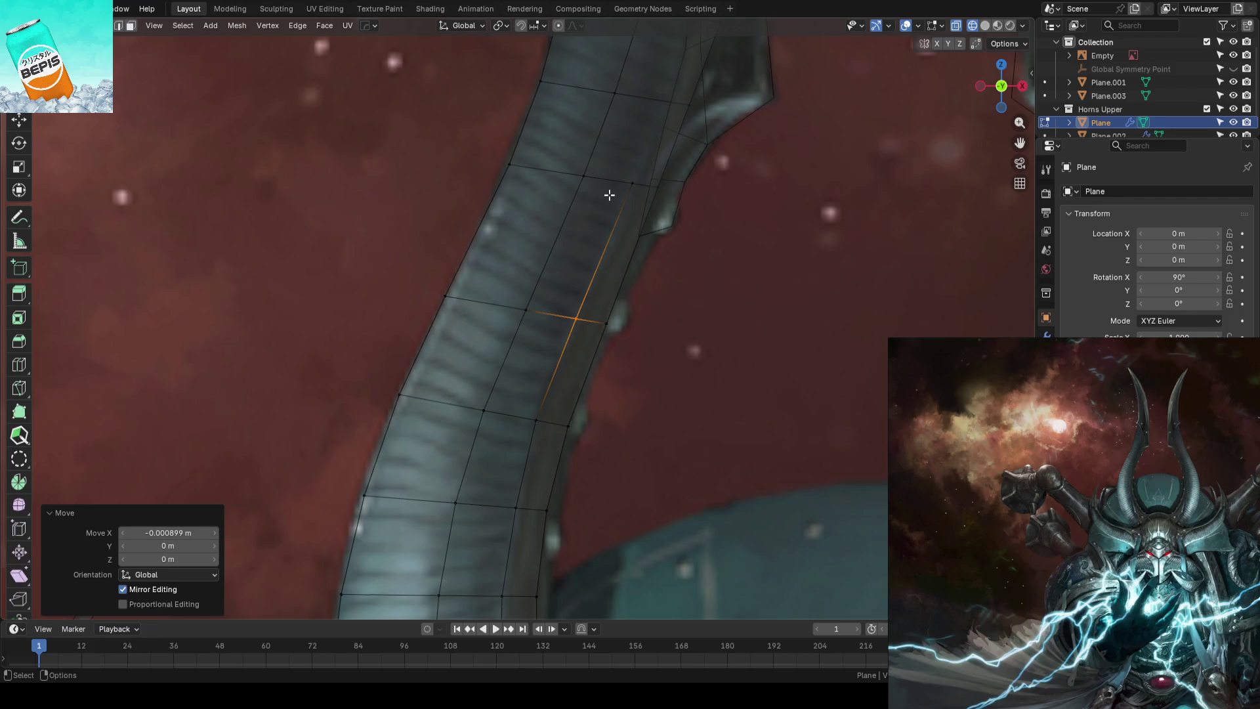
left_click(709, 358)
scroll(670, 315, "down", 4)
scroll(615, 269, "up", 3)
scroll(605, 262, "up", 2)
Nudge individual horn edge vertices sideways onto the reference outline
left_click(604, 258)
key("shift+space")
key("g")
left_click_drag(619, 258, 626, 260)
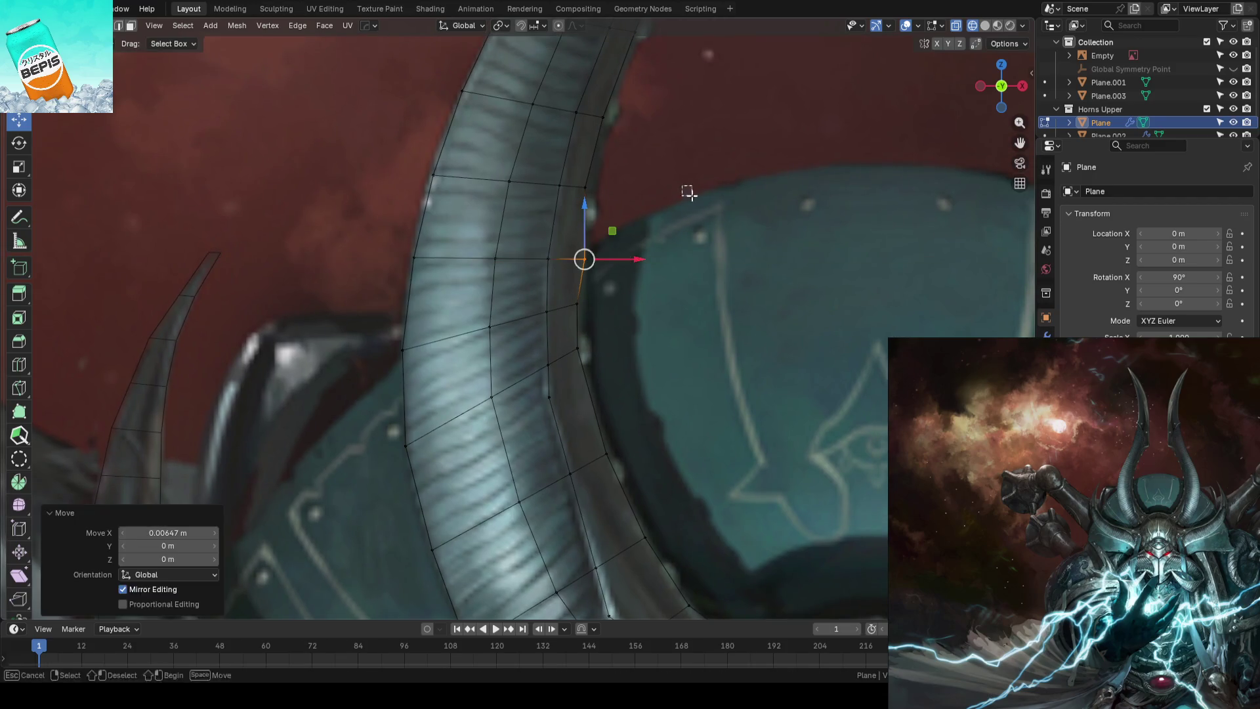
middle_click_drag(627, 260, 661, 233)
left_click(661, 233)
left_click(587, 240)
left_click_drag(615, 240, 629, 241)
left_click(629, 241)
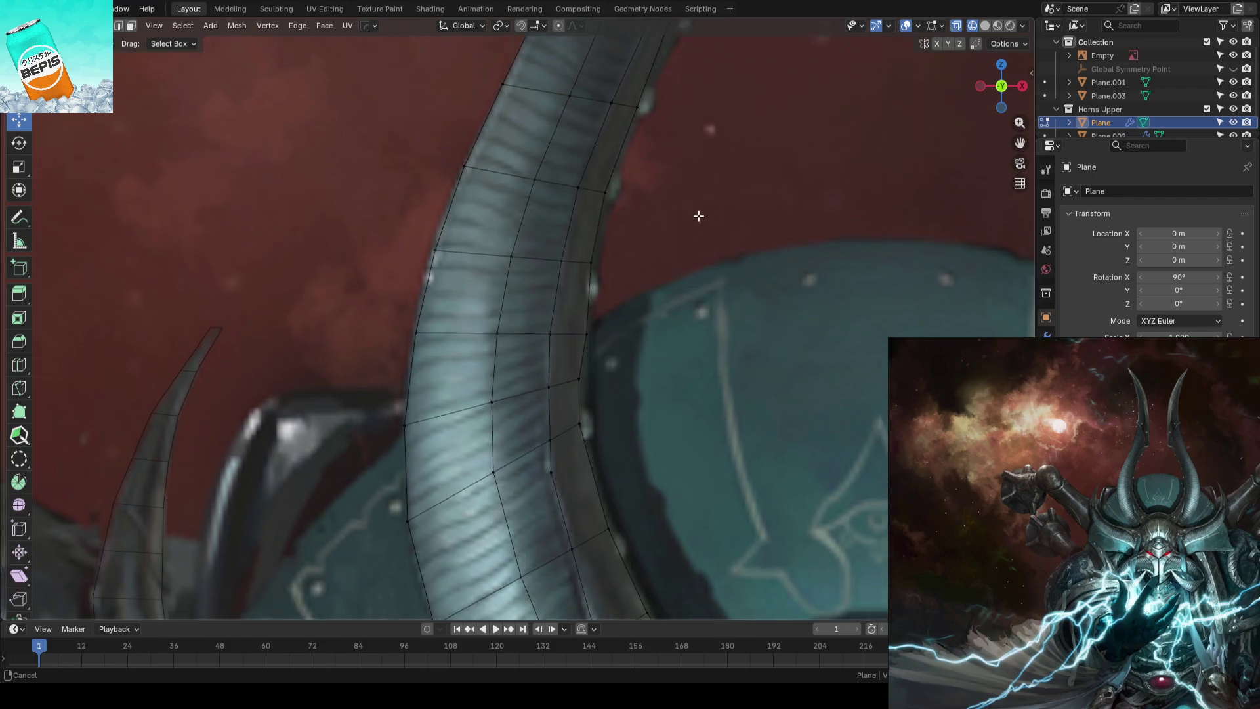
Slide a vertex along its edge and reposition the upper horn vertices from the front view
mouse_move(672, 254)
middle_mouse_down()
mouse_move(699, 253)
mouse_move(596, 262)
mouse_move(703, 250)
middle_mouse_up()
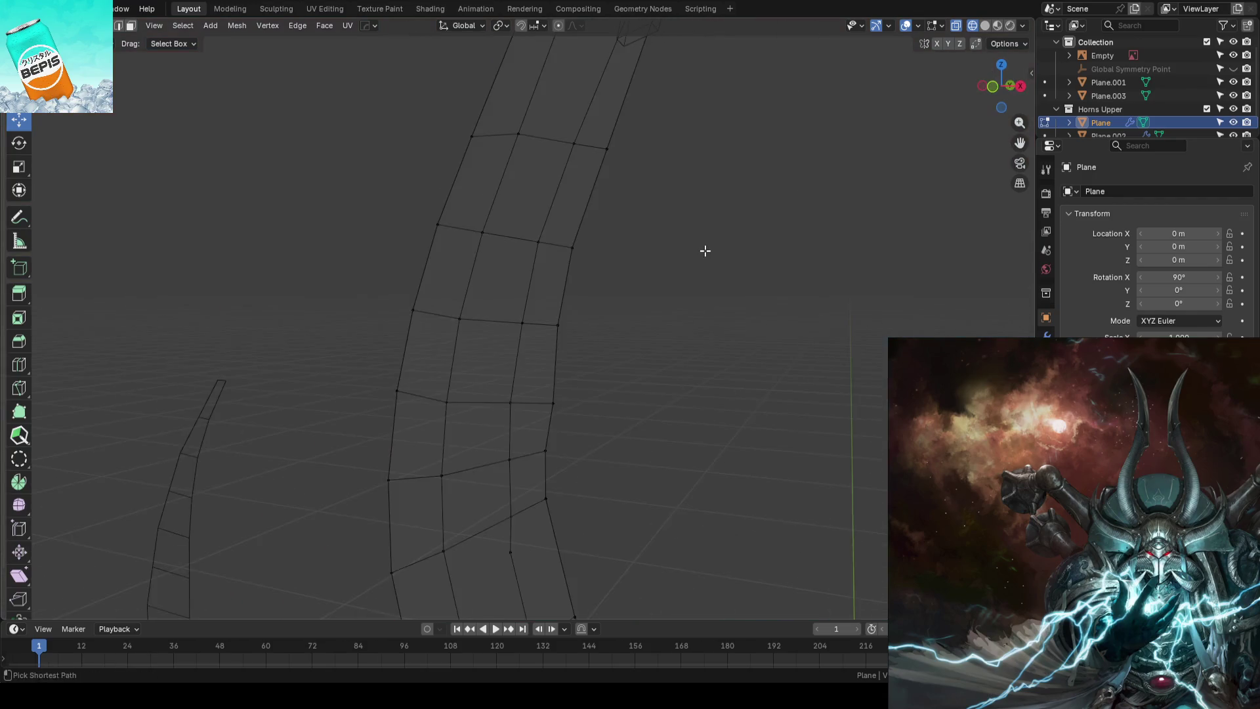
key("KP_1")
key("g")
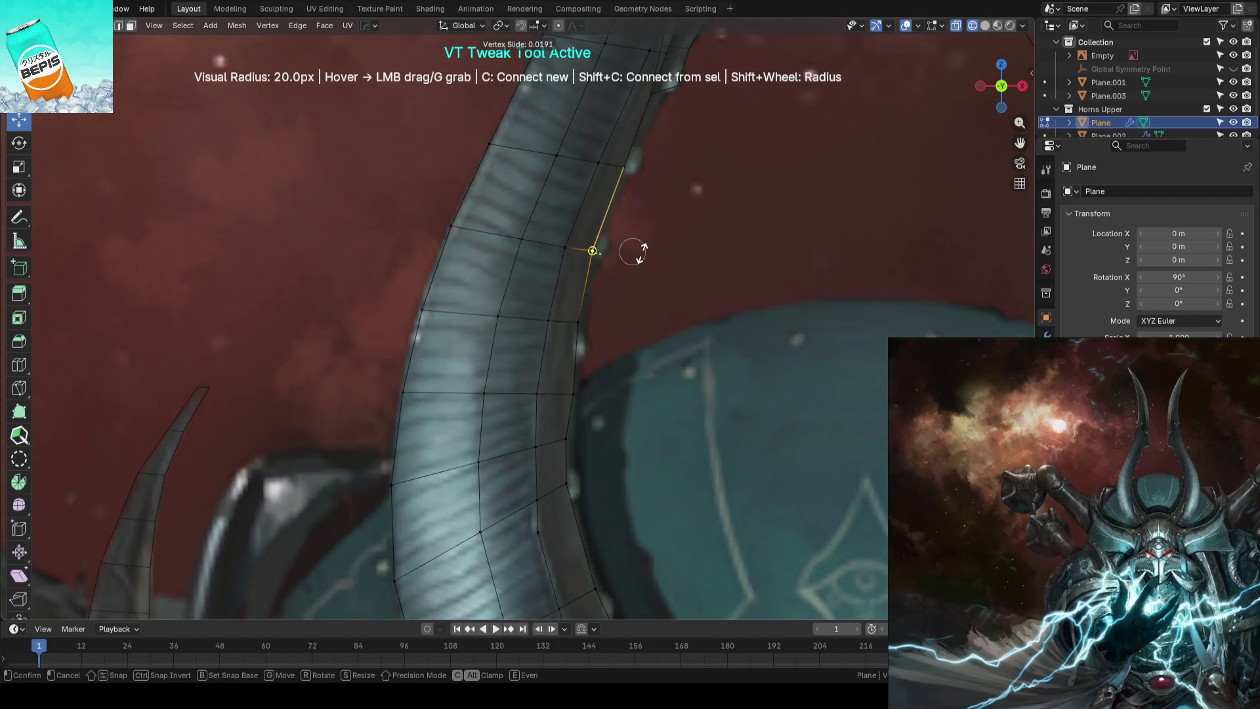
left_click(633, 252)
left_click(624, 164)
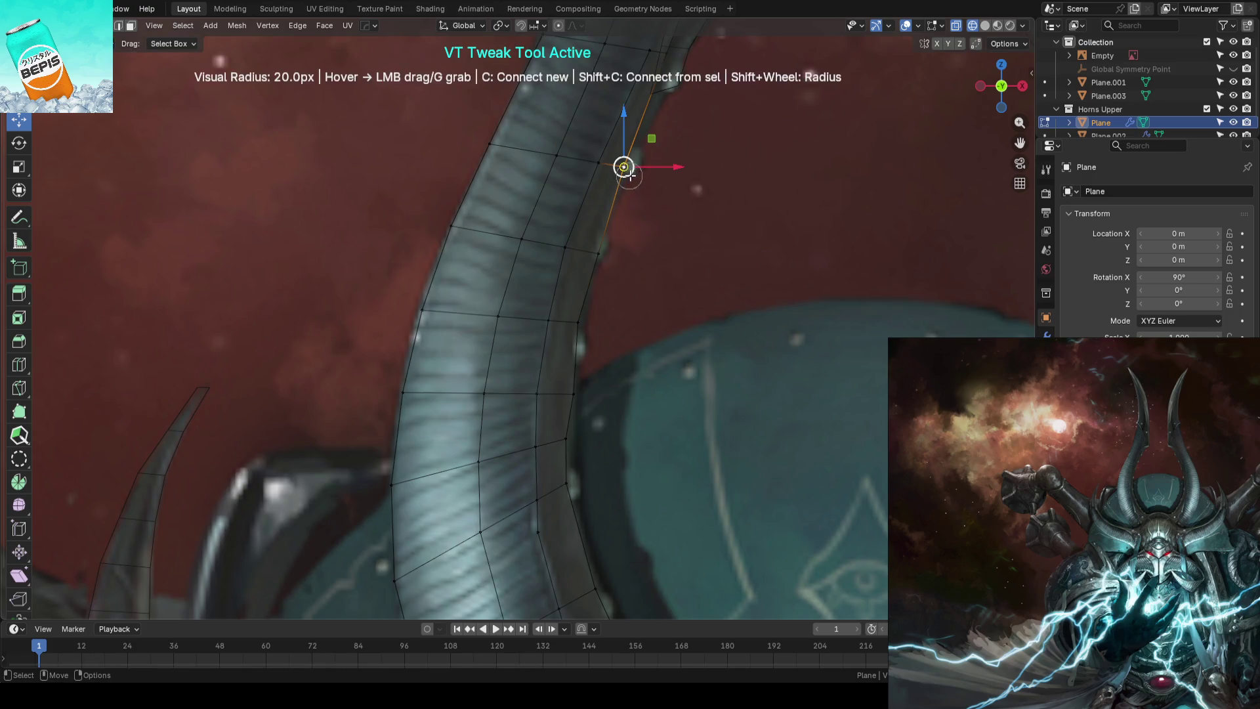
middle_click_drag(650, 211, 641, 330)
scroll(642, 331, "up", 2)
left_click_drag(582, 352, 605, 253)
middle_click_drag(605, 253, 641, 273)
mouse_move(587, 261)
left_mouse_down()
mouse_move(612, 301)
mouse_move(641, 439)
left_mouse_up()
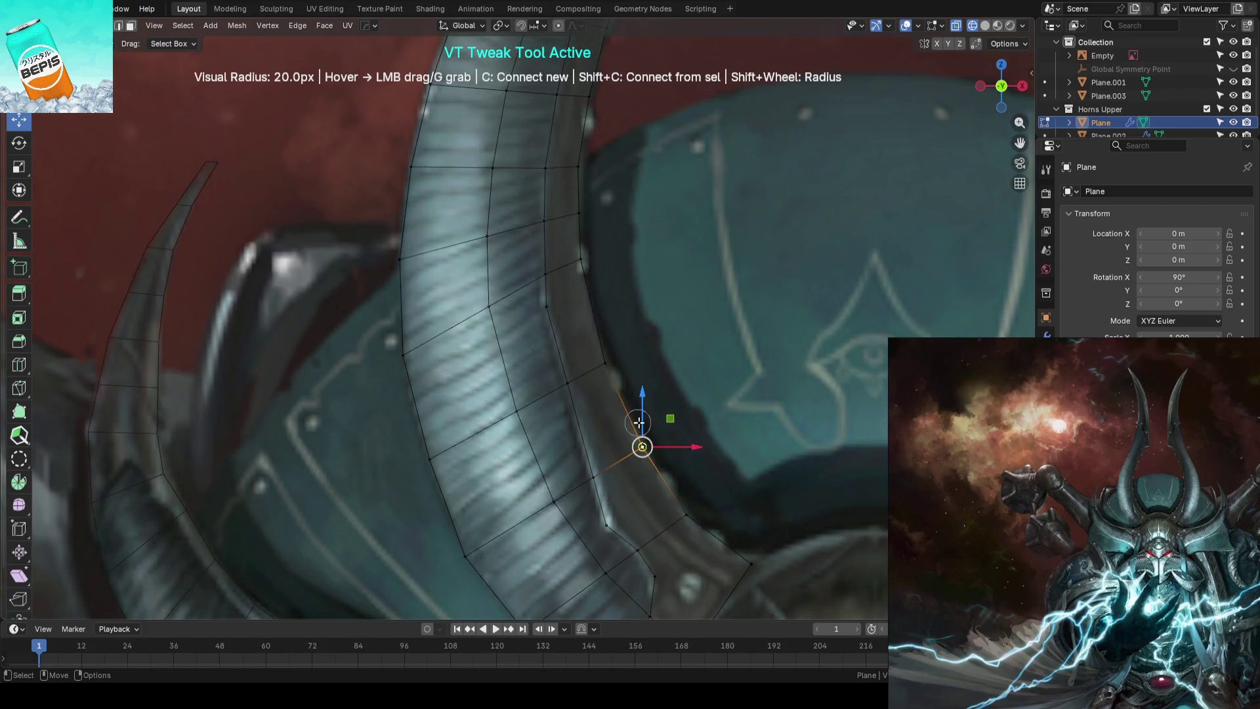
scroll(642, 438, "down", 2)
scroll(676, 330, "down", 4)
scroll(677, 330, "down", 3)
Save, pull the remaining horn vertices onto the reference curve, and save again
key("Tab")
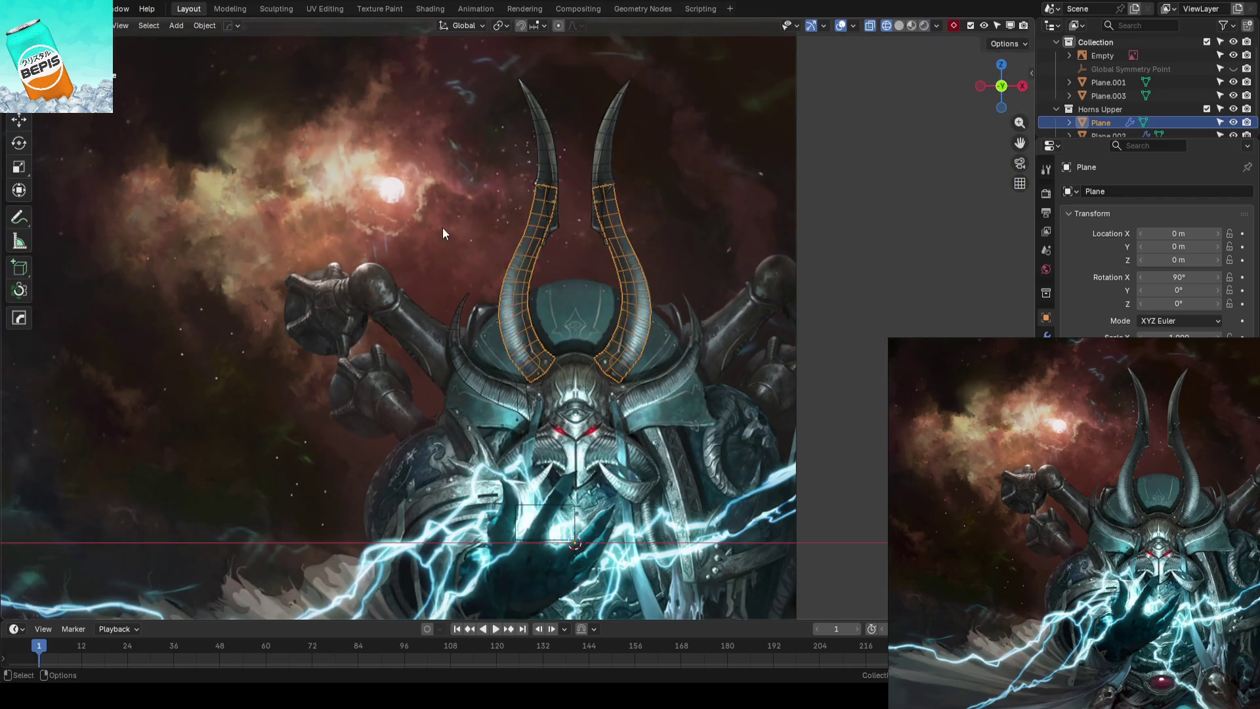
key("ctrl+s")
scroll(541, 247, "up", 2)
scroll(623, 284, "up", 1)
key("Tab")
scroll(623, 286, "up", 2)
scroll(630, 306, "up", 2)
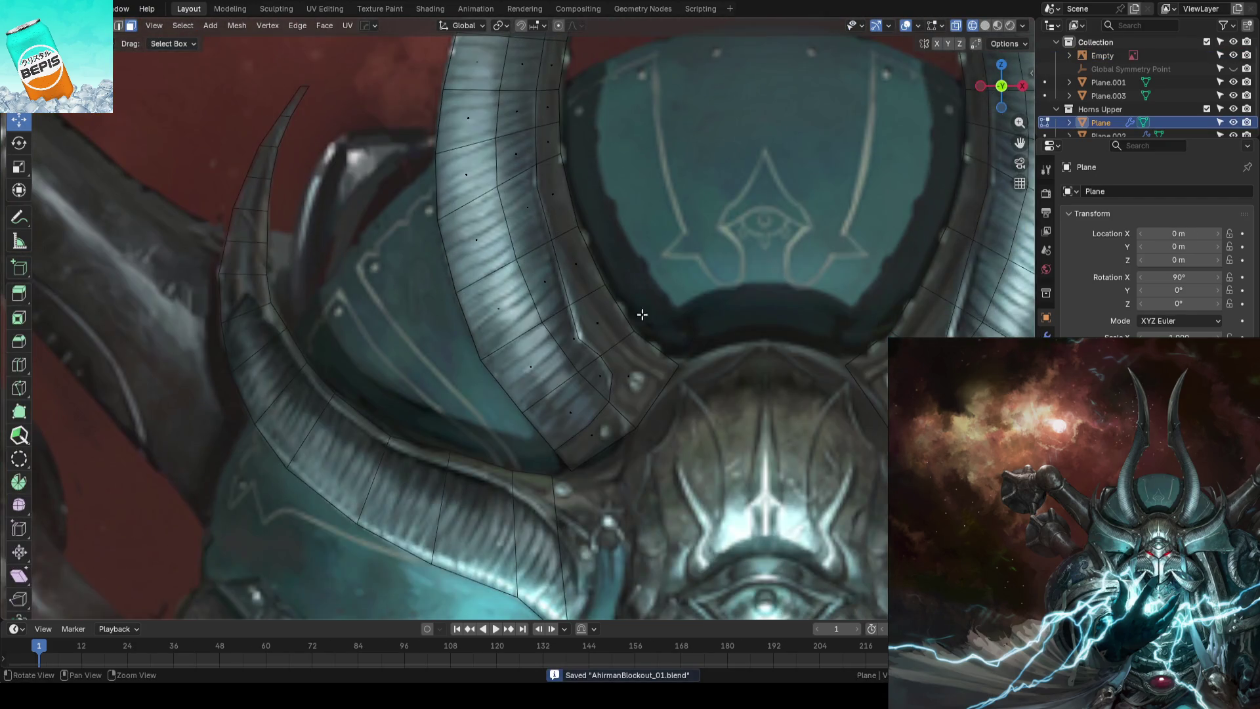
scroll(641, 324, "up", 3)
mouse_move(662, 336)
left_mouse_down()
mouse_move(625, 352)
mouse_move(683, 306)
left_mouse_up()
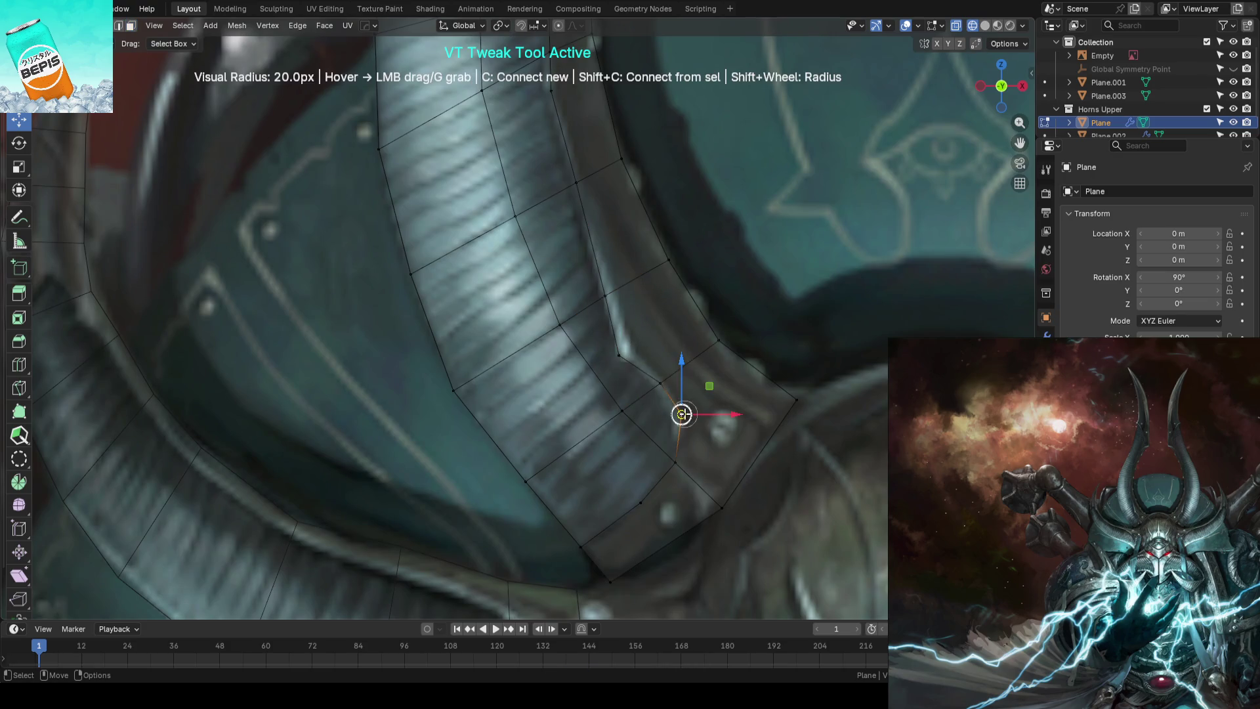
left_click_drag(676, 416, 679, 415)
scroll(670, 461, "down", 4)
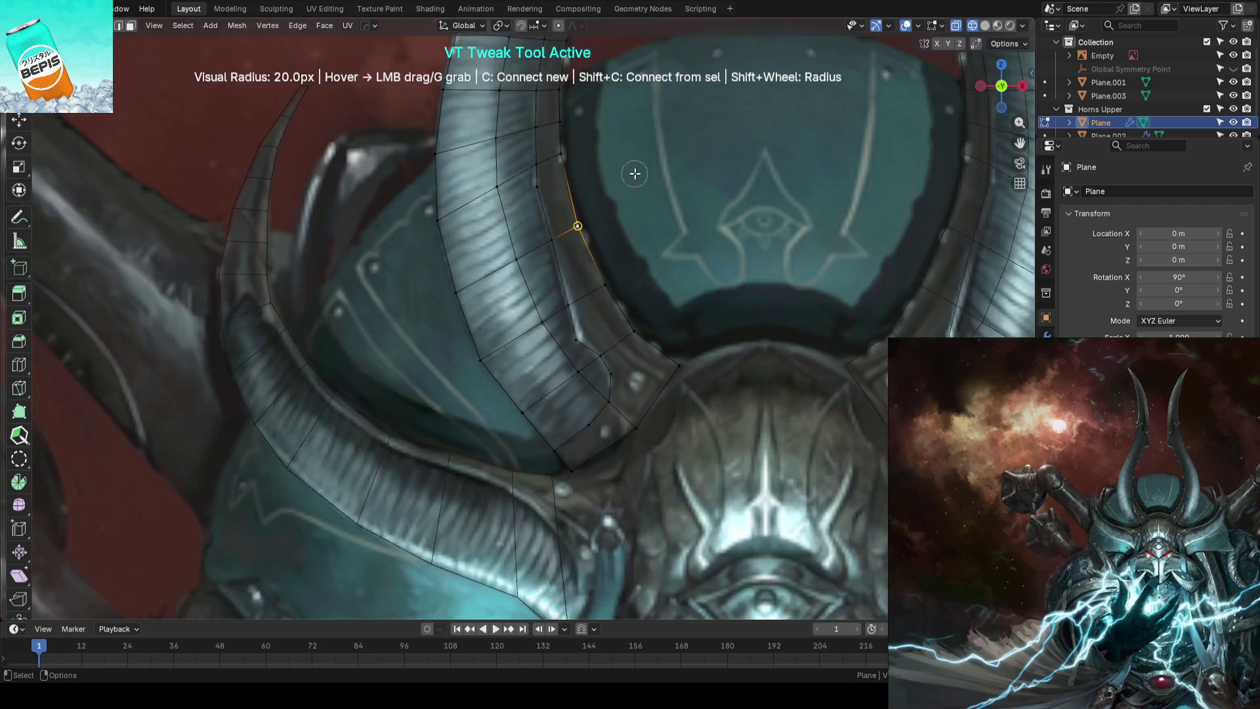
scroll(593, 428, "up", 2)
scroll(593, 428, "up", 2)
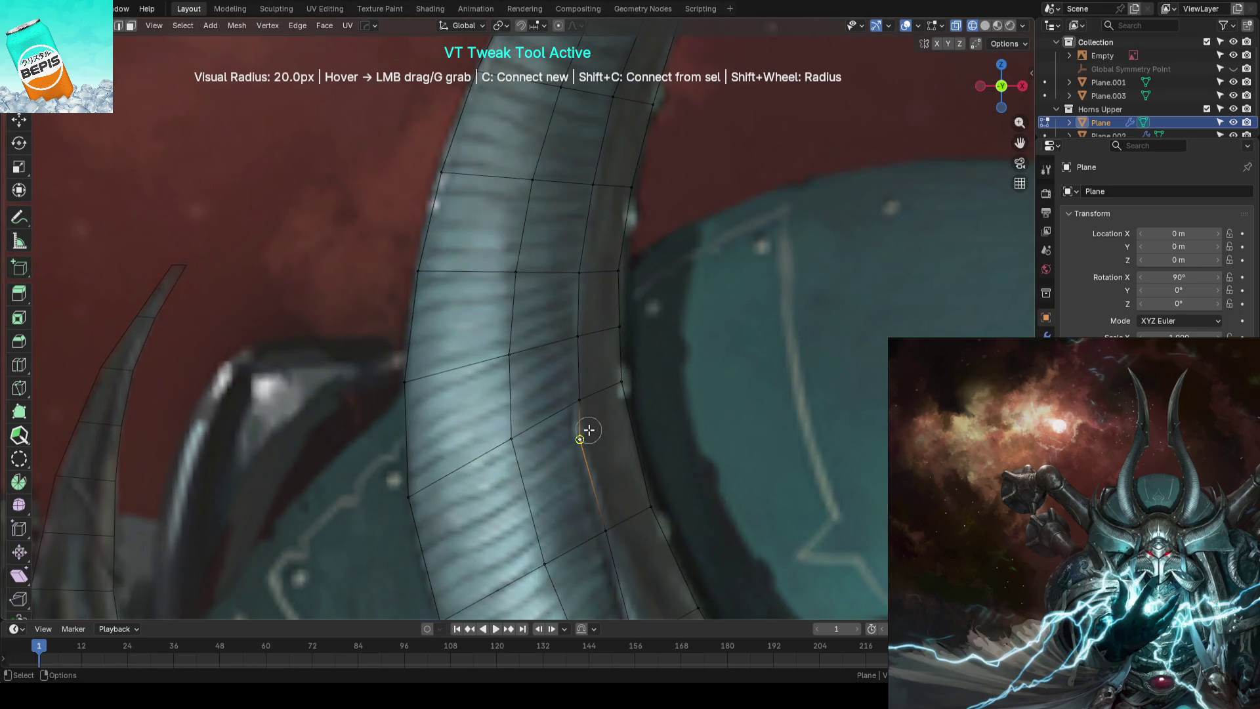
scroll(604, 517, "down", 2)
scroll(628, 242, "down", 3)
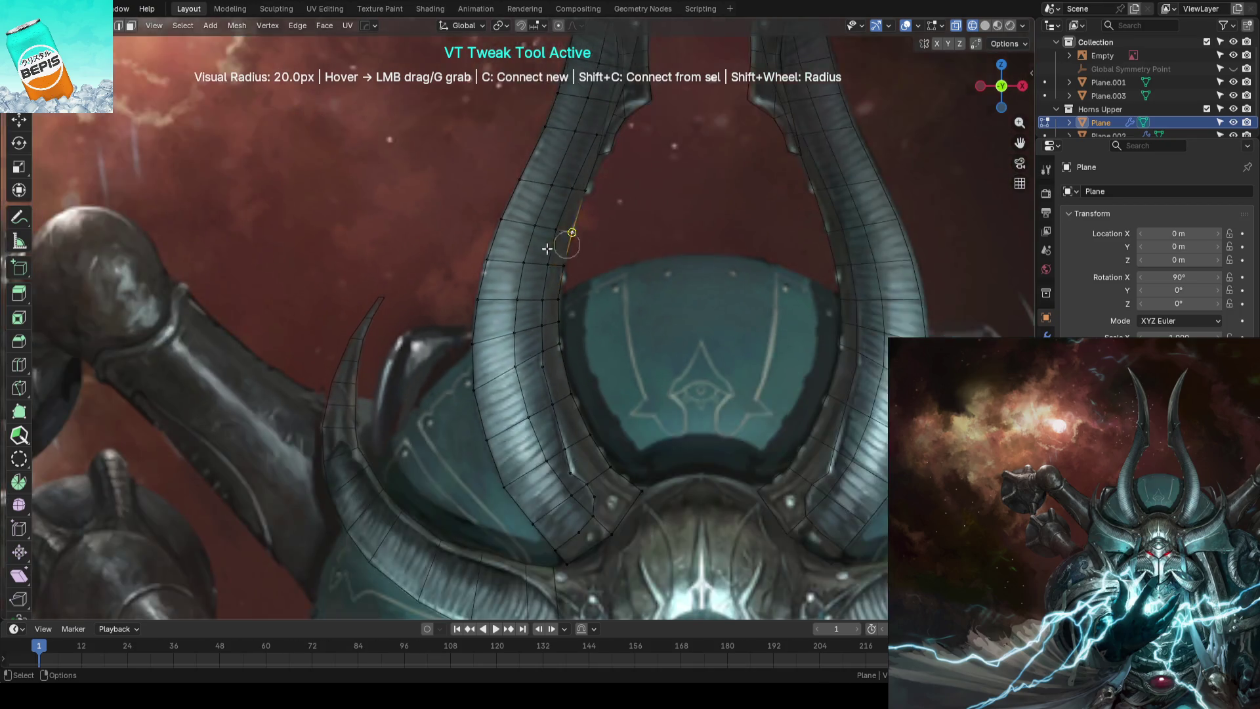
scroll(628, 243, "down", 3)
key("Tab")
left_click(638, 255)
key("ctrl+s")
scroll(576, 267, "up", 3)
Knife-cut a new edge across the upper horn between two neighbouring edges
mouse_move(575, 267)
middle_mouse_down()
mouse_move(491, 316)
mouse_move(563, 318)
mouse_move(611, 219)
middle_mouse_up()
left_click(555, 289)
key("Tab")
scroll(606, 273, "up", 1)
scroll(594, 299, "up", 1)
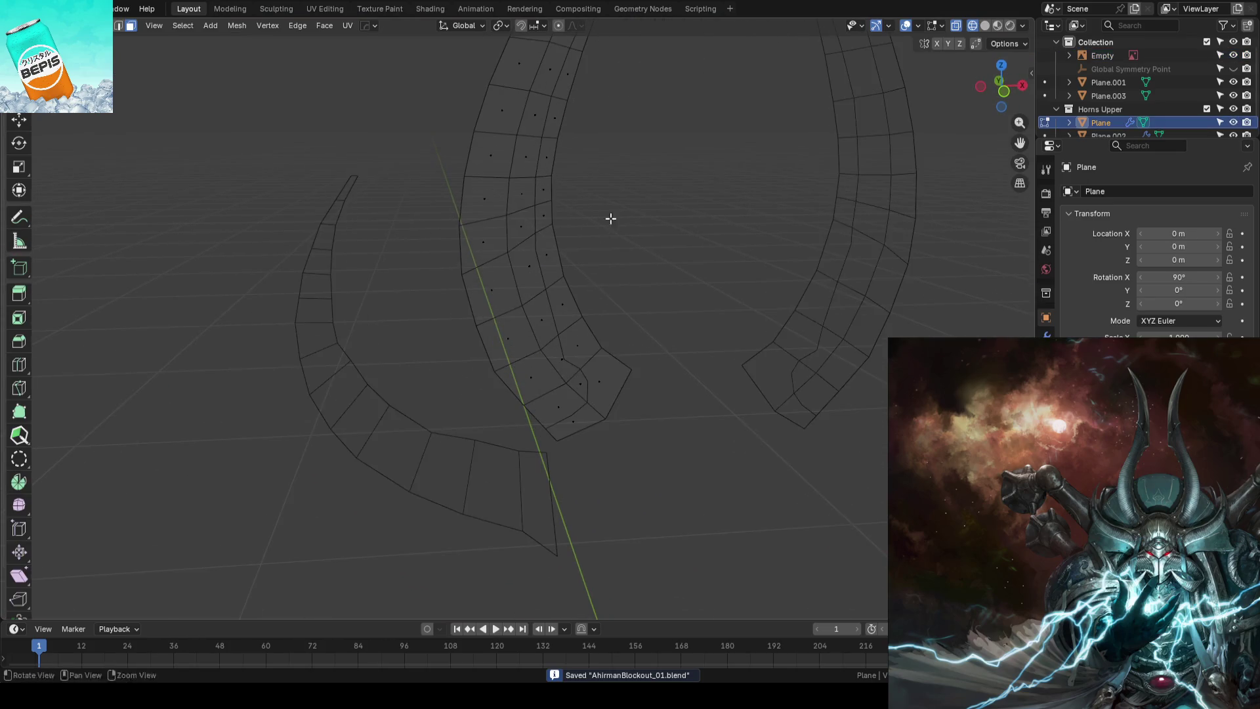
scroll(585, 345, "up", 2)
mouse_move(586, 346)
middle_mouse_down()
mouse_move(608, 278)
mouse_move(616, 329)
mouse_move(612, 287)
middle_mouse_up()
key("KP_1")
scroll(616, 329, "up", 3)
scroll(644, 328, "up", 2)
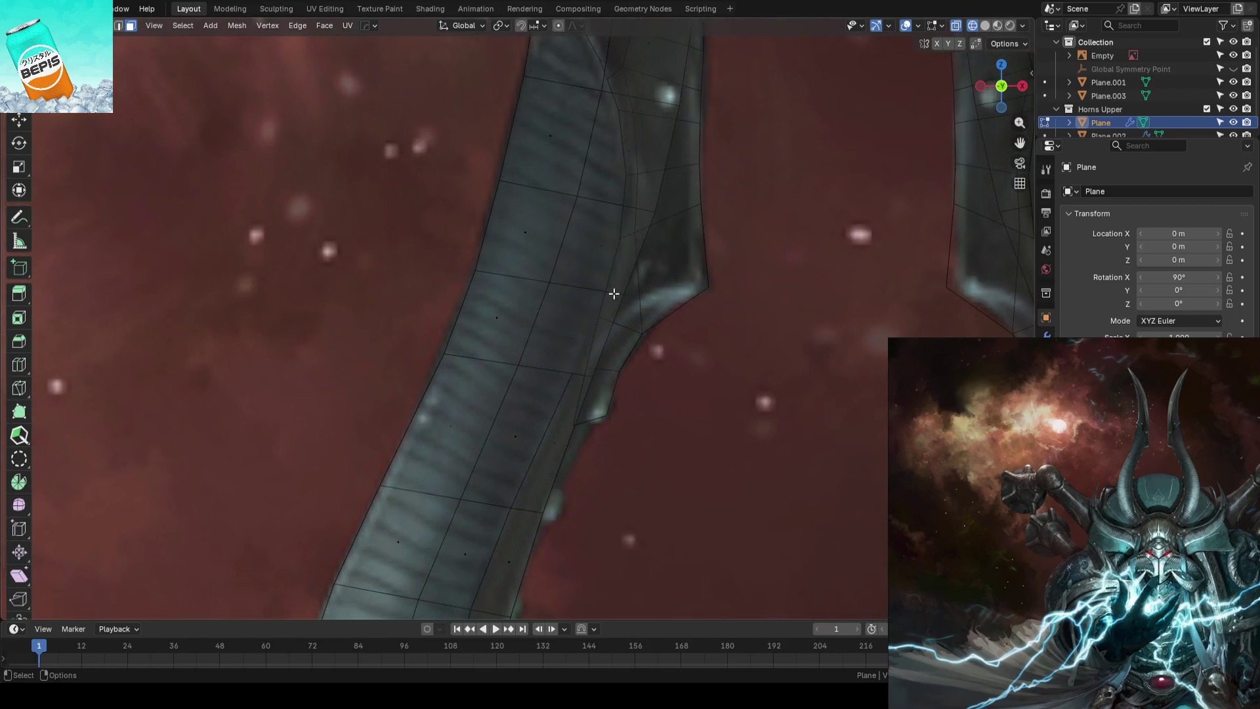
key("k")
left_click(572, 372)
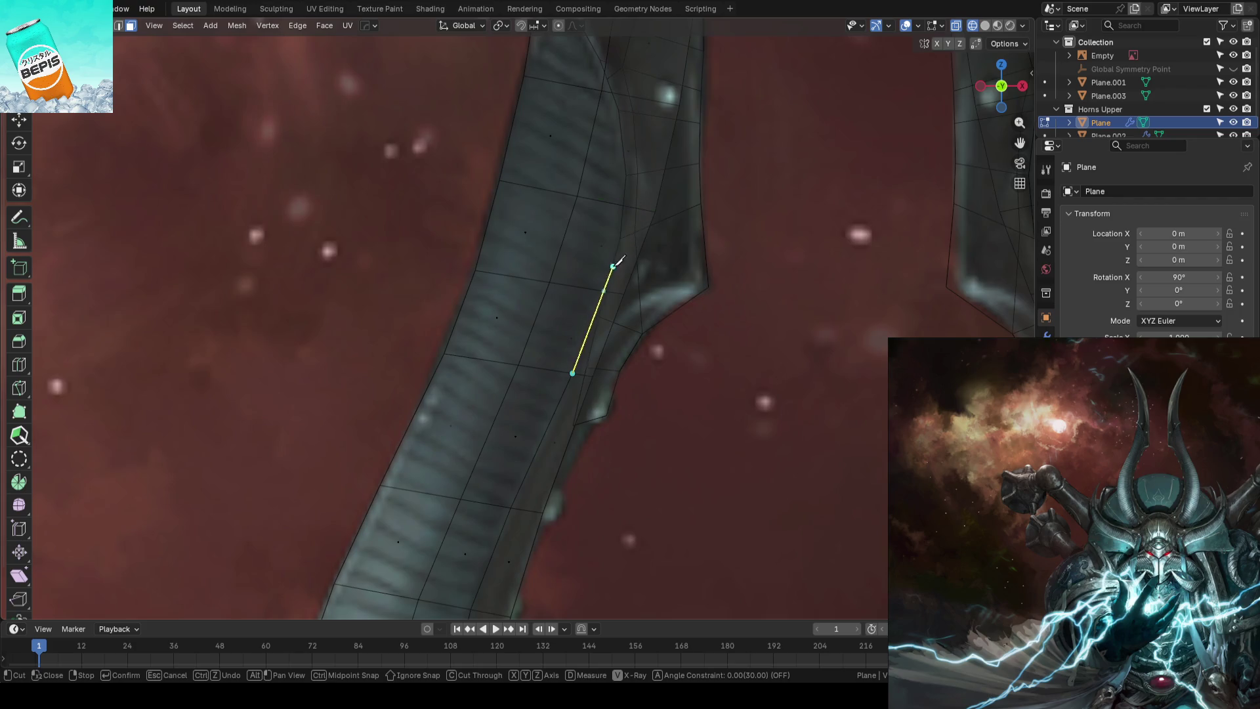
left_click(638, 203)
key("Return")
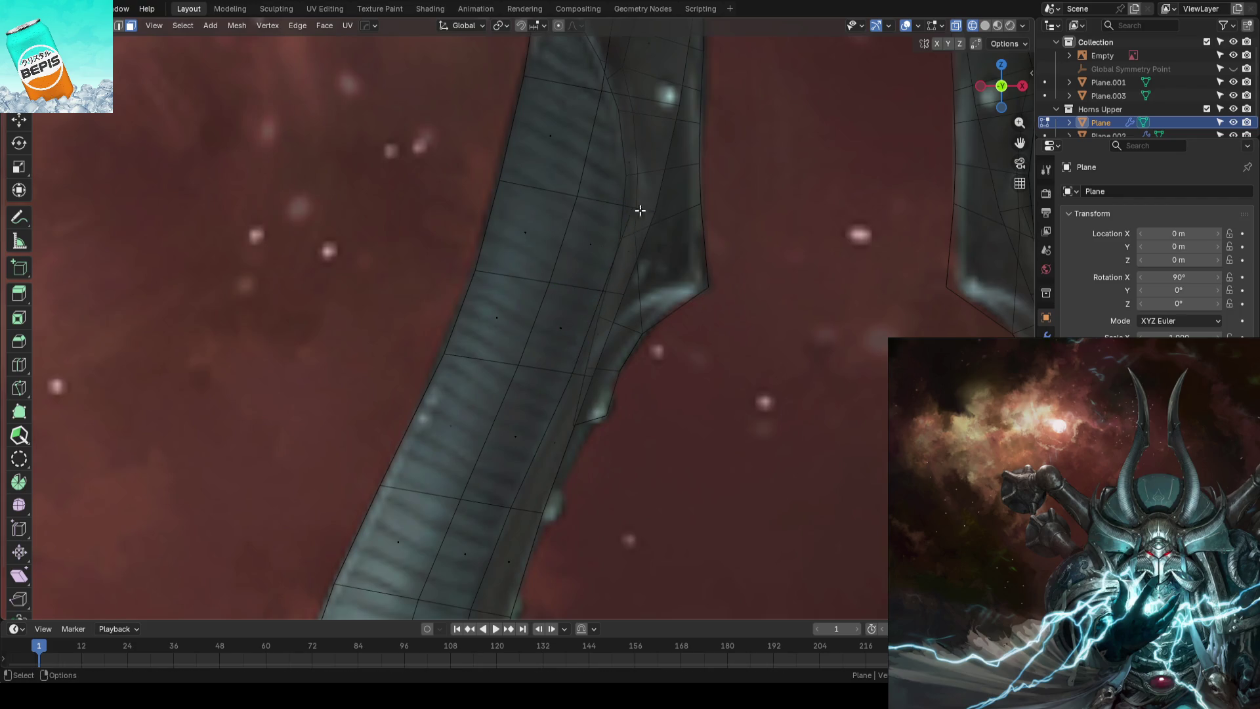
middle_click_drag(719, 358, 626, 379)
scroll(626, 353, "down", 2)
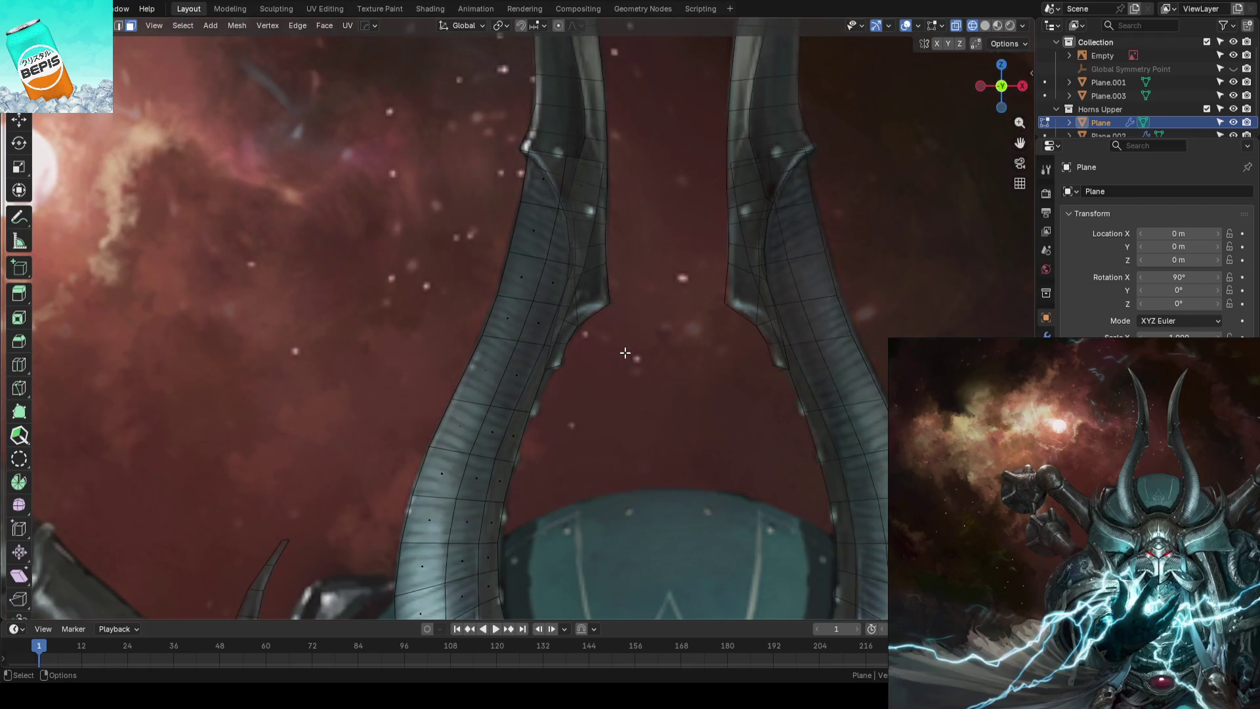
scroll(601, 378, "down", 1)
scroll(596, 380, "down", 1)
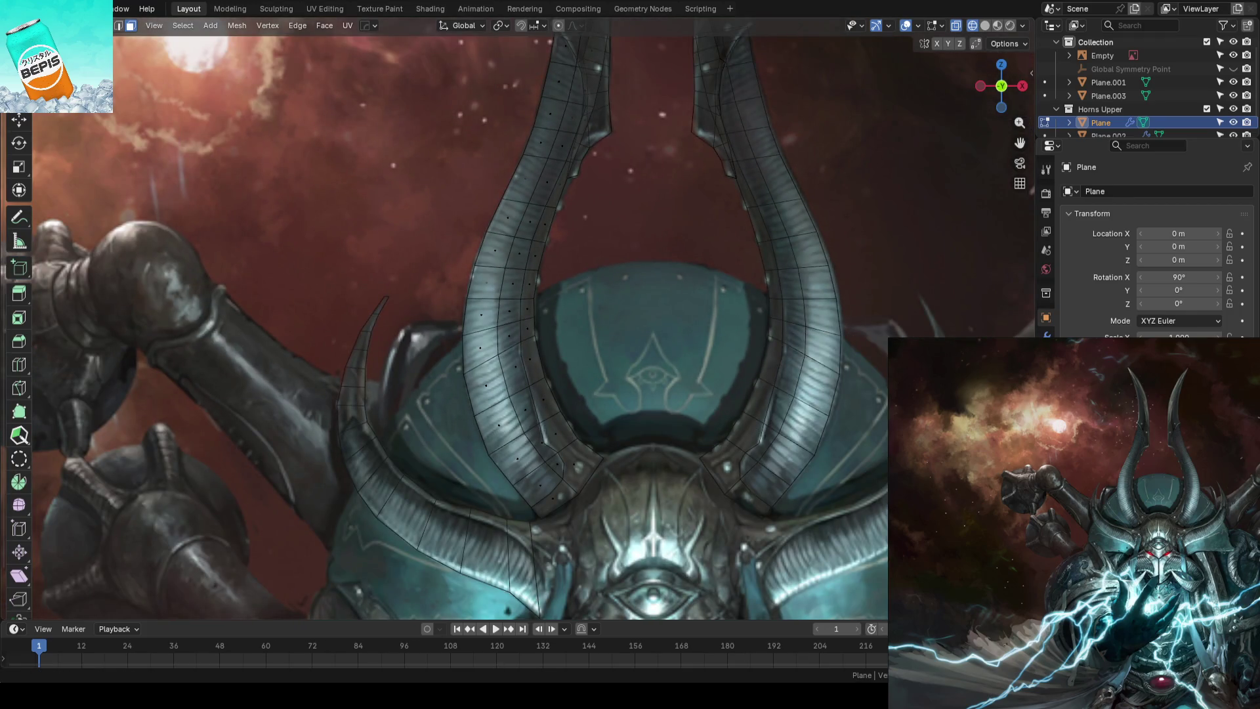
scroll(628, 434, "up", 2)
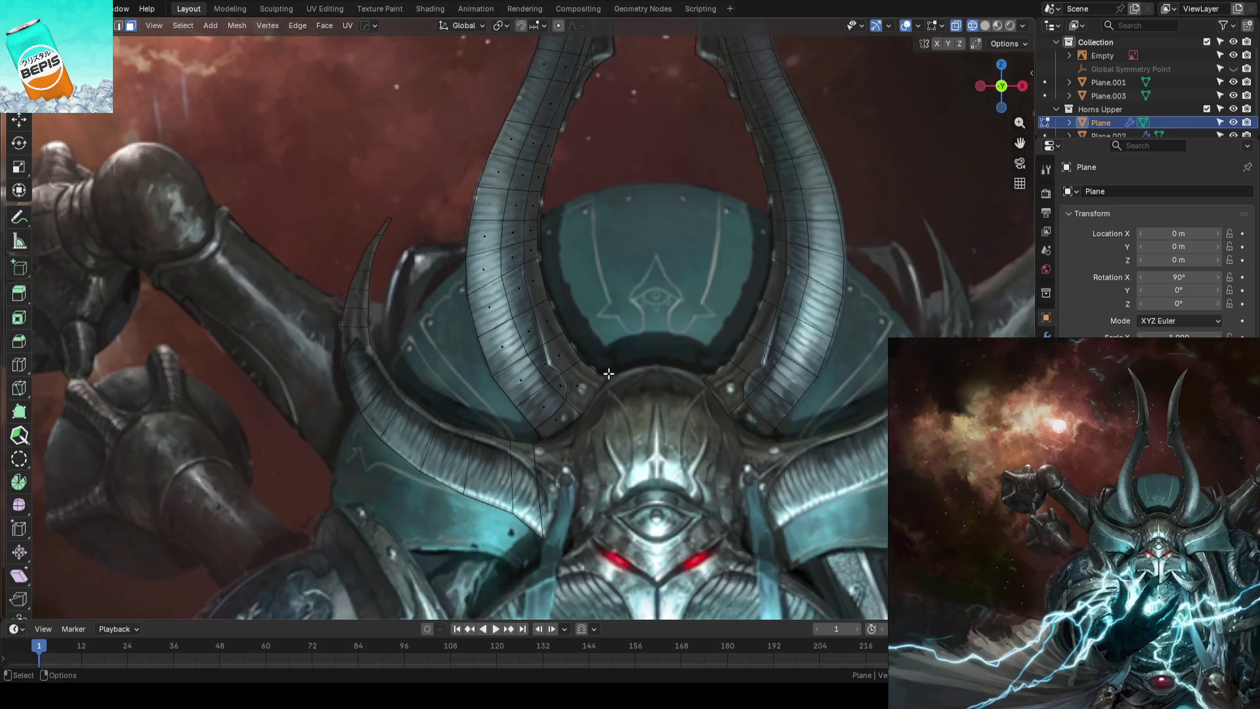
scroll(628, 435, "up", 1)
Select the row of faces along the horn's inner edge and switch to wireframe display
left_click(576, 461)
left_click(613, 414, "shift")
left_click(586, 366, "shift")
left_click(571, 330, "ctrl")
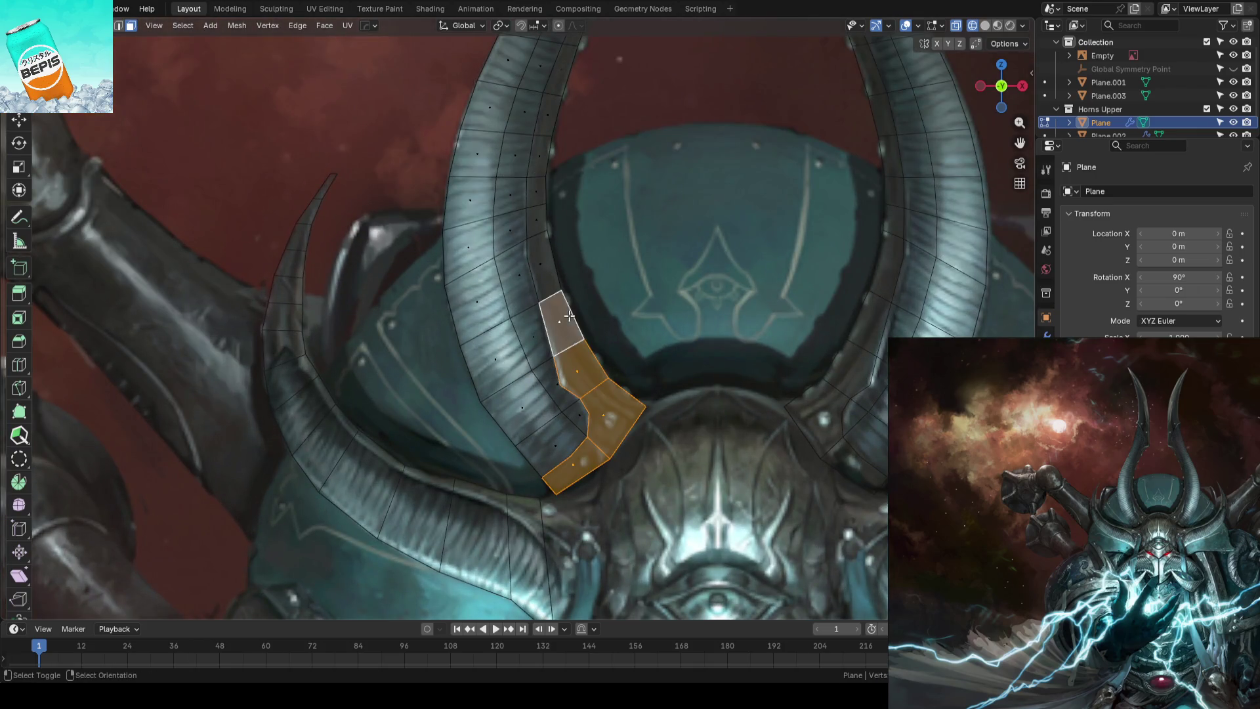
mouse_move(572, 330)
middle_mouse_down()
mouse_move(666, 372)
mouse_move(668, 350)
middle_mouse_up()
left_click(655, 272, "ctrl")
mouse_move(689, 276)
middle_mouse_down()
mouse_move(647, 248)
mouse_move(641, 282)
mouse_move(703, 329)
mouse_move(723, 284)
mouse_move(688, 294)
middle_mouse_up()
key("shift+z")
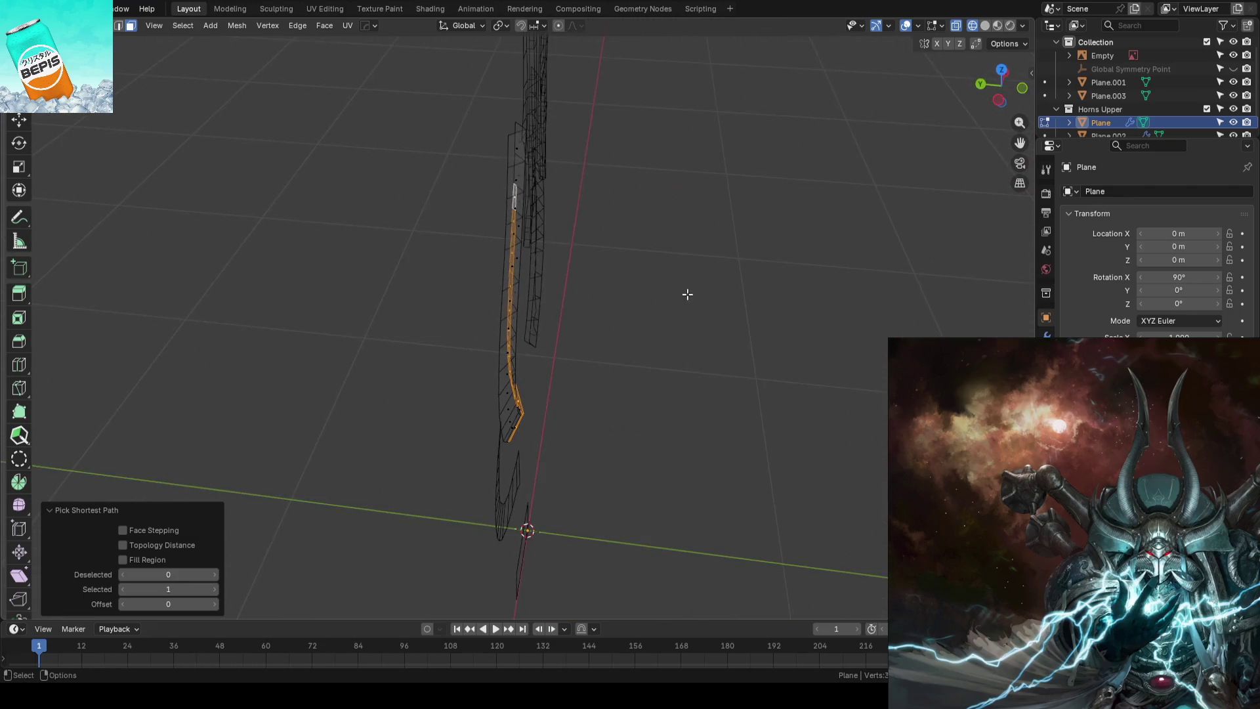
Push the selected inner-edge faces outward along their normal and offset them in Y for thickness
key("shift+space")
key("g")
key("z")
key("z")
left_click(687, 295)
key("g")
key("y")
left_click(483, 340)
mouse_move(483, 339)
middle_mouse_down()
mouse_move(664, 344)
mouse_move(481, 326)
mouse_move(493, 309)
mouse_move(481, 297)
mouse_move(630, 374)
mouse_move(653, 360)
mouse_move(613, 352)
middle_mouse_up()
key("shift+z")
key("g")
key("y")
left_click(662, 394)
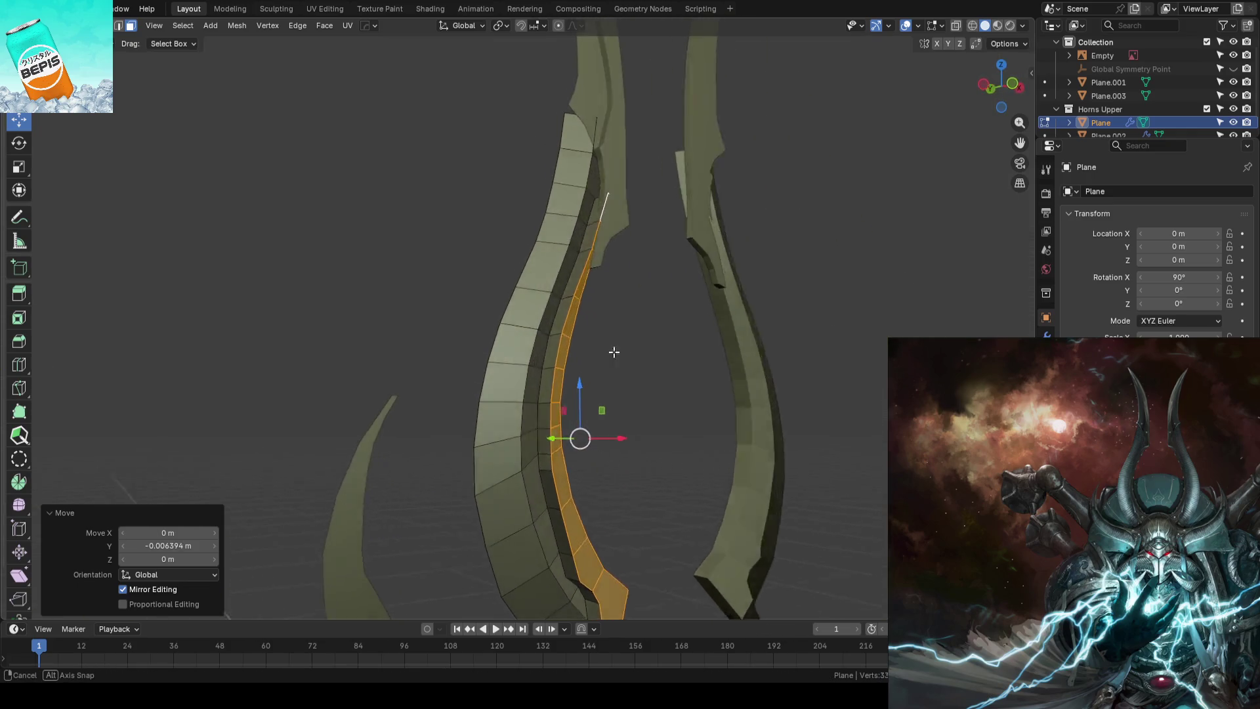
scroll(602, 246, "up", 2)
scroll(663, 199, "up", 2)
Slide an edge path along the horn, shift it in Y, return to object mode and save
key("alt+a")
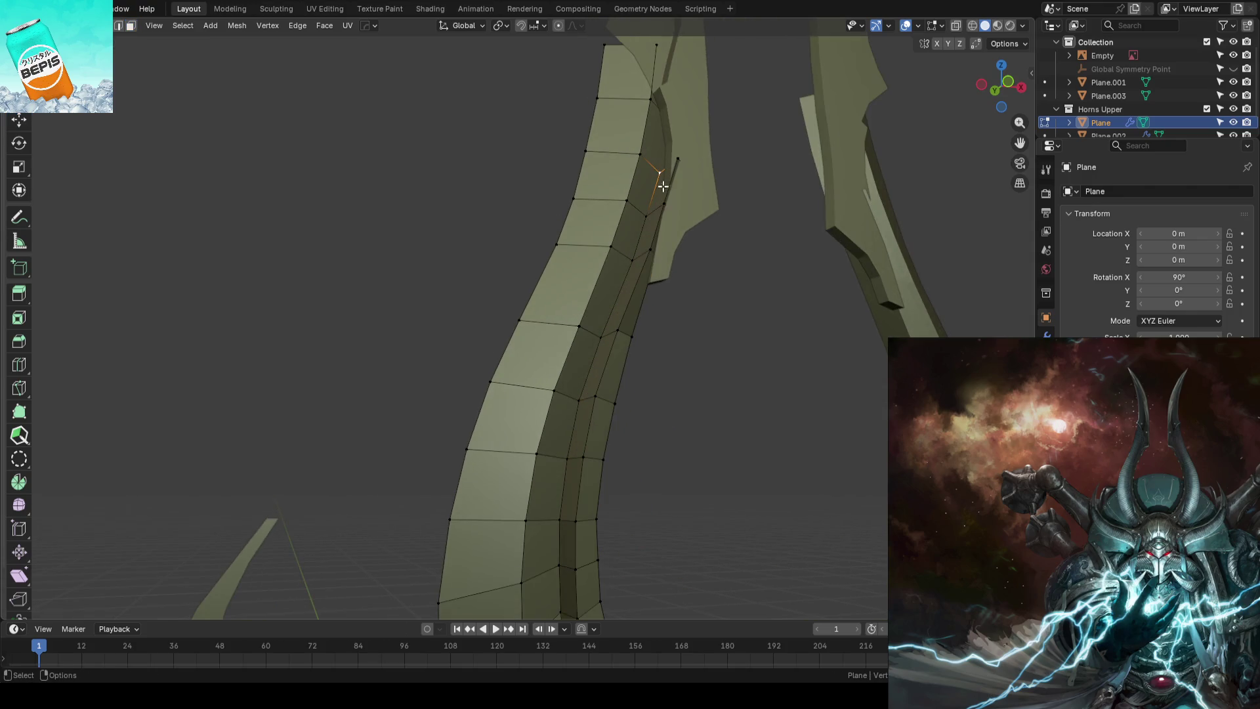
middle_click_drag(664, 174, 624, 387)
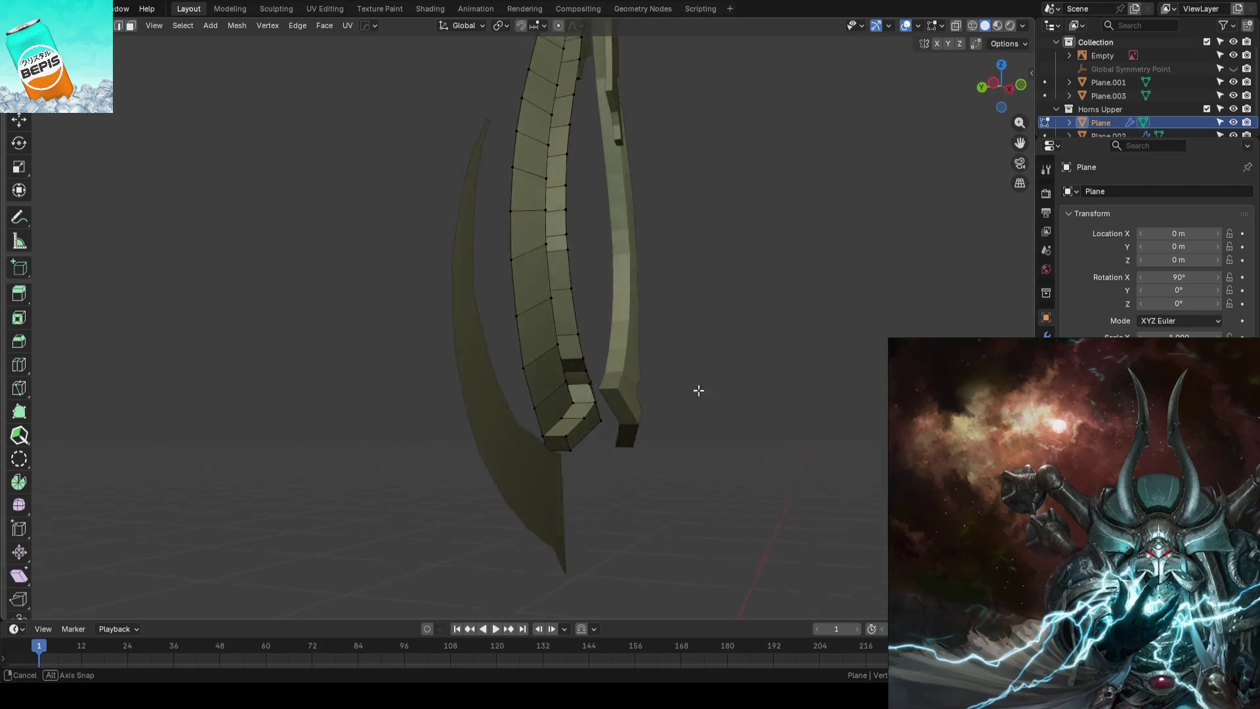
mouse_move(623, 387)
middle_mouse_down()
mouse_move(604, 403)
mouse_move(633, 338)
mouse_move(612, 307)
mouse_move(651, 294)
mouse_move(633, 296)
mouse_move(724, 310)
mouse_move(538, 306)
middle_mouse_up()
left_click(604, 402, "ctrl")
key("g")
key("g")
left_click(646, 310)
key("g")
key("y")
left_click(538, 307)
key("Tab")
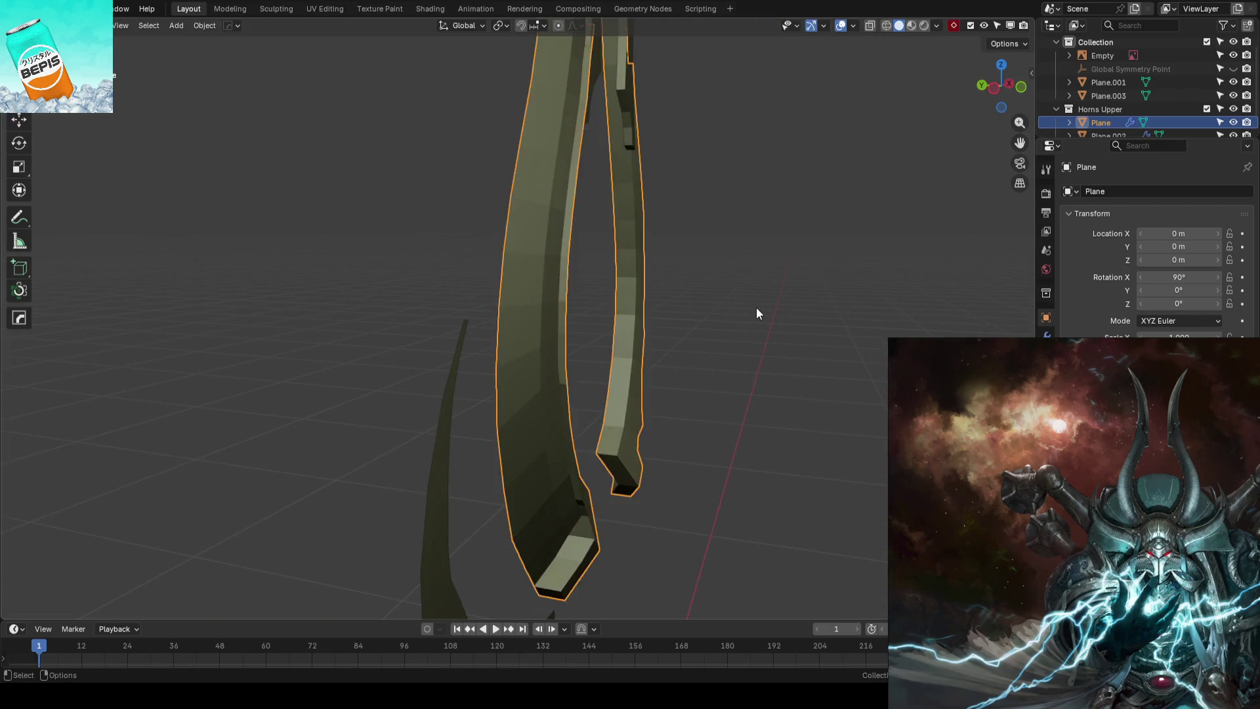
key("KP_1")
left_click(341, 304)
key("ctrl+s")
scroll(434, 246, "up", 2)
Create a mirrored copy of the small curved horn Plane.003
mouse_move(433, 247)
middle_mouse_down()
mouse_move(601, 277)
mouse_move(535, 247)
mouse_move(478, 258)
mouse_move(490, 231)
mouse_move(564, 268)
mouse_move(573, 317)
mouse_move(626, 305)
mouse_move(604, 287)
middle_mouse_up()
scroll(499, 393, "down", 2)
scroll(500, 393, "down", 1)
left_click(487, 359)
left_click(369, 357)
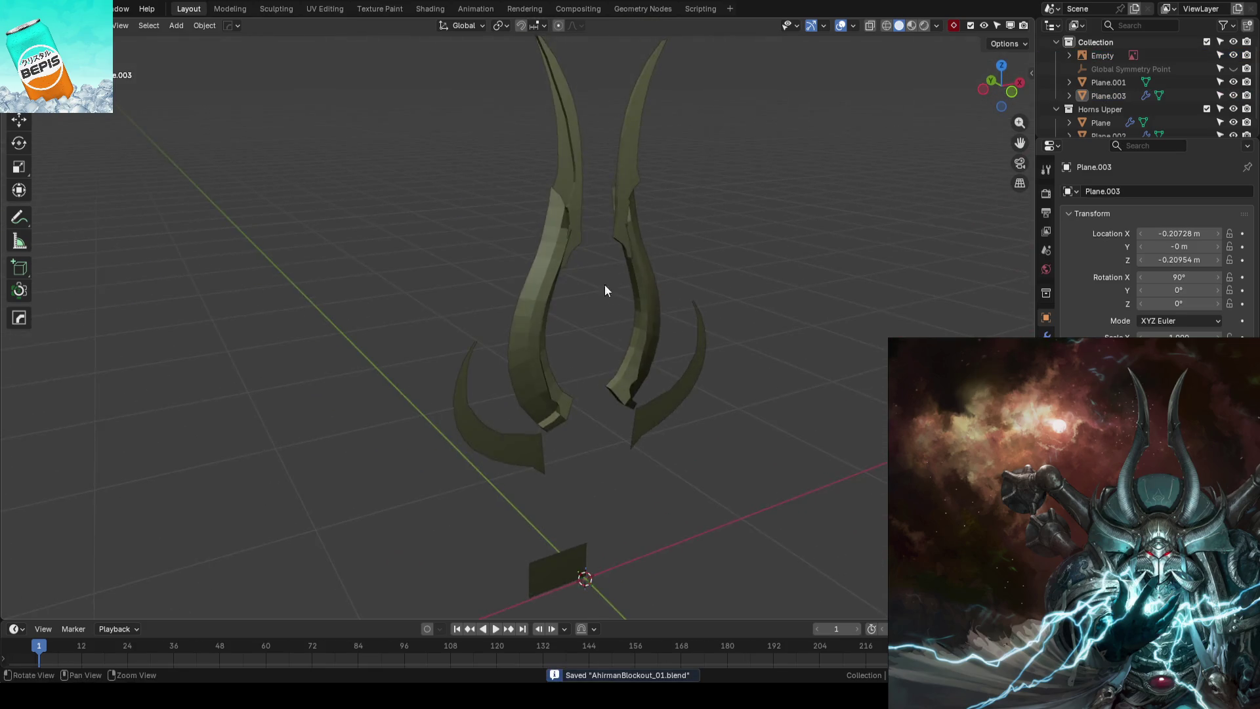
scroll(594, 373, "up", 3)
Select an edge run on Plane.002, abandon a Y extrusion, check through the camera and save
left_click(586, 302)
key("Tab")
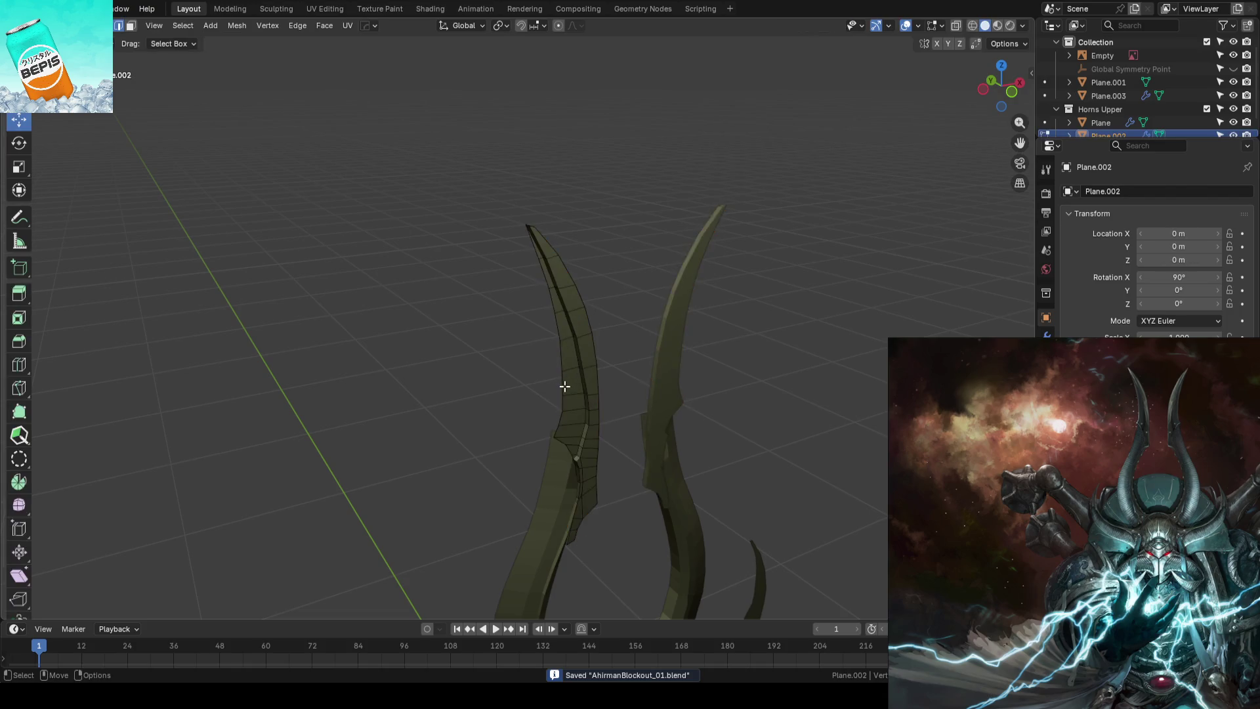
scroll(563, 385, "up", 3)
scroll(555, 279, "up", 2)
left_click(569, 332)
scroll(552, 236, "down", 3)
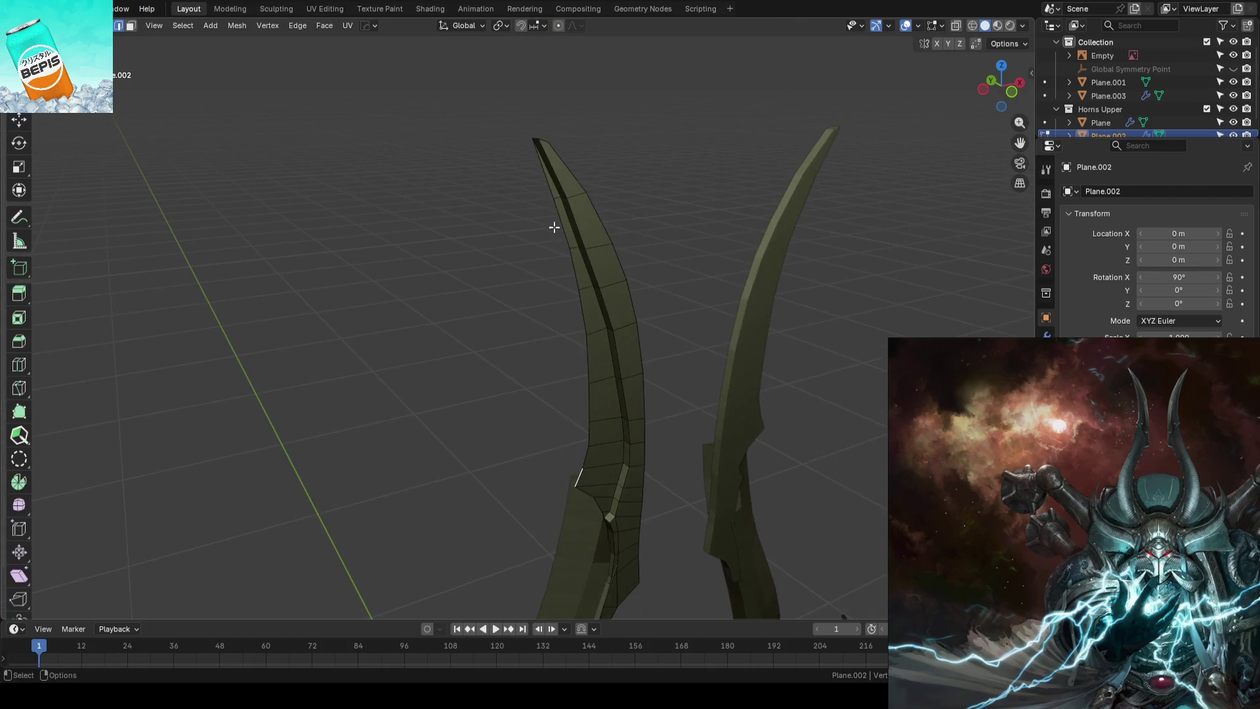
left_click(540, 186, "ctrl")
scroll(470, 309, "up", 2)
mouse_move(470, 309)
middle_mouse_down()
mouse_move(552, 310)
mouse_move(513, 327)
middle_mouse_up()
key("e")
key("y")
key("Escape")
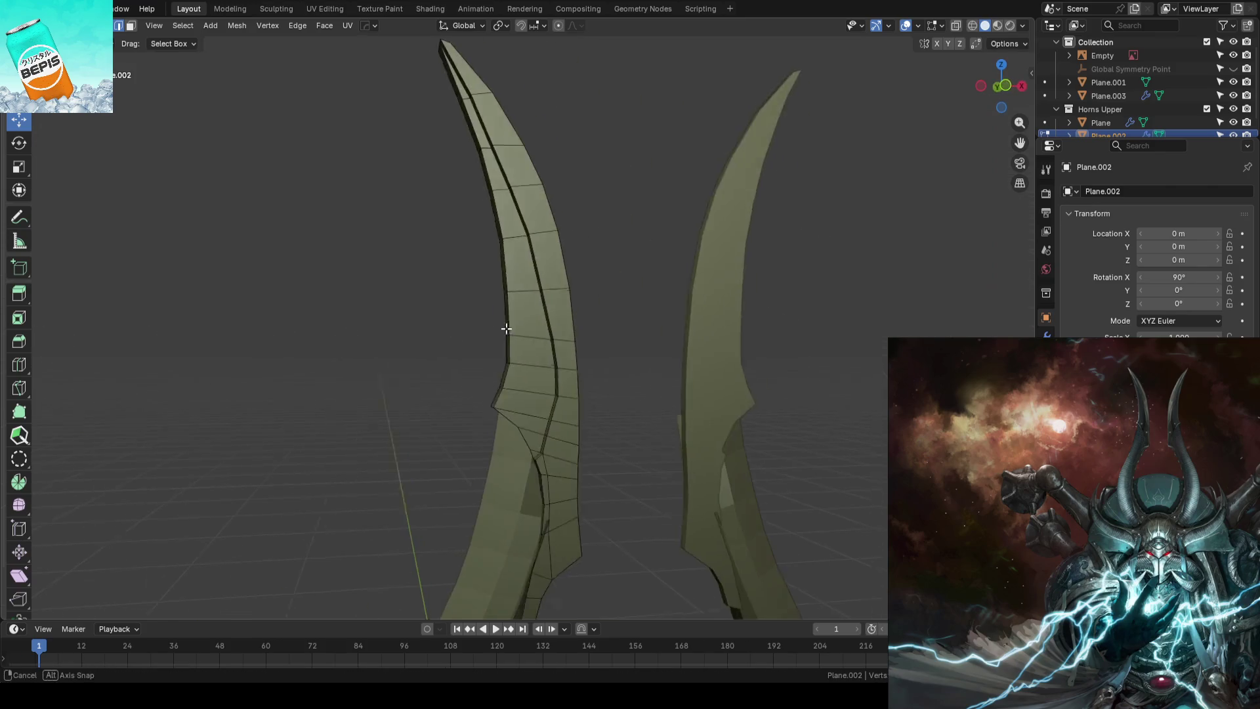
key("Tab")
key("KP_0")
key("ctrl+s")
scroll(546, 307, "down", 2)
scroll(547, 320, "up", 3)
Review the horns against the concept art in camera view, save, and select the upper horn
mouse_move(552, 250)
middle_mouse_down()
mouse_move(559, 300)
mouse_move(598, 266)
mouse_move(562, 302)
mouse_move(617, 312)
mouse_move(603, 308)
middle_mouse_up()
left_click(571, 316)
key("KP_0")
scroll(602, 302, "down", 2)
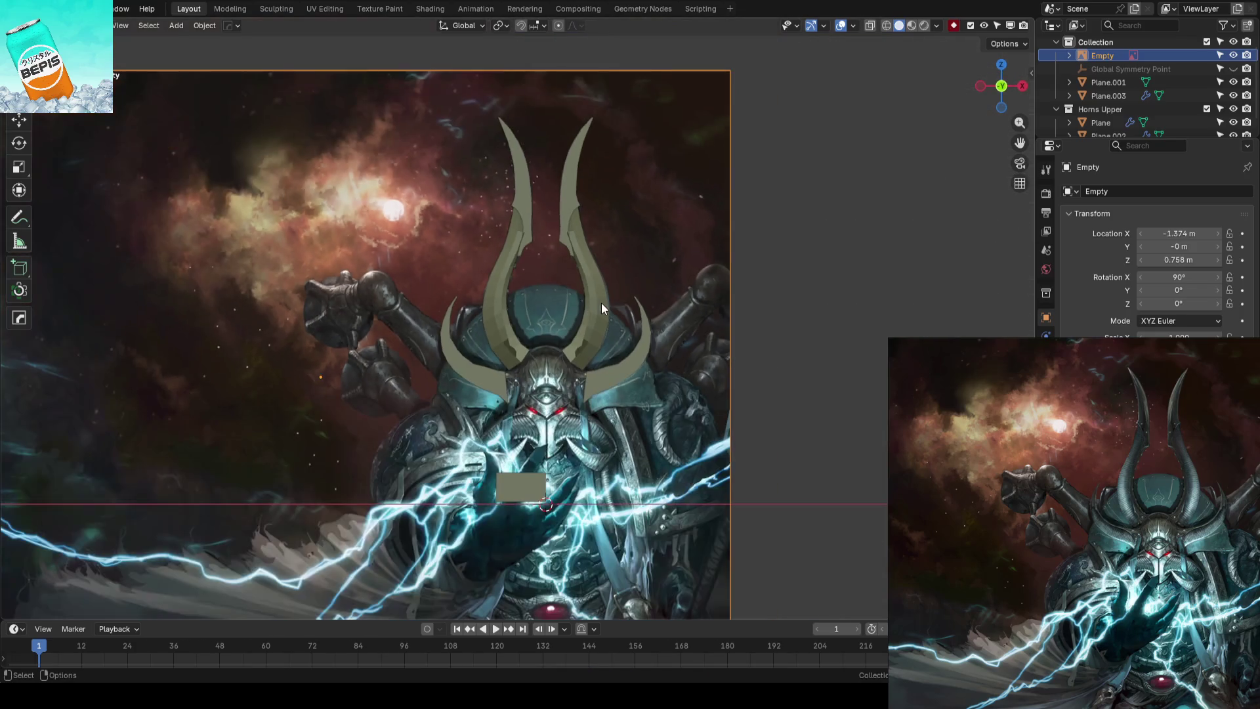
key("ctrl+s")
scroll(602, 302, "up", 1)
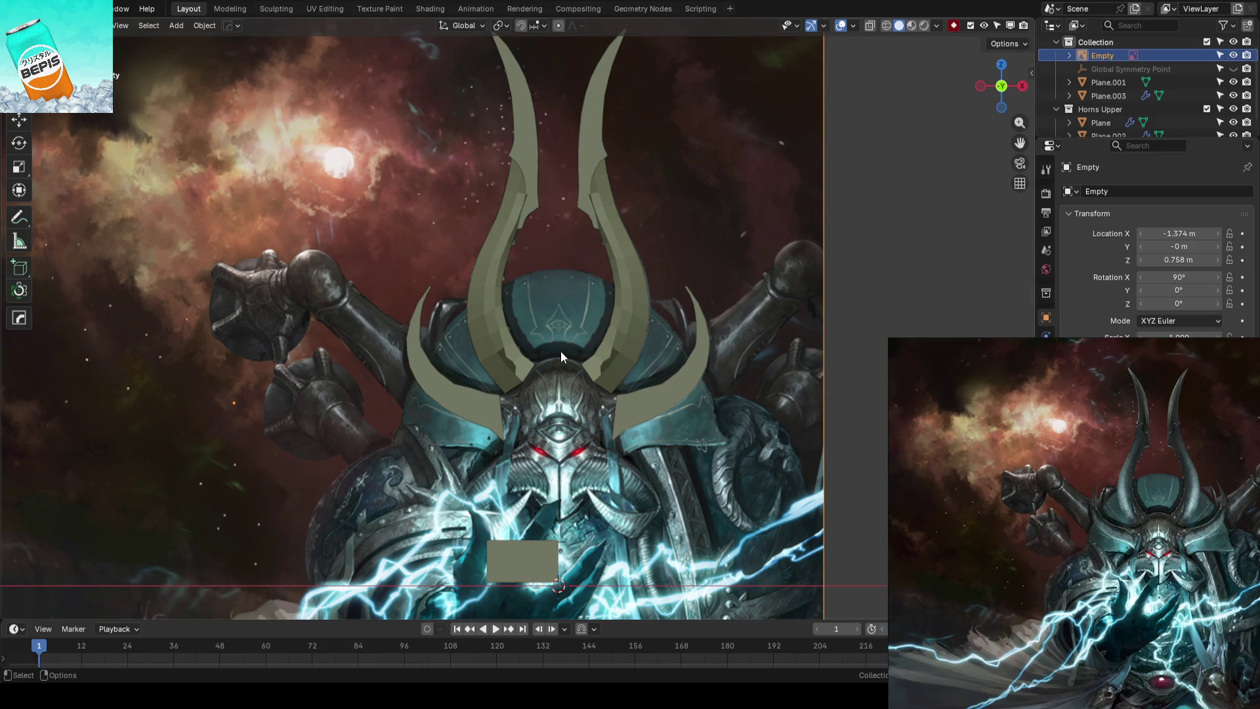
scroll(561, 349, "up", 1)
scroll(560, 349, "up", 2)
scroll(569, 329, "up", 1)
mouse_move(571, 328)
middle_mouse_down()
mouse_move(664, 347)
mouse_move(674, 325)
middle_mouse_up()
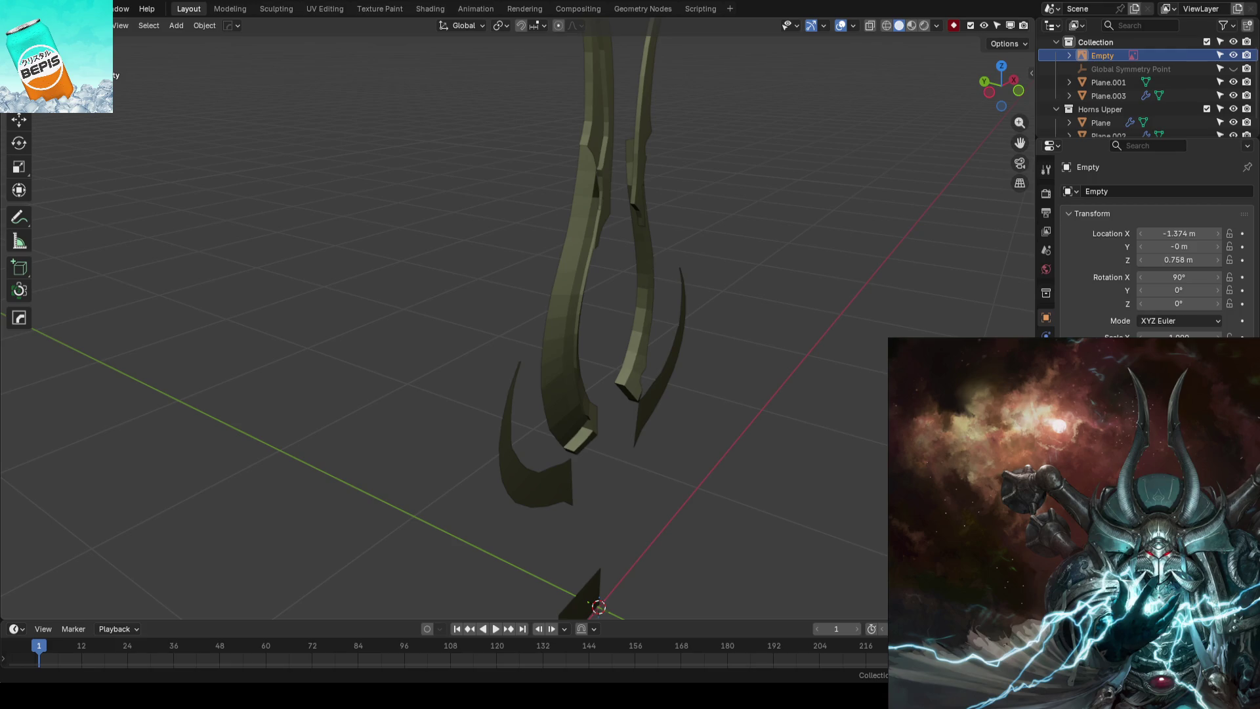
left_click(543, 326)
Select a long edge path along the upper horn and cancel an accidental extrusion
key("Tab")
mouse_move(542, 325)
middle_mouse_down()
mouse_move(574, 295)
mouse_move(561, 274)
middle_mouse_up()
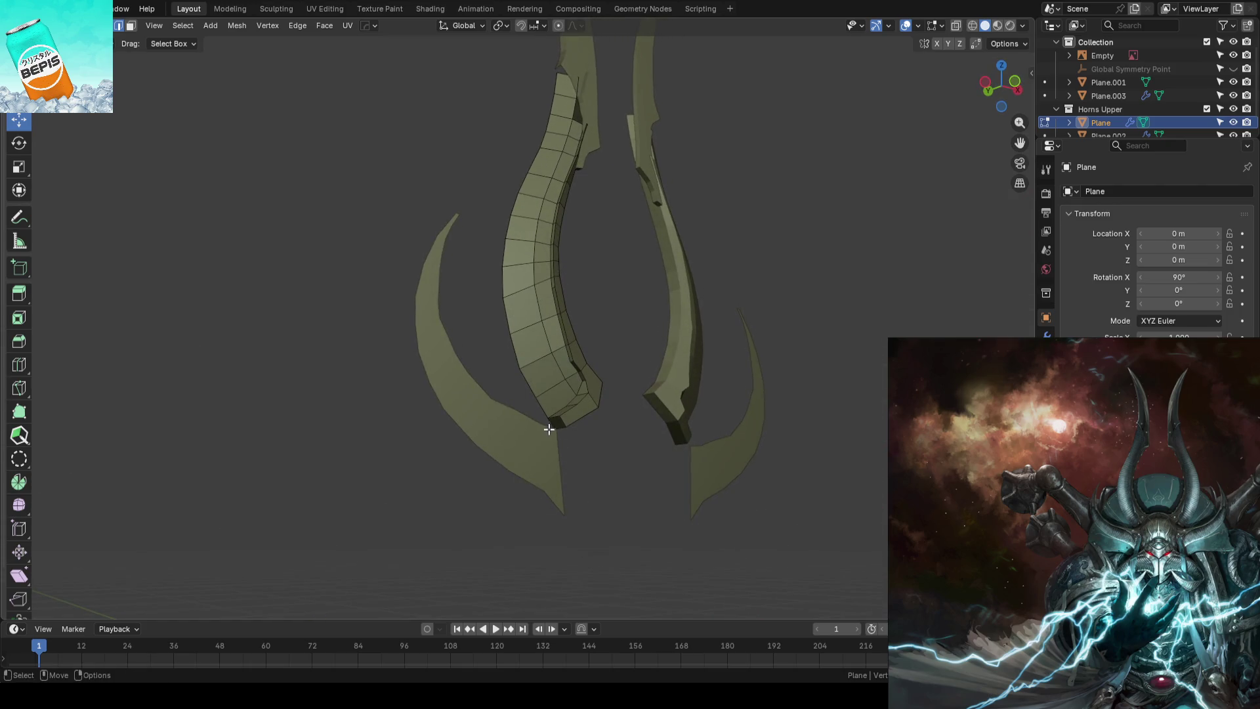
mouse_move(551, 422)
middle_mouse_down()
mouse_move(591, 295)
mouse_move(664, 309)
mouse_move(650, 287)
mouse_move(664, 259)
middle_mouse_up()
left_click(579, 293, "ctrl")
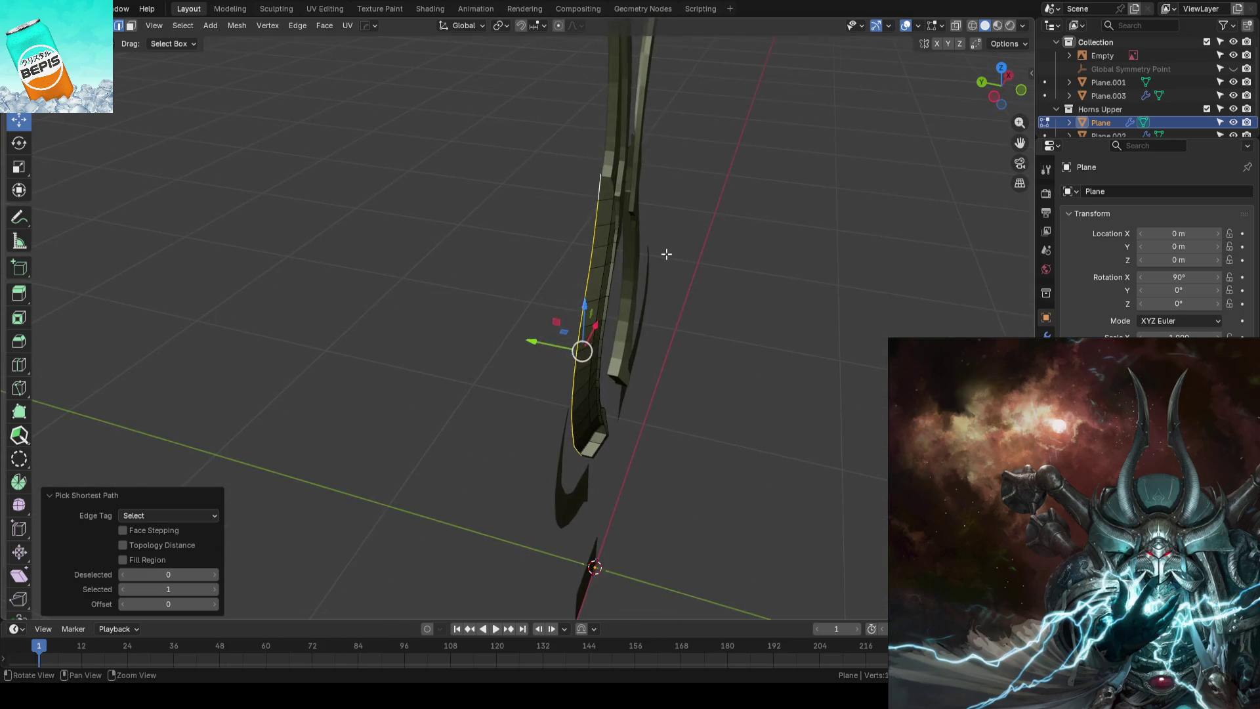
key("e")
right_click(555, 328)
mouse_move(554, 330)
middle_mouse_down()
mouse_move(520, 338)
mouse_move(558, 366)
mouse_move(564, 256)
mouse_move(557, 315)
mouse_move(522, 344)
middle_mouse_up()
Shift the edge path in Y, then nudge it sideways along X against the front reference
key("g")
key("y")
left_click(557, 345)
left_click_drag(520, 345, 522, 344)
middle_click_drag(521, 343, 582, 273)
middle_click_drag(611, 192, 620, 287)
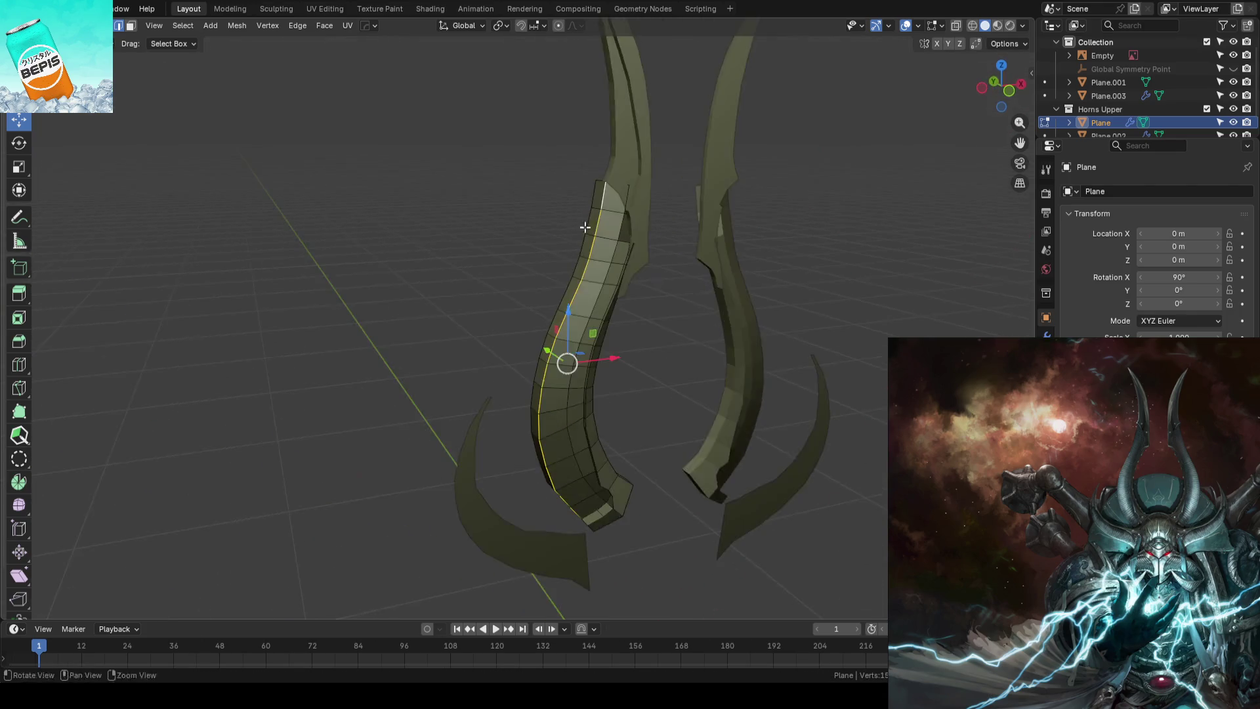
key("KP_1")
key("g")
key("x")
left_click(607, 358)
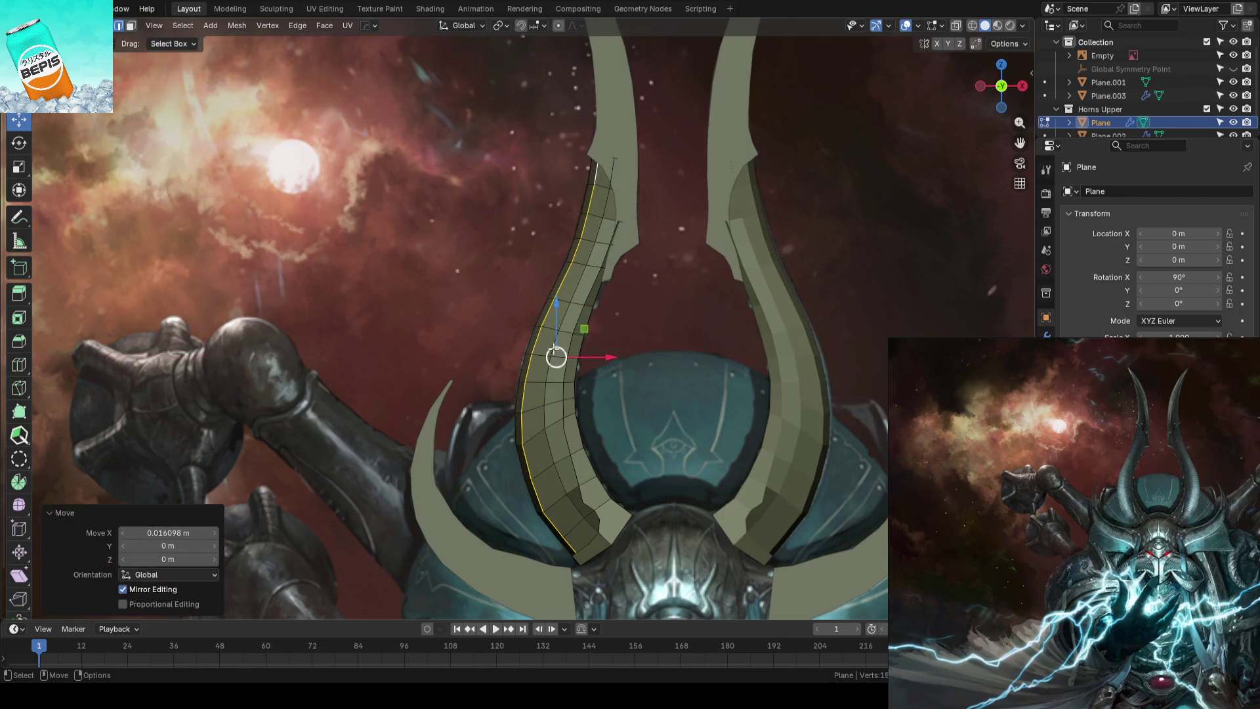
Leave edit mode, save the blockout file and check the horns from the front view
key("Tab")
left_click(522, 285)
key("ctrl+s")
mouse_move(522, 284)
middle_mouse_down()
mouse_move(557, 313)
mouse_move(627, 300)
mouse_move(531, 298)
mouse_move(551, 296)
middle_mouse_up()
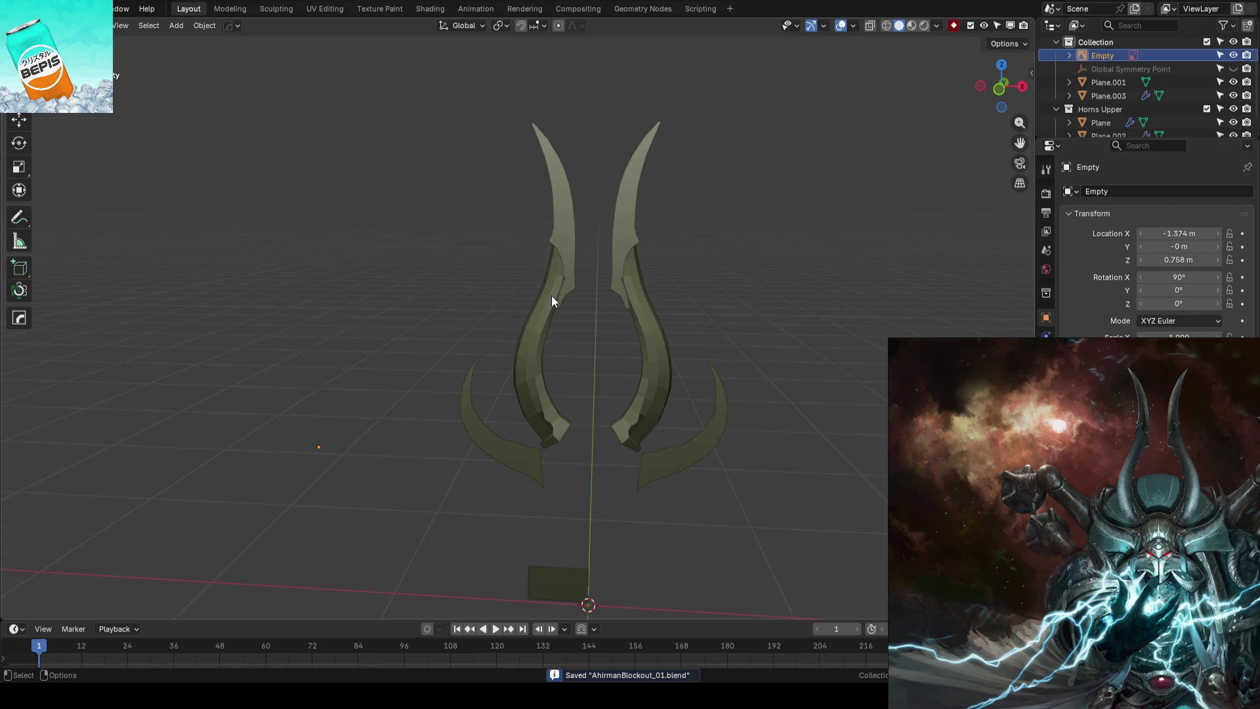
key("KP_1")
scroll(672, 313, "up", 4)
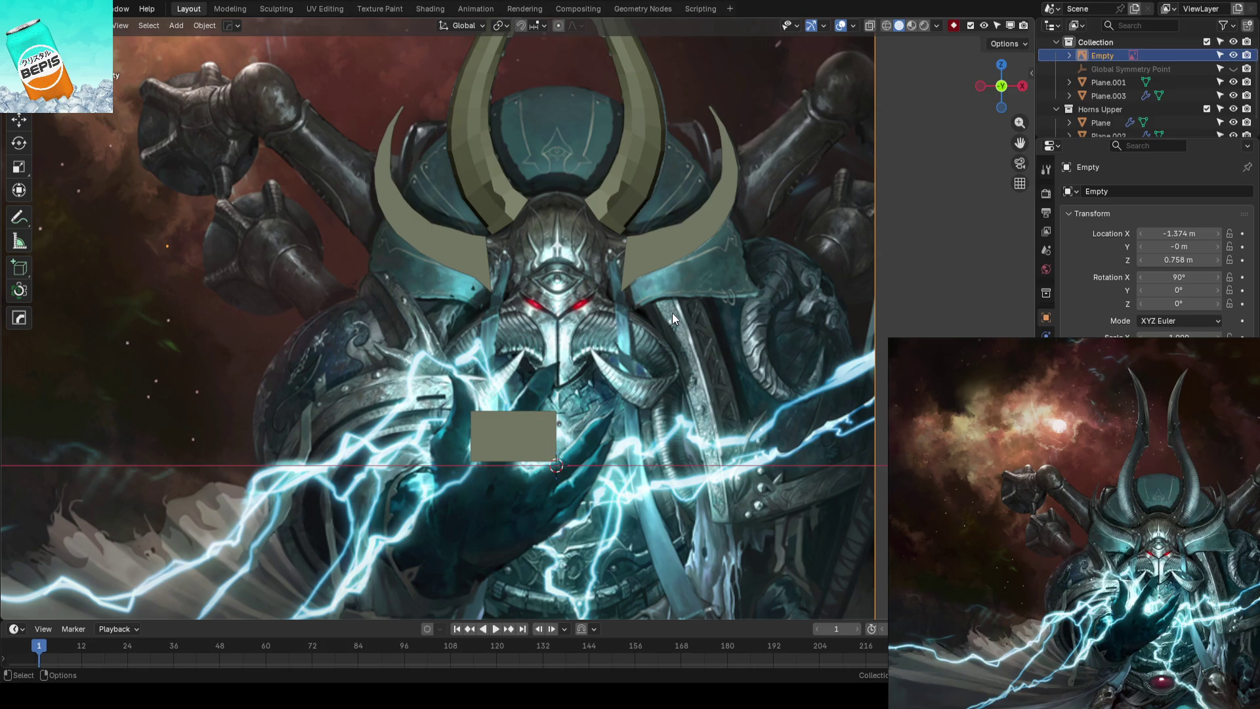
Save, then duplicate the small rectangle Plane.001 in place
key("shift+space")
key("g")
scroll(673, 309, "up", 3)
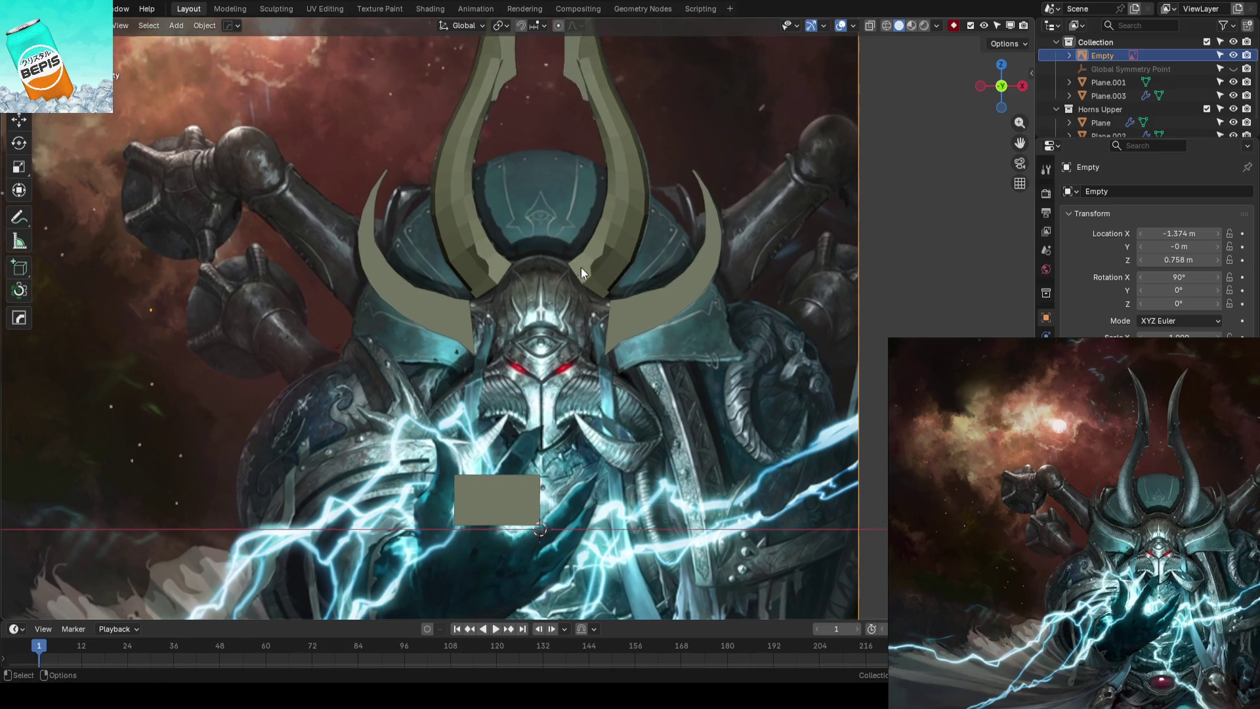
key("ctrl+s")
left_click(492, 577)
key("shift+d")
key("Escape")
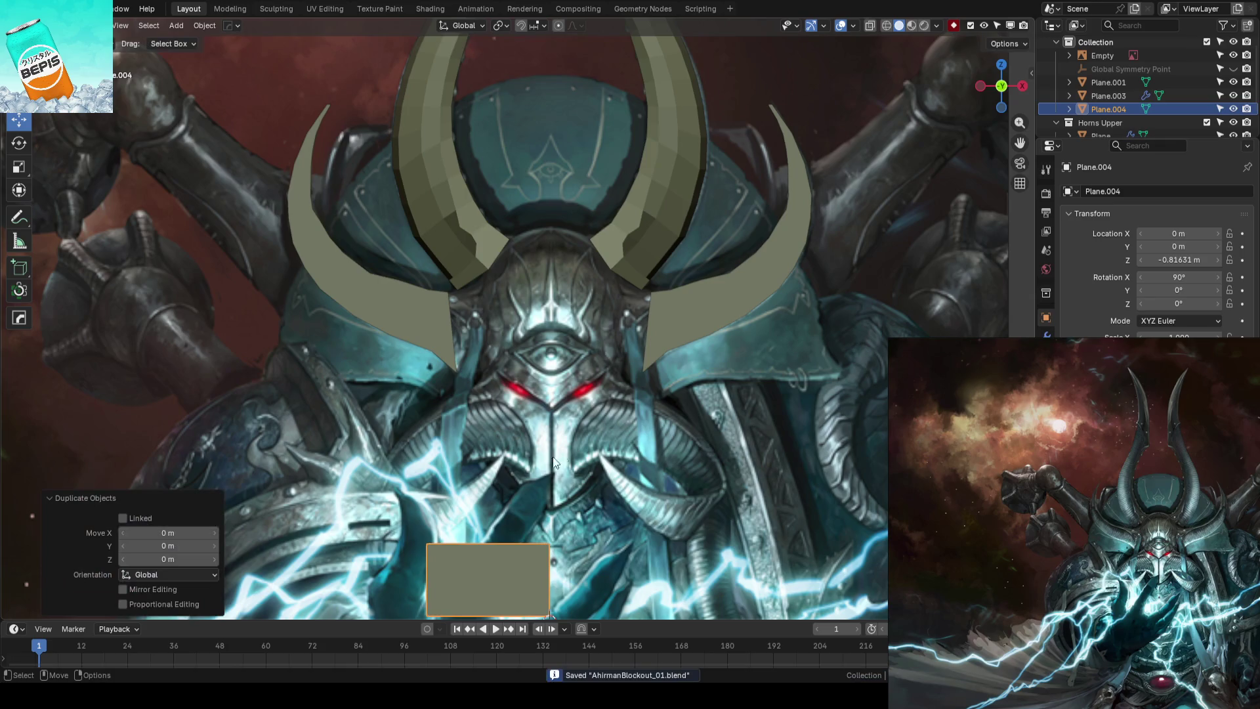
scroll(565, 451, "down", 3)
Raise the copy along Z onto the helmet's forehead between the horns
key("Tab")
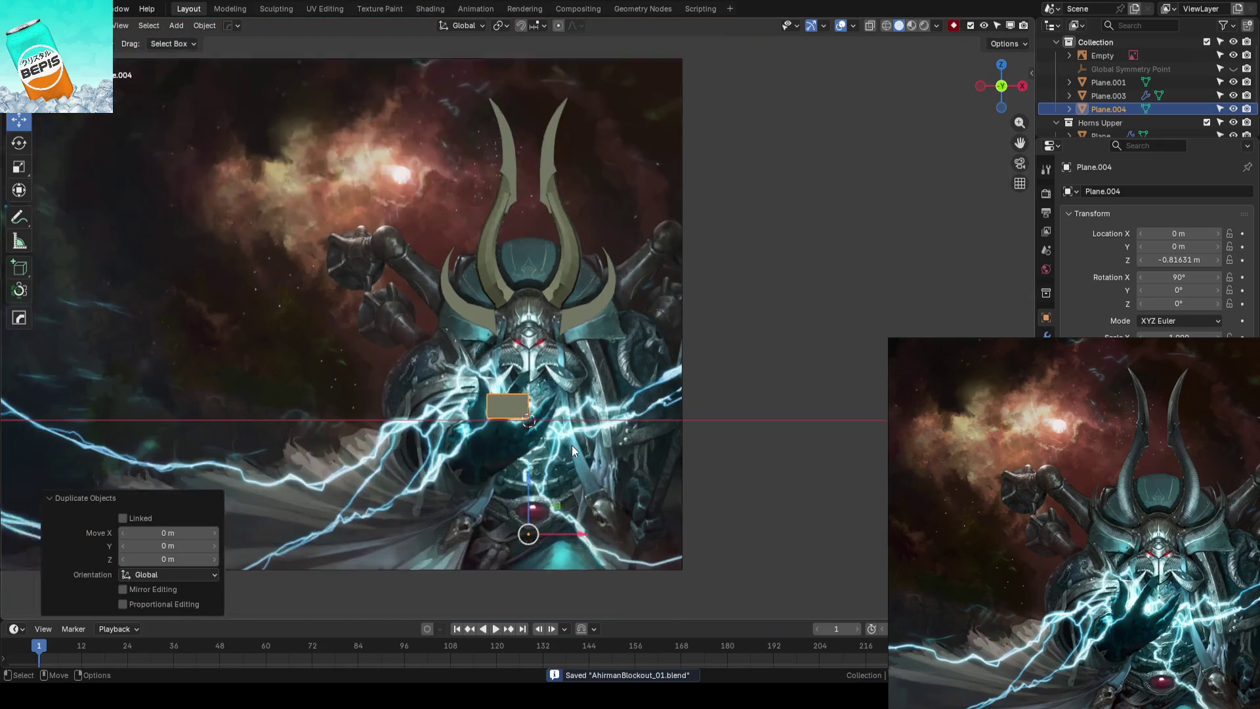
scroll(573, 445, "up", 1)
left_click(576, 464)
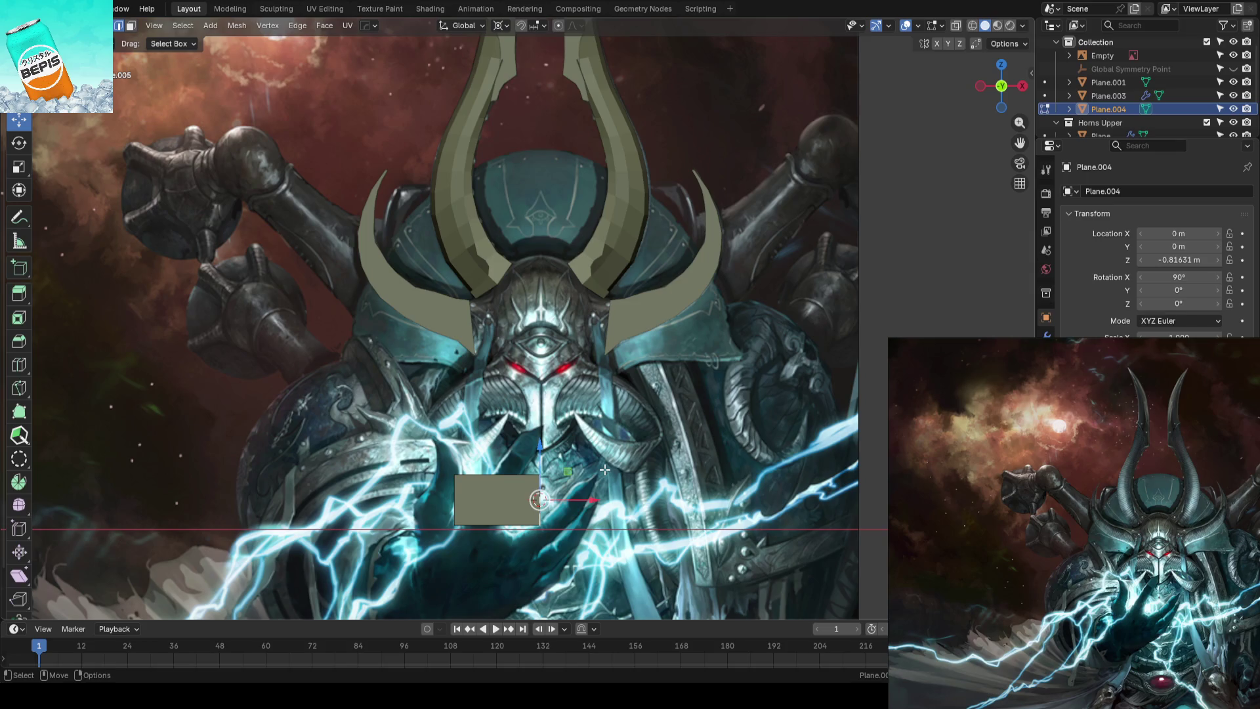
key("Tab")
key("ctrl+alt+shift+c")
left_click(518, 485)
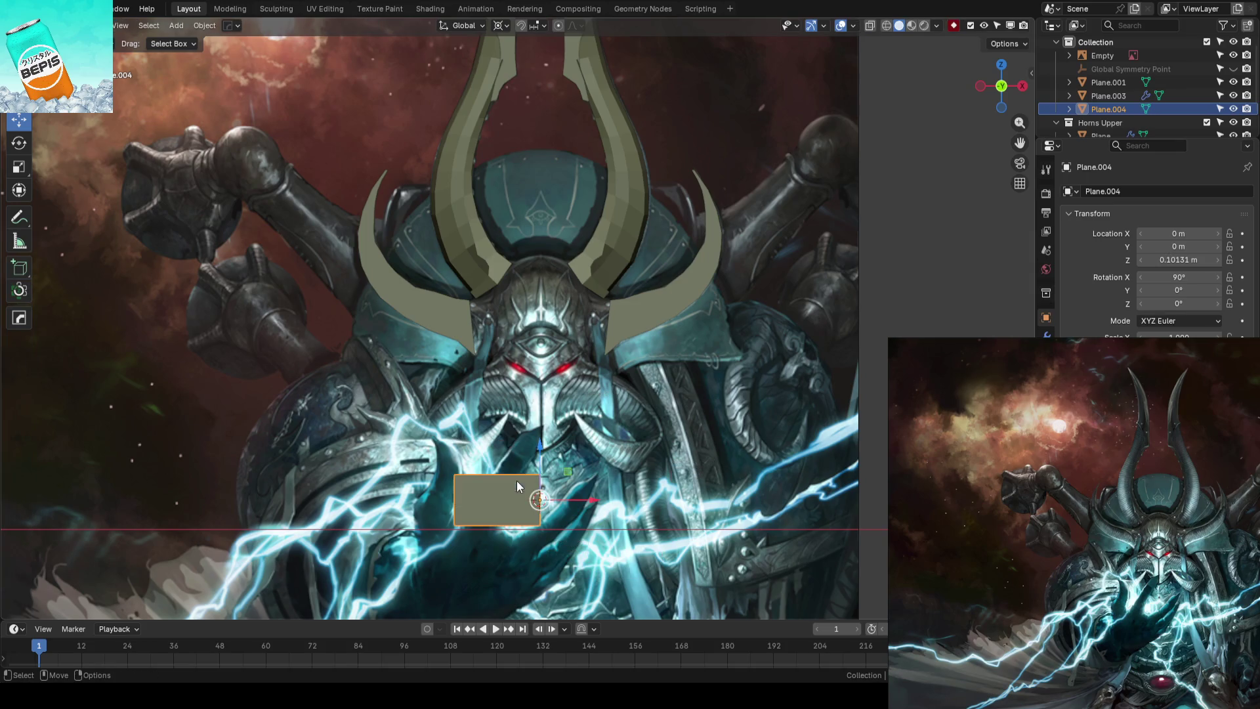
key("g")
key("z")
left_click(540, 236)
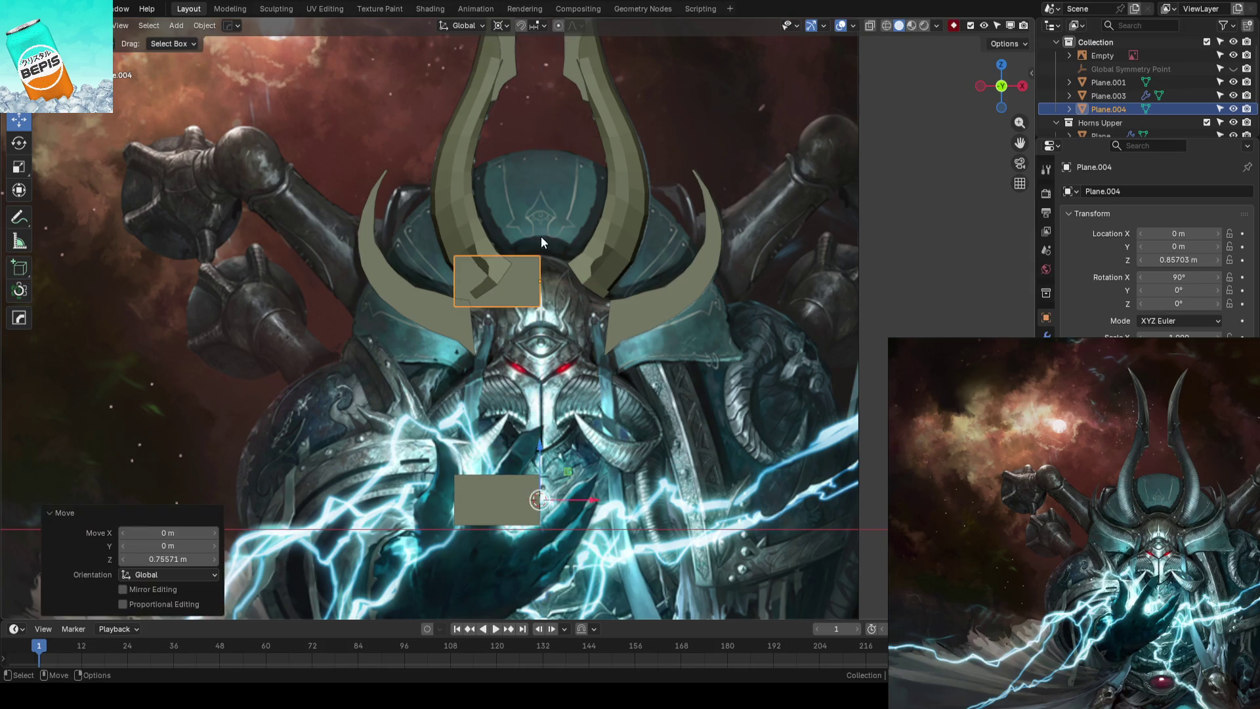
scroll(540, 237, "up", 3)
Move the copy's left edge in X to narrow it to a half-width strip, then save
key("Tab")
left_click(409, 254)
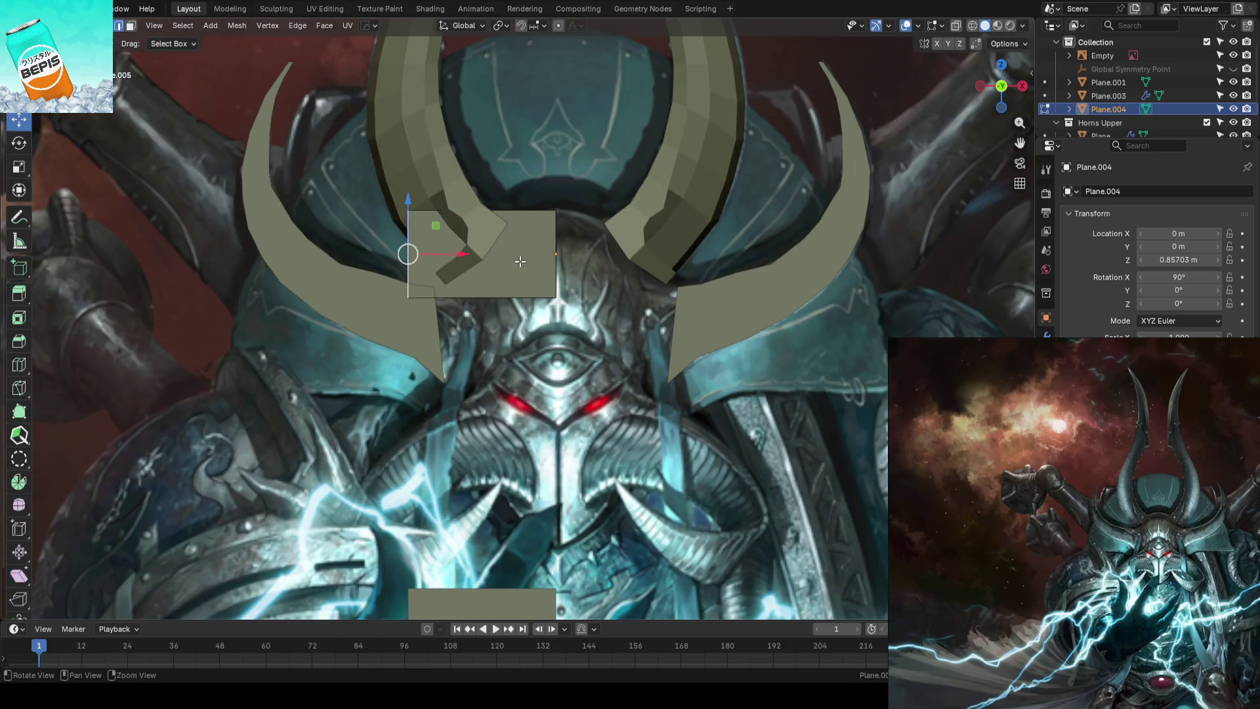
key("g")
key("x")
left_click(557, 248)
key("Tab")
key("ctrl+s")
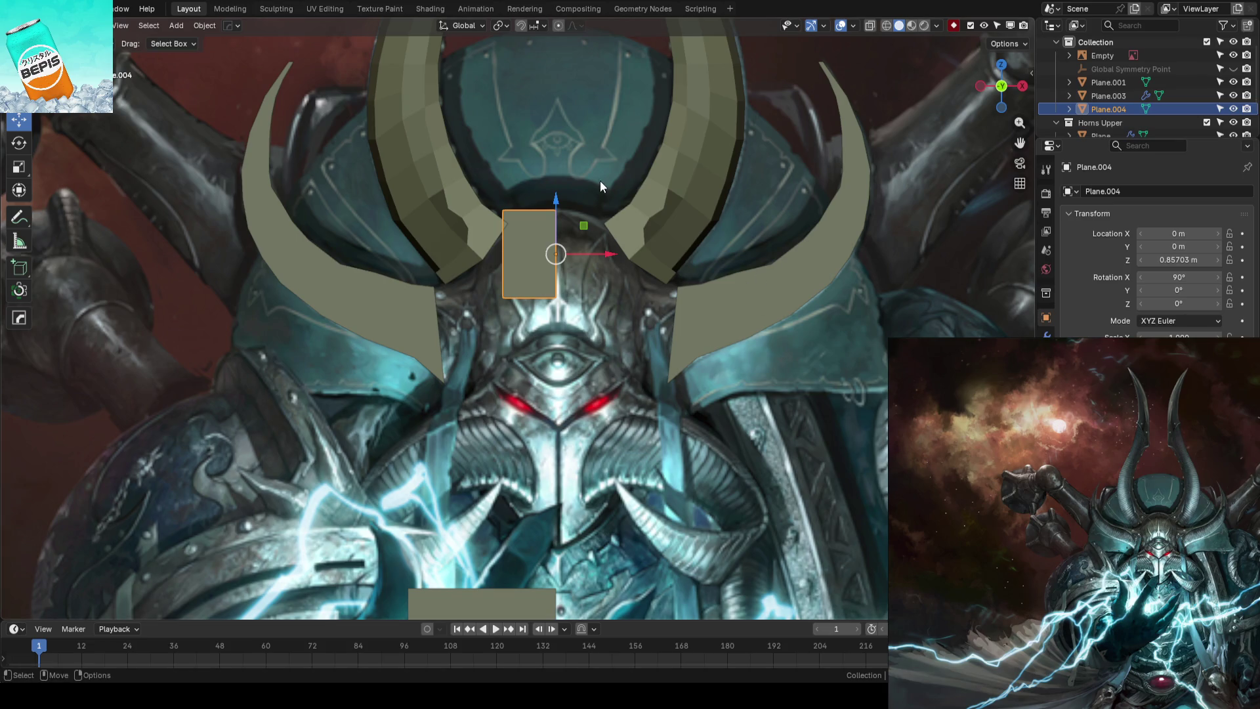
Make the forehead strip taller by raising its top edge and lowering its bottom edge along Z
key("Tab")
scroll(572, 246, "up", 3)
left_click(616, 258)
key("g")
key("z")
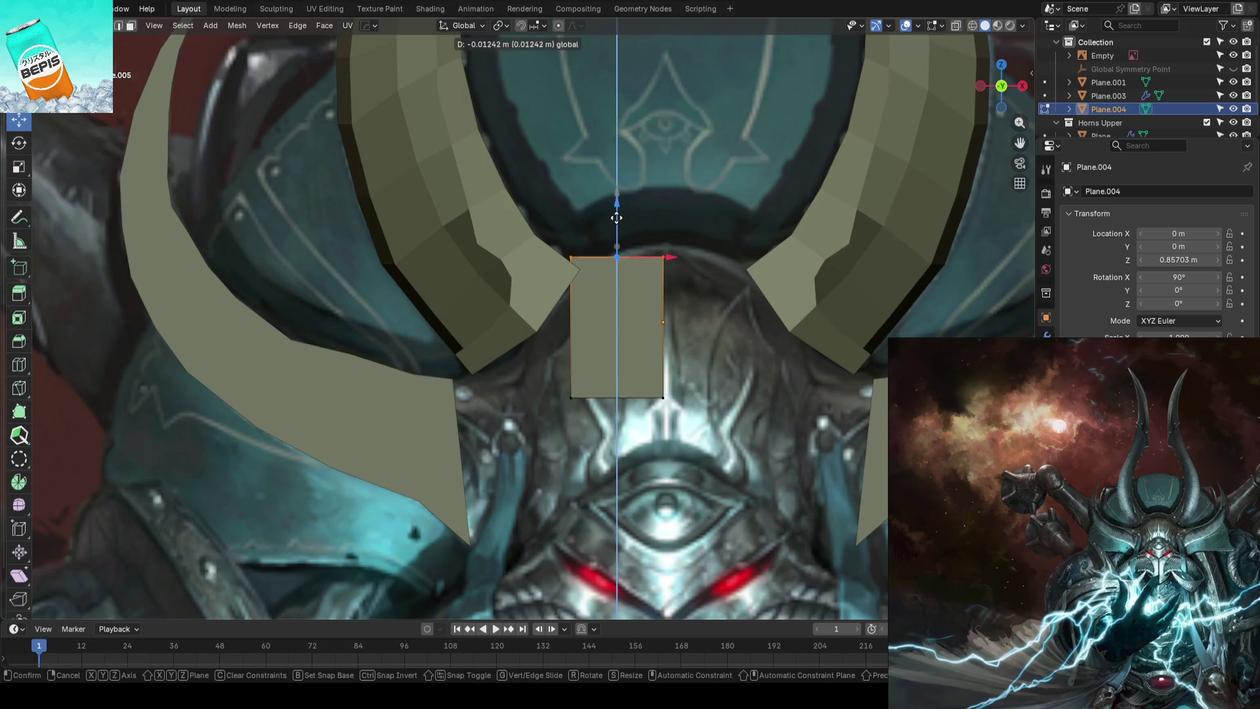
left_click(617, 212)
key("alt+a")
scroll(692, 368, "down", 3)
scroll(693, 369, "up", 2)
left_click_drag(539, 335, 737, 273)
left_click_drag(611, 263, 609, 298)
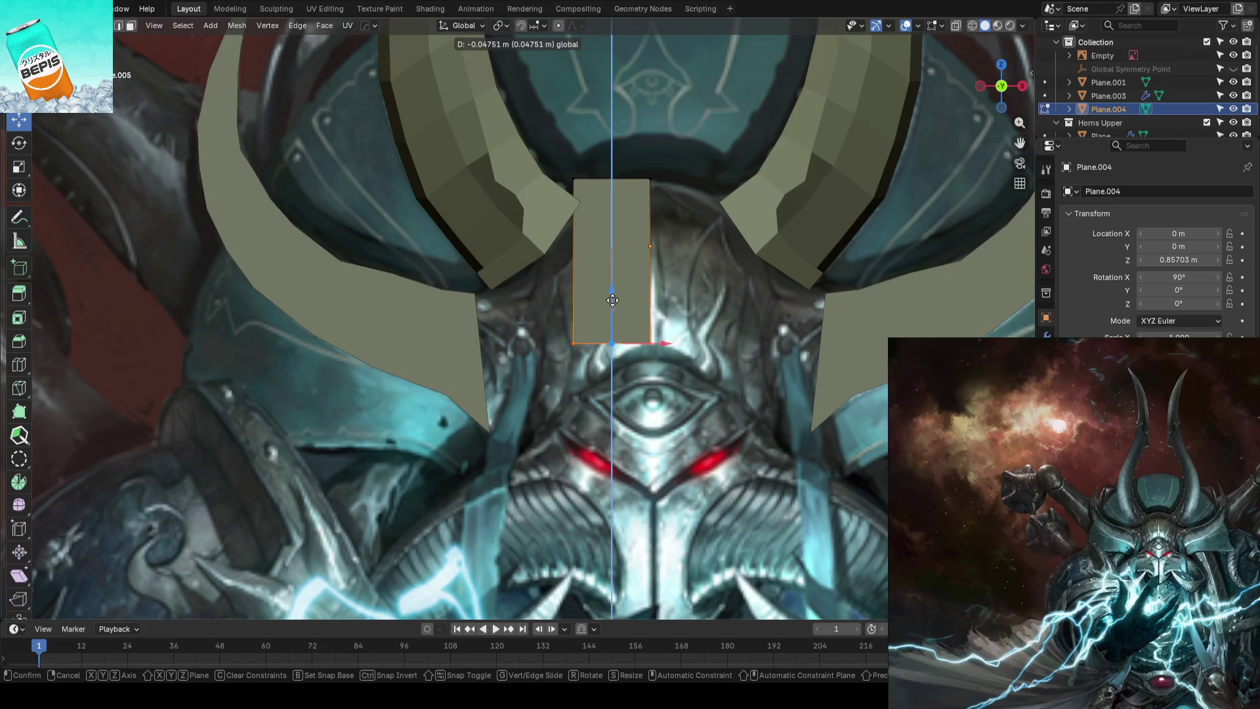
left_click(612, 300)
scroll(612, 300, "down", 3)
Show the meshes as wireframe over the art and start sliding the whole strip vertically
key("shift+z")
scroll(620, 336, "up", 1)
scroll(626, 354, "up", 1)
scroll(629, 371, "up", 1)
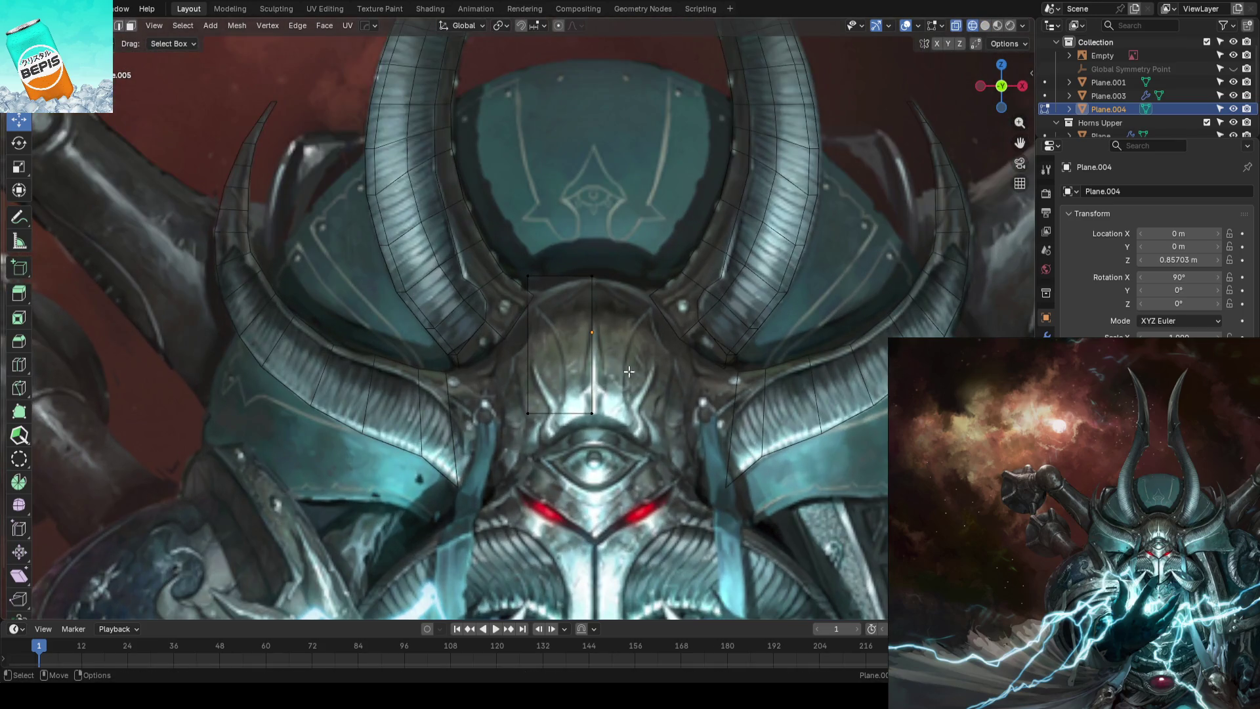
left_click_drag(502, 250, 547, 291)
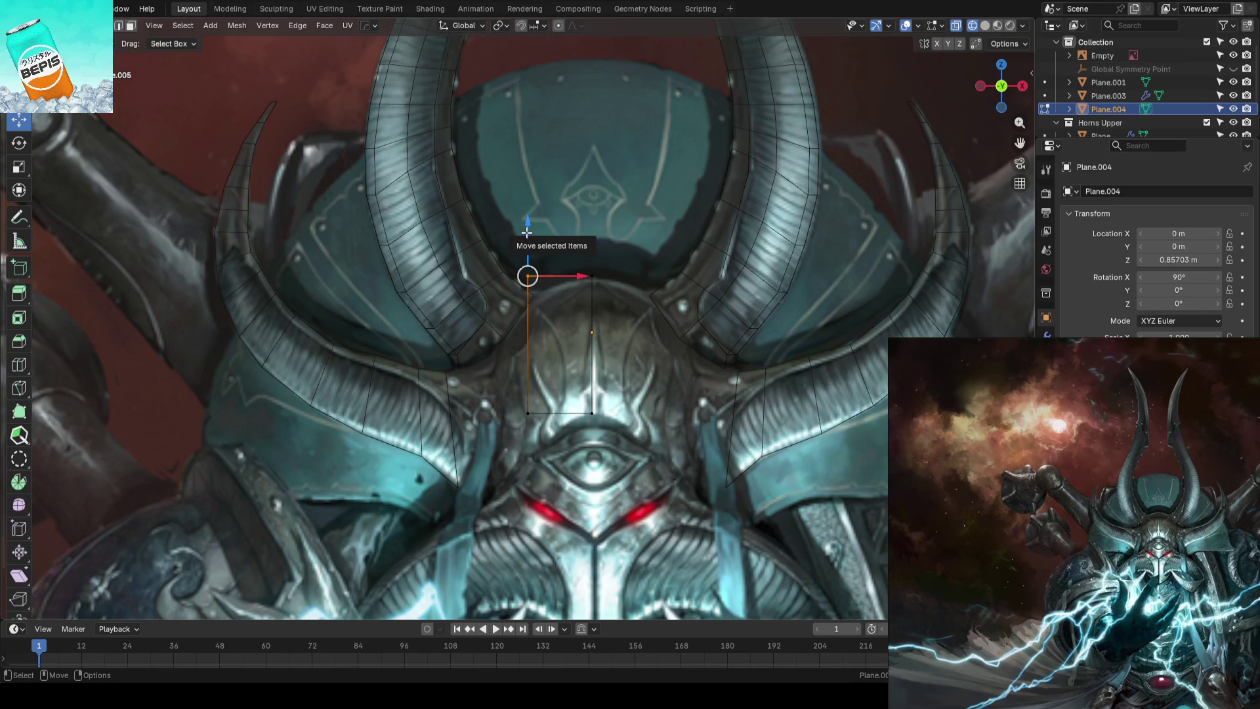
scroll(627, 295, "down", 3)
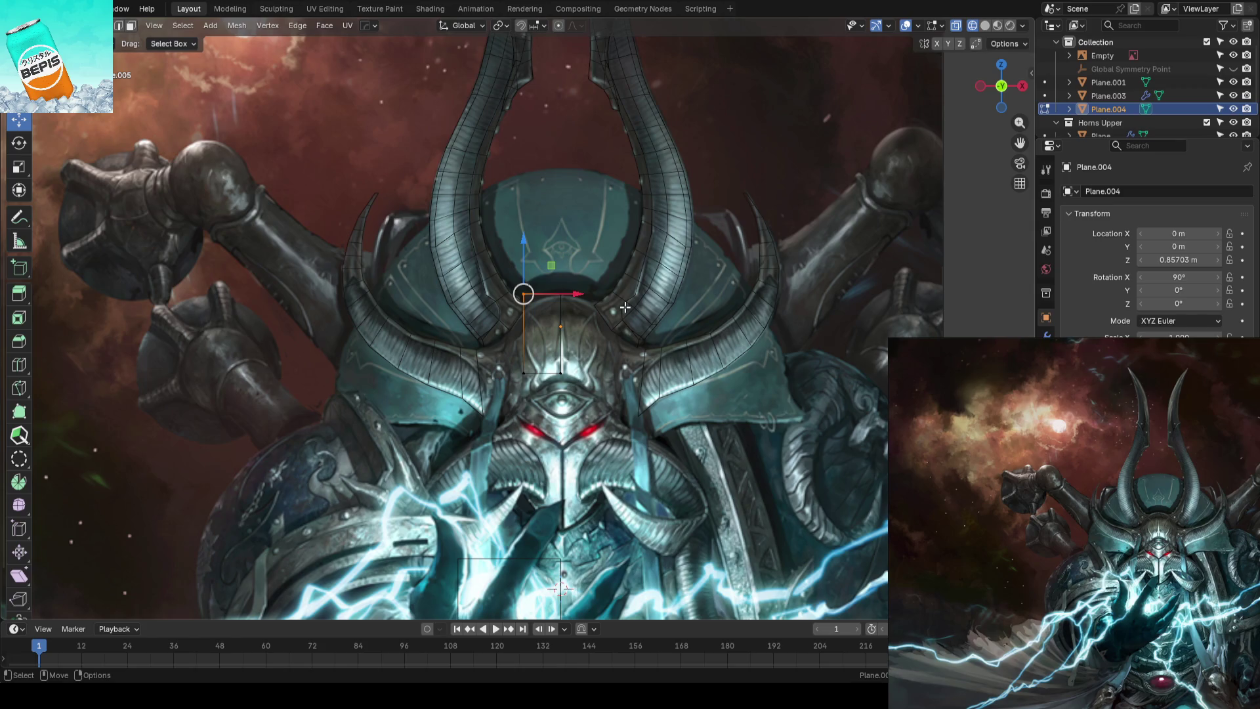
scroll(627, 336, "up", 3)
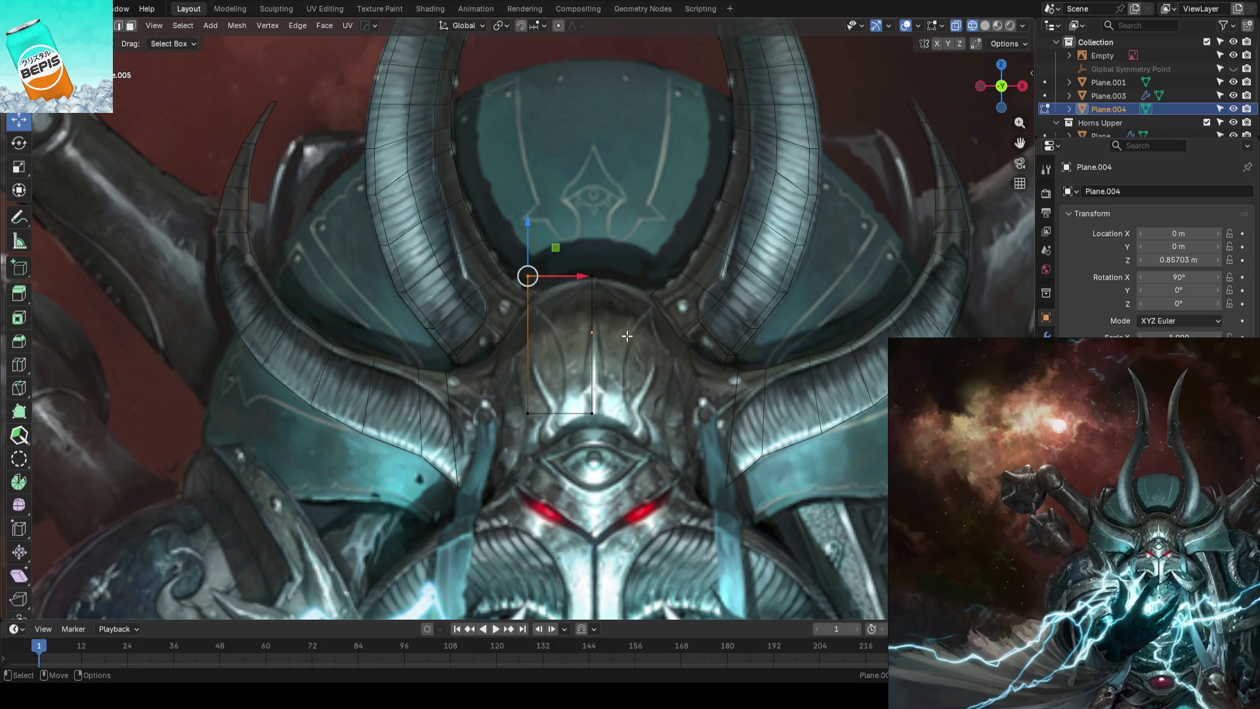
scroll(626, 336, "down", 3)
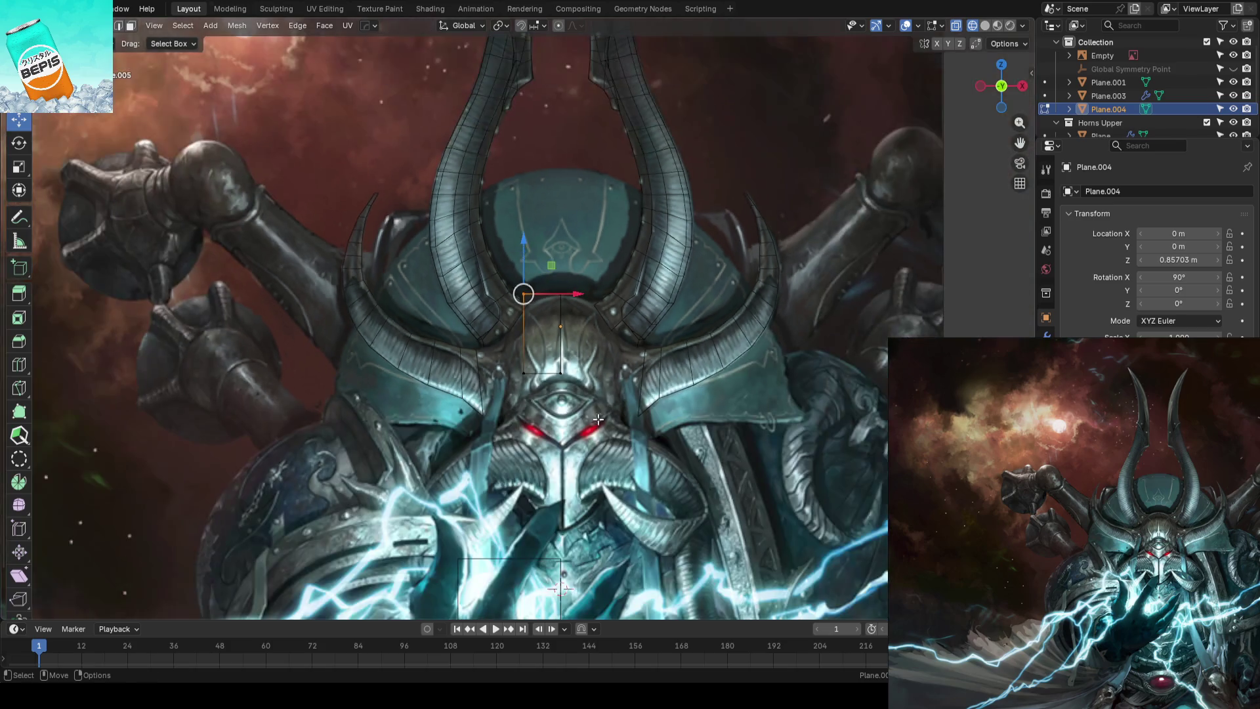
scroll(601, 343, "down", 3, "shift")
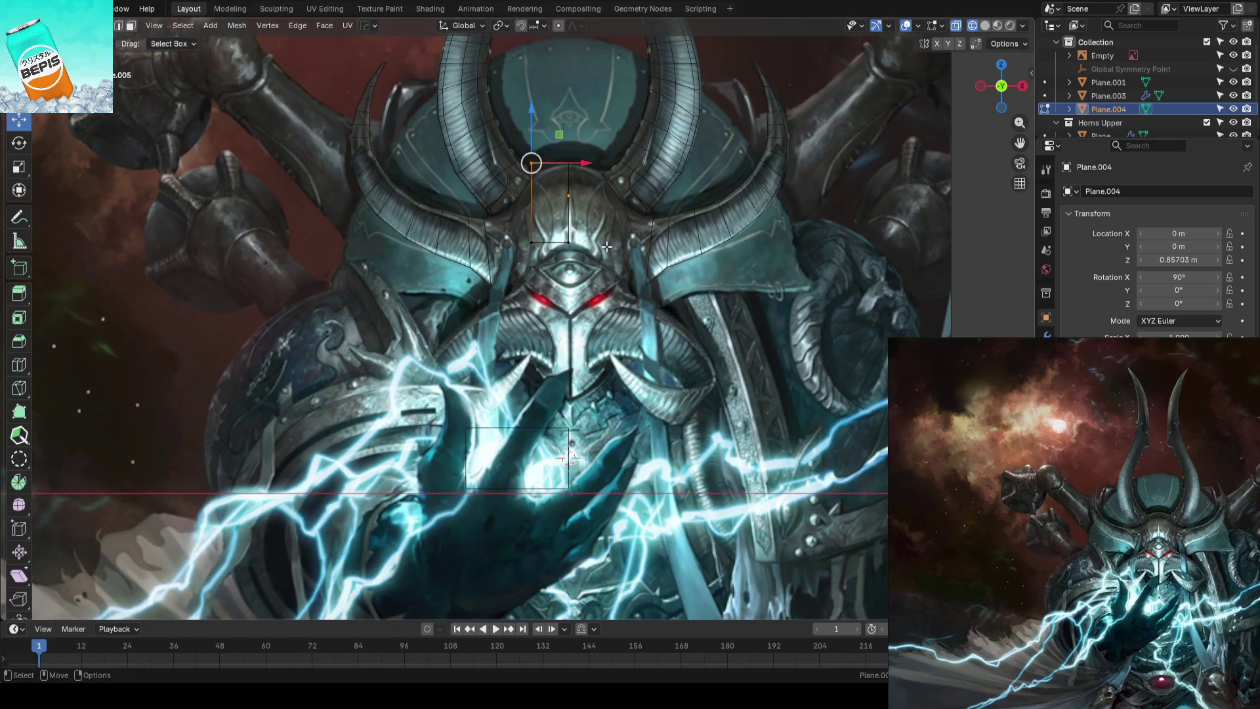
key("a")
key("g")
key("z")
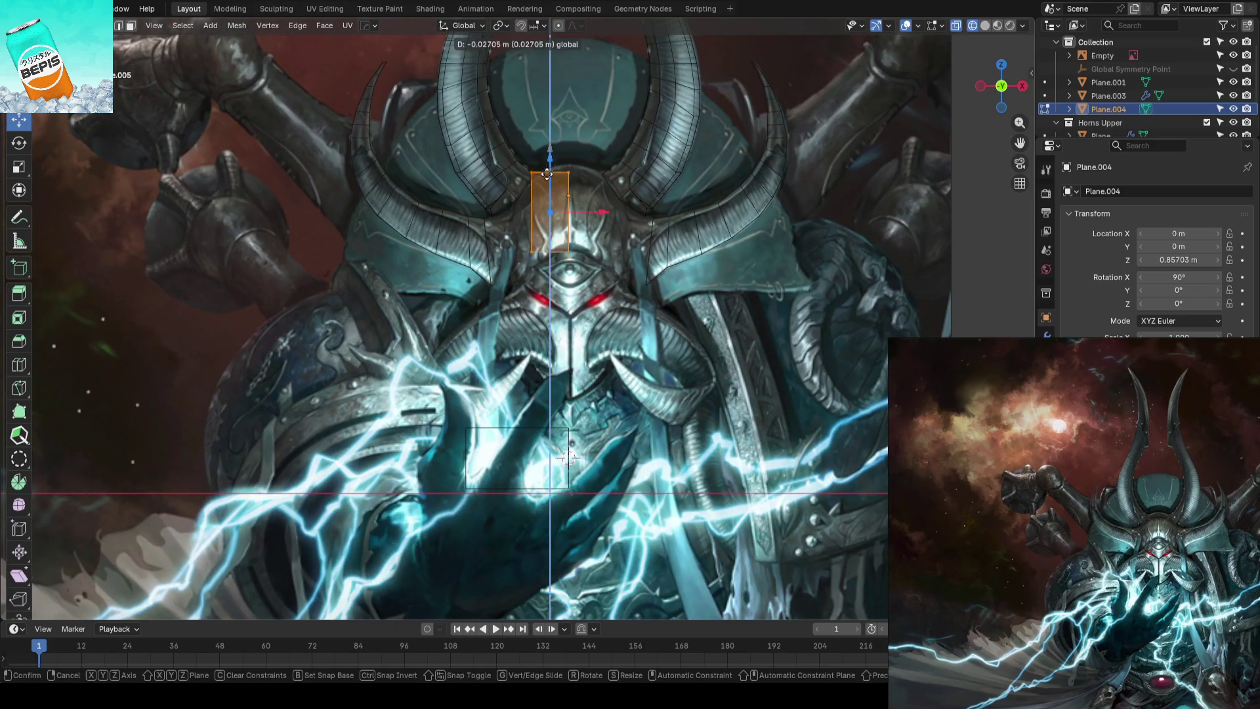
Settle the strip's height and lift one of its edges further along Z
left_click(550, 315)
key("alt+a")
scroll(590, 395, "up", 2)
left_click_drag(477, 393, 644, 465)
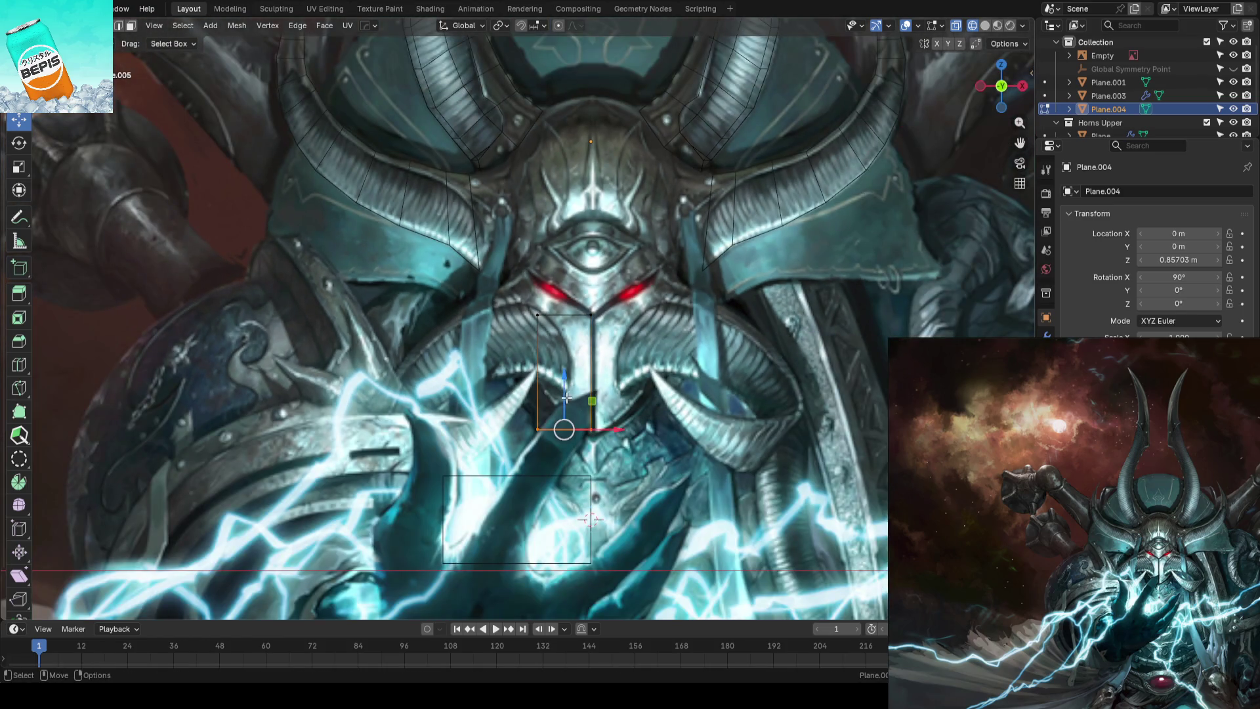
key("g")
key("z")
left_click(566, 334)
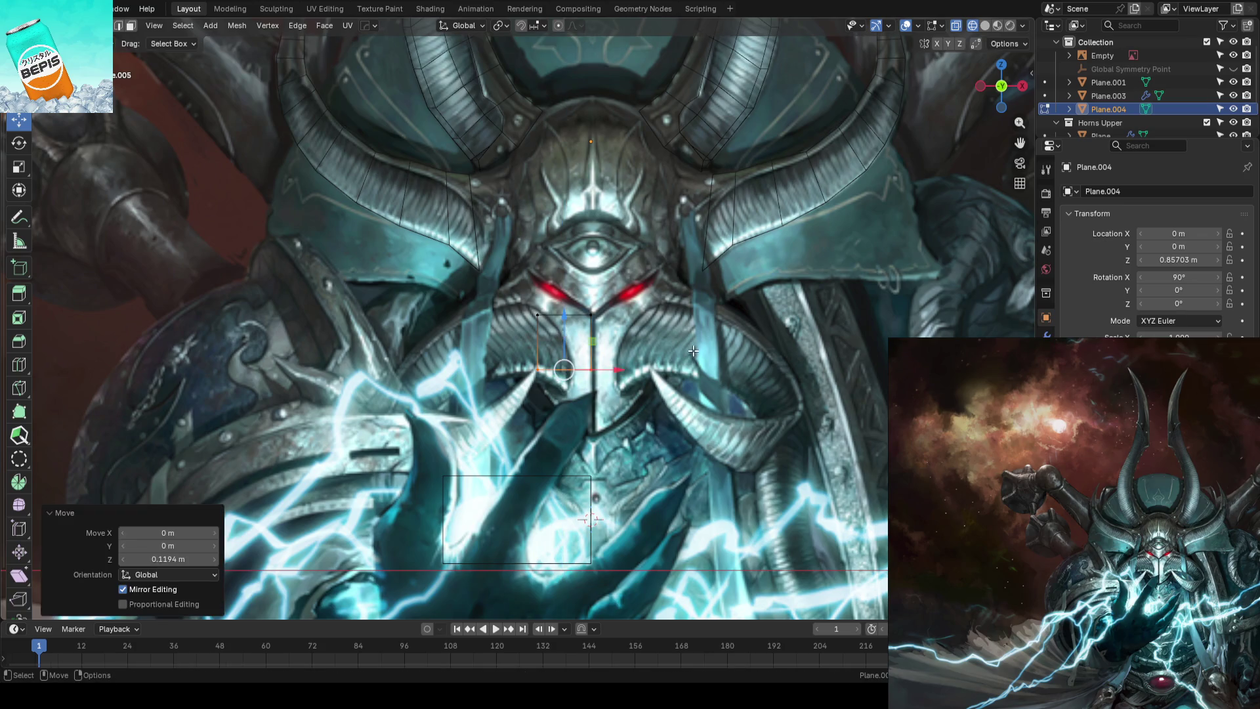
key("alt+a")
scroll(640, 322, "up", 1)
Raise the face-plate quad's top edge vertically so it sits above the red eyes
left_click_drag(629, 323, 628, 323)
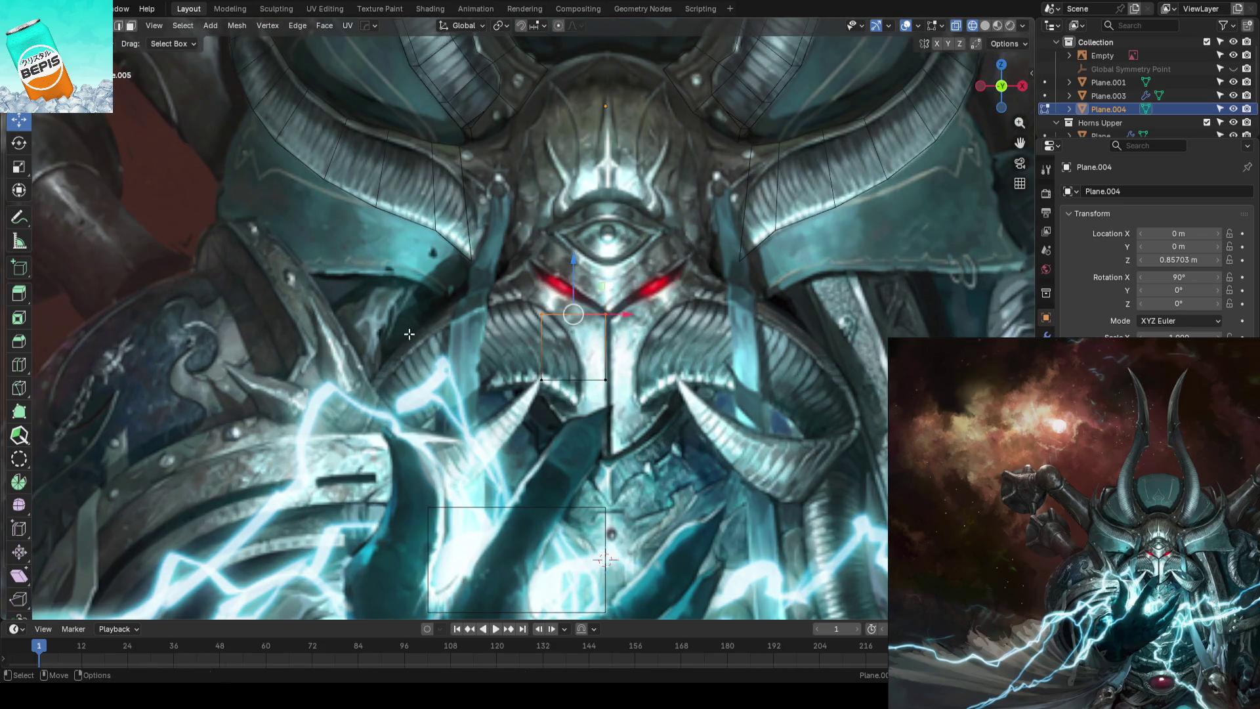
scroll(409, 335, "up", 3)
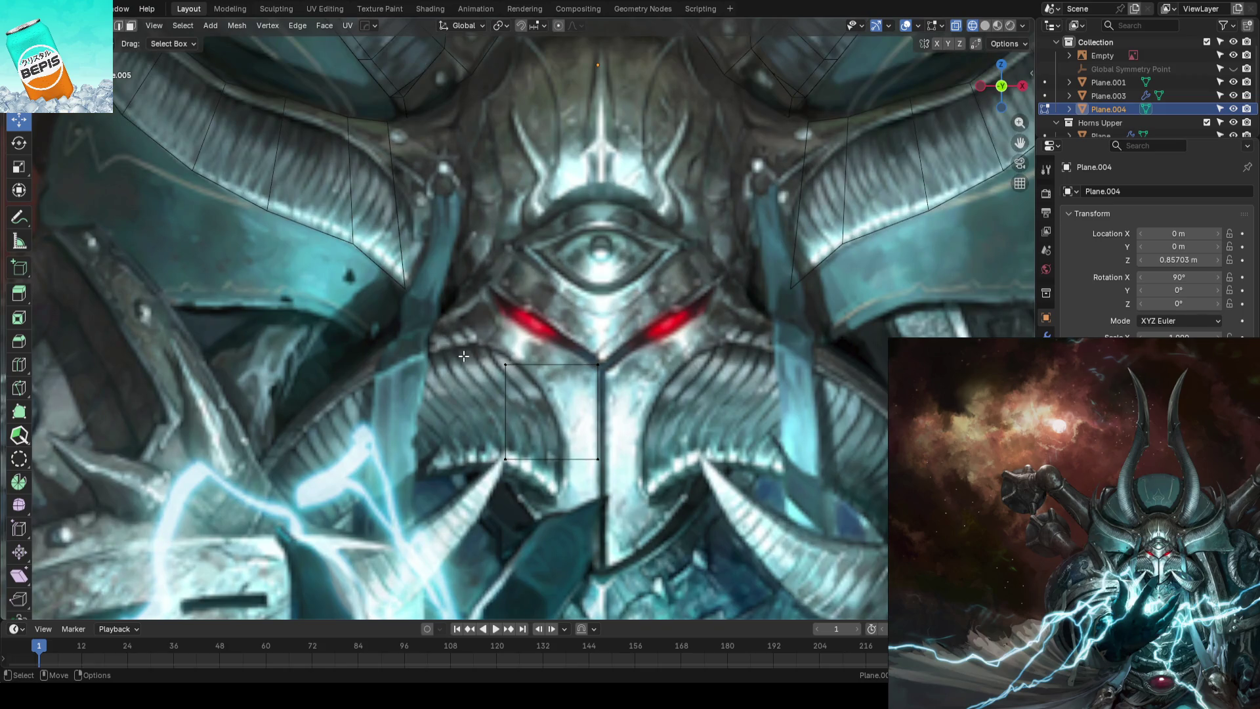
left_click(595, 357)
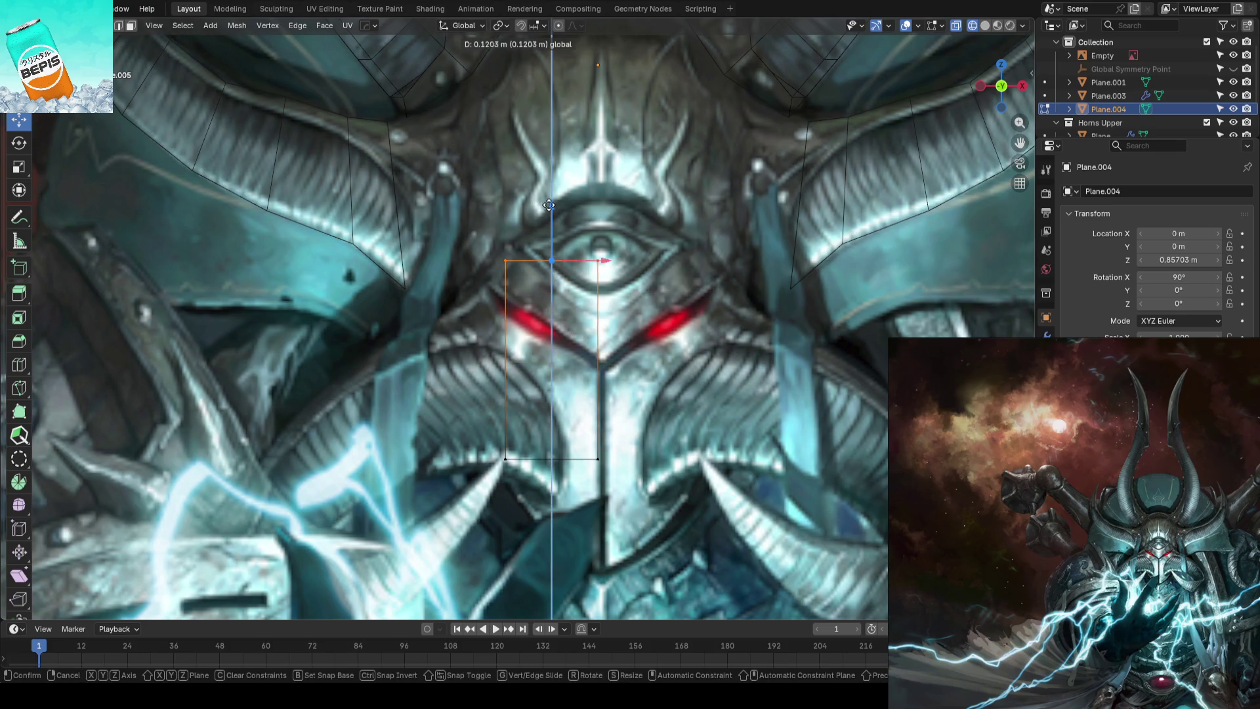
left_click_drag(557, 306, 555, 186)
key("g")
key("z")
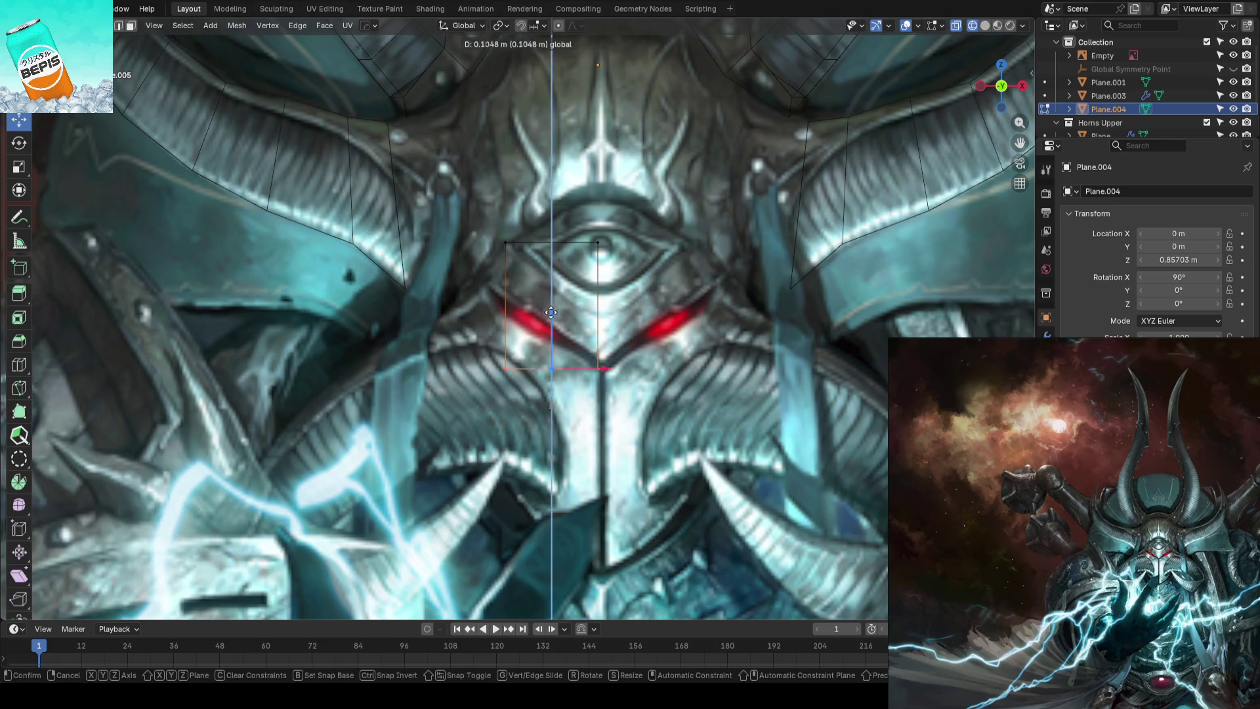
left_click(561, 307)
scroll(532, 325, "up", 2, "shift")
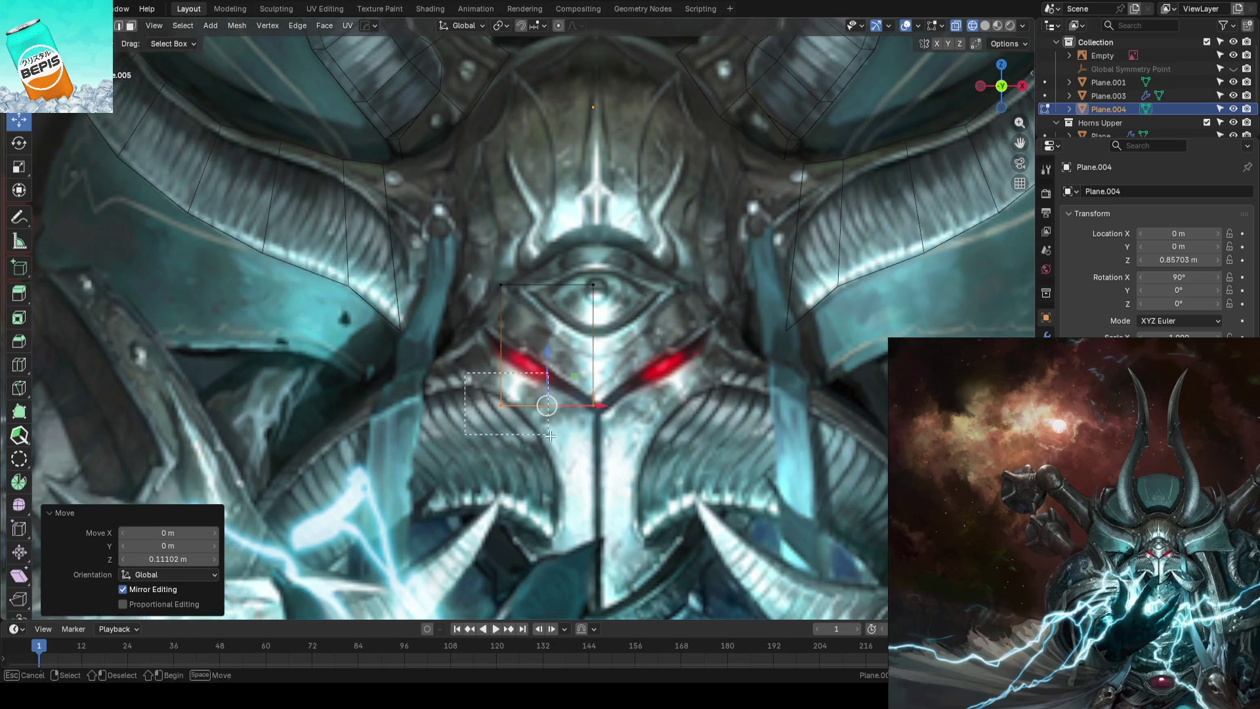
left_click(500, 403)
Pull the quad's corner and centre vertices onto the brow line and extrude new geometry along it
left_click_drag(501, 404, 478, 326)
mouse_move(594, 286)
left_mouse_down()
mouse_move(599, 342)
mouse_move(569, 324)
left_mouse_up()
key("c")
mouse_move(498, 275)
left_mouse_down()
mouse_move(516, 288)
mouse_move(479, 324)
mouse_move(494, 275)
left_mouse_up()
key("g")
left_click(481, 296)
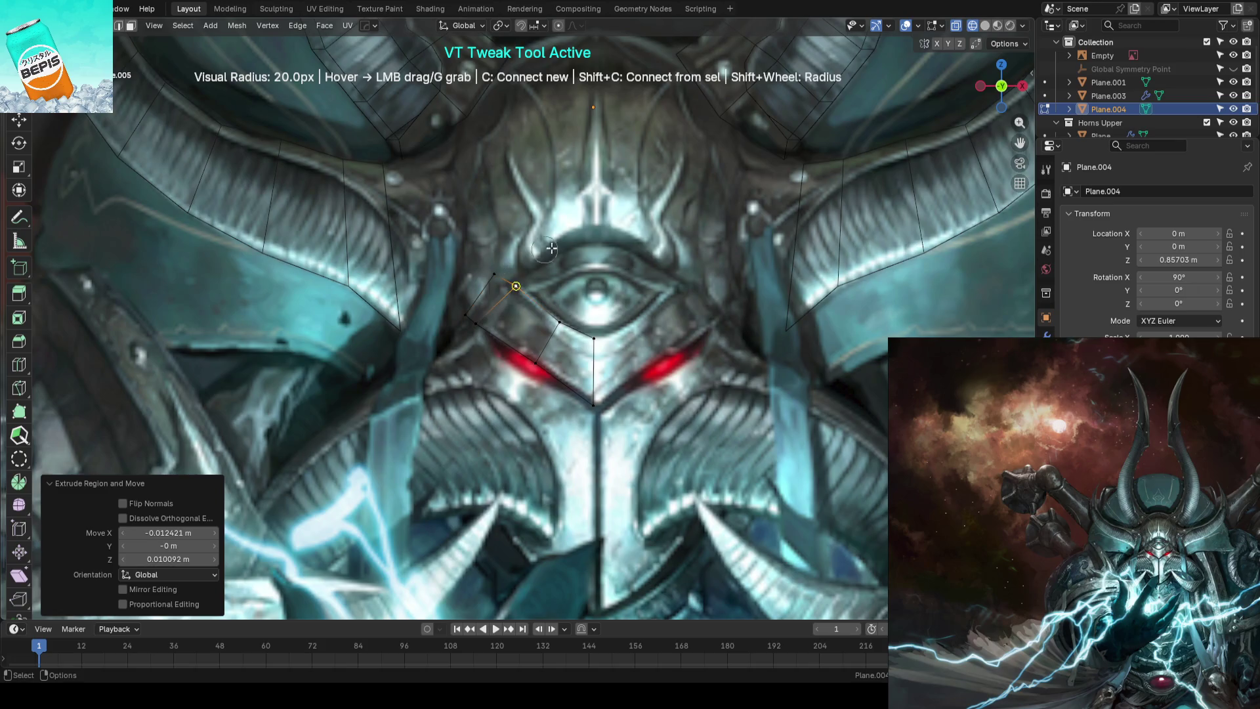
key("Escape")
Tweak the brow vertices into place, mirror the brow plate to the other side and save the file
key("v")
left_click_drag(532, 378, 591, 404)
key("Escape")
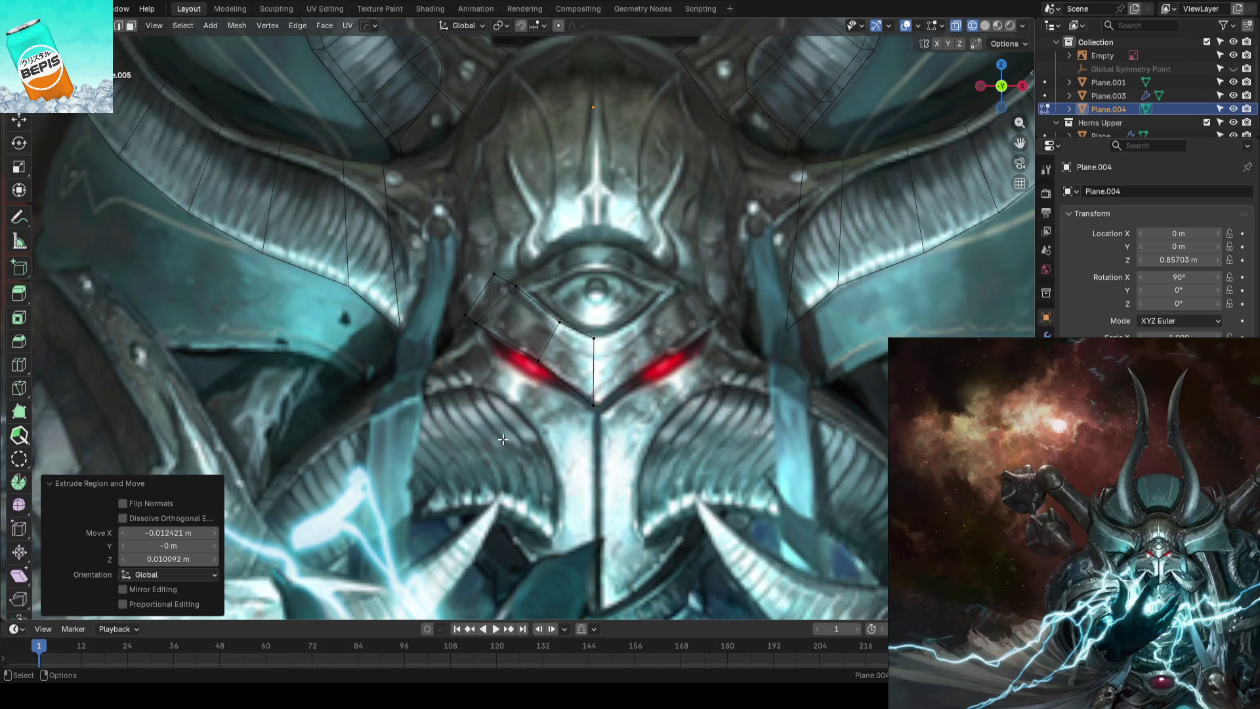
key("3")
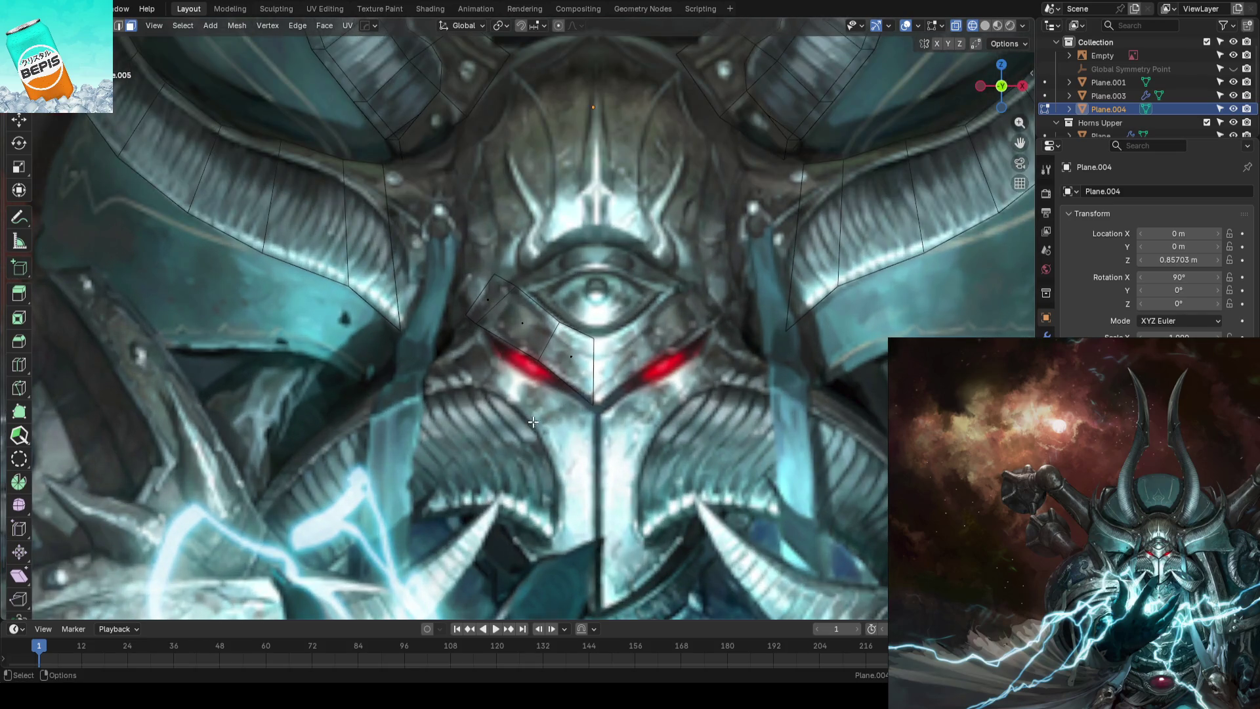
key("v")
left_click_drag(558, 322, 594, 339)
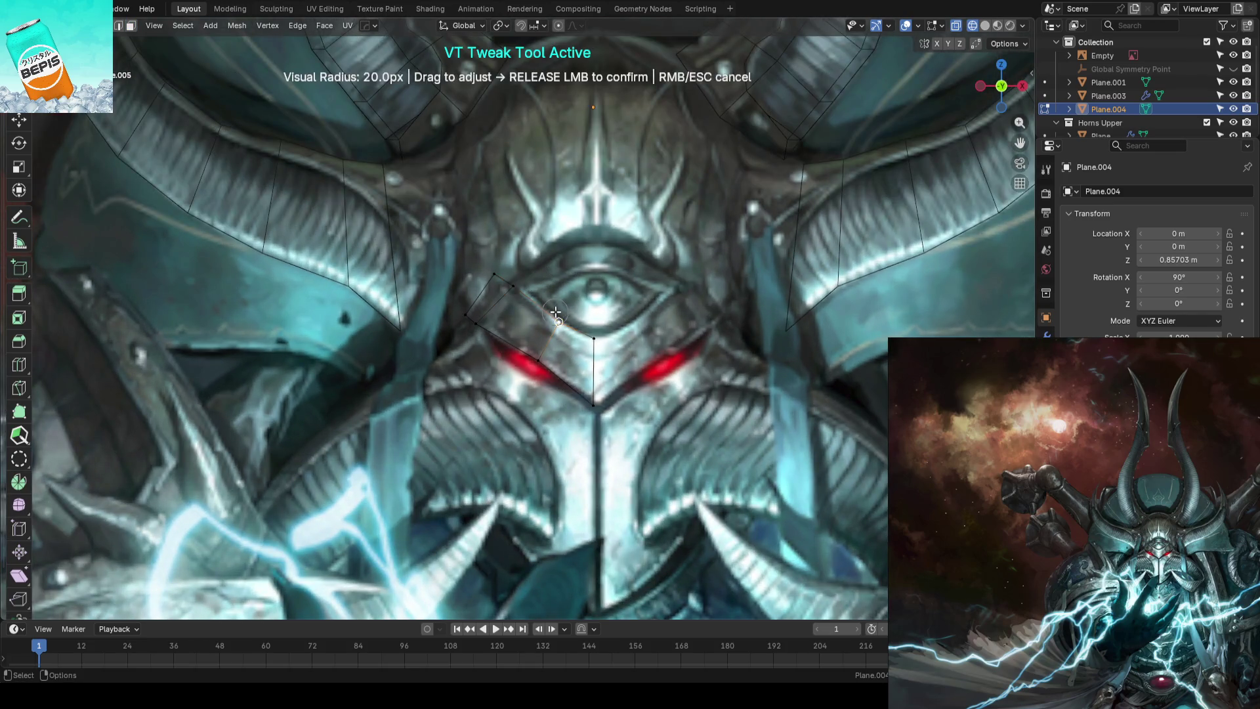
key("Escape")
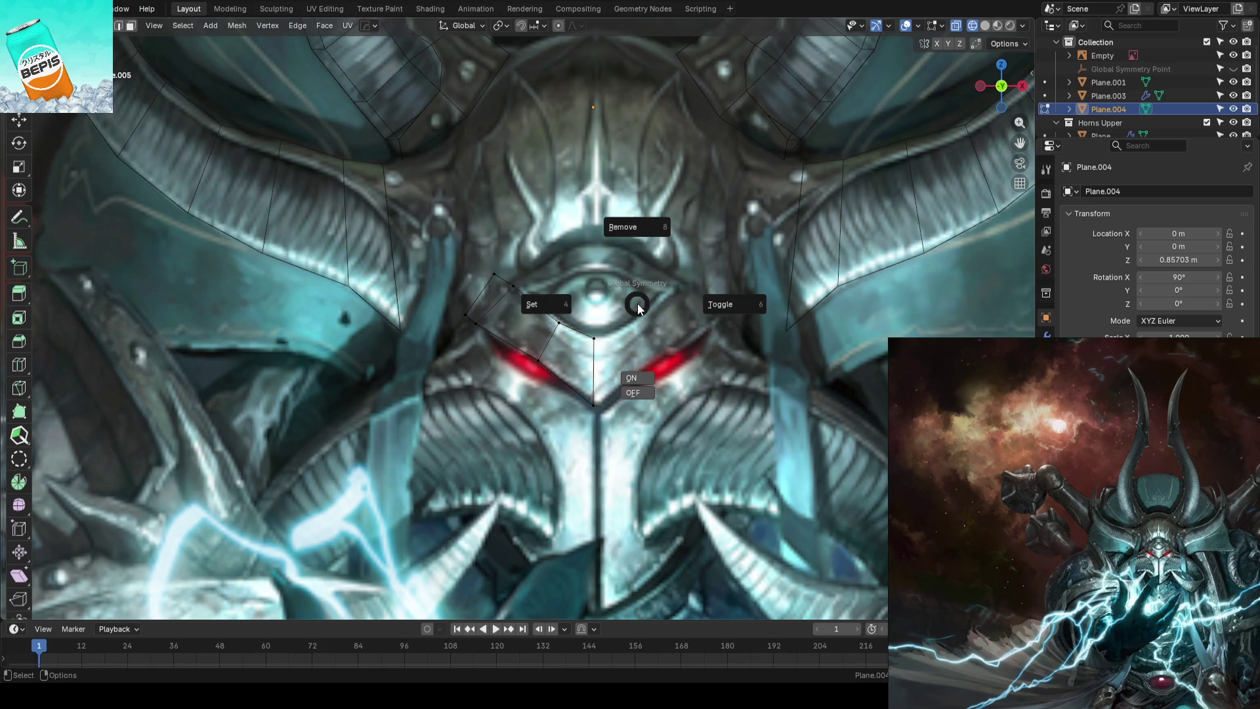
key("Tab")
key("ctrl+shift+m")
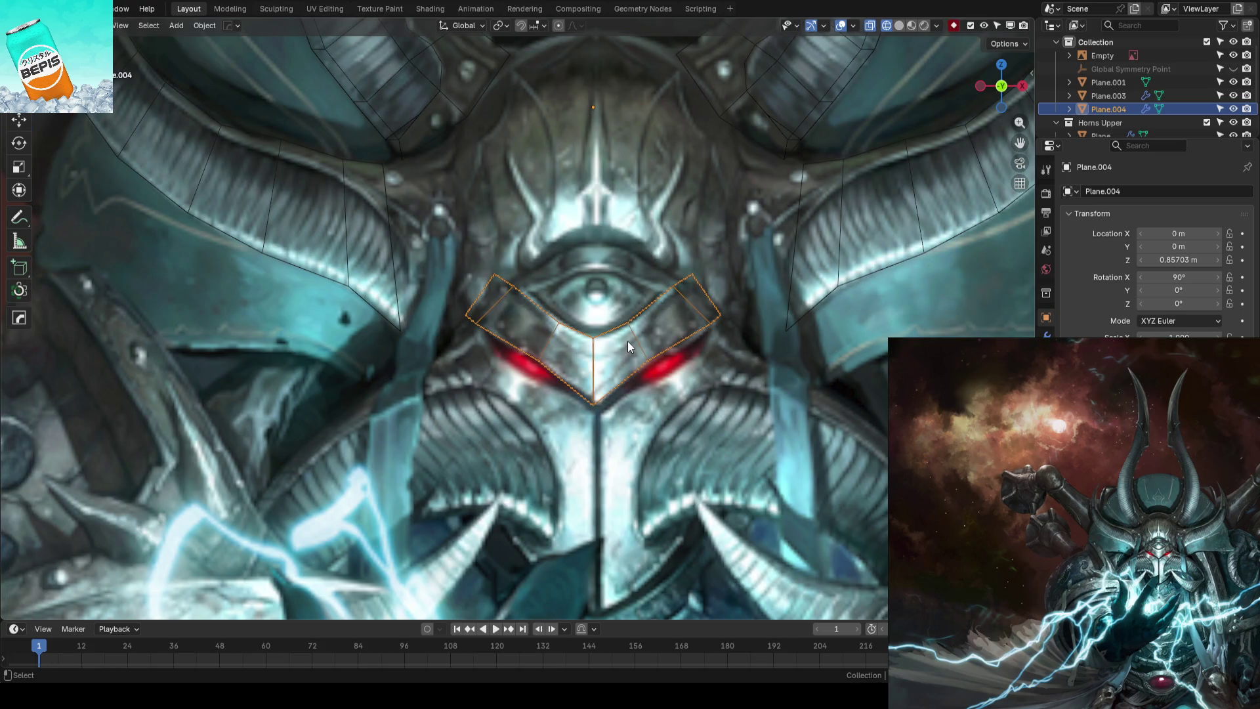
key("ctrl+s")
Duplicate the face between the eyes, drop the copy down below them and merge its crossing vertices
key("Tab")
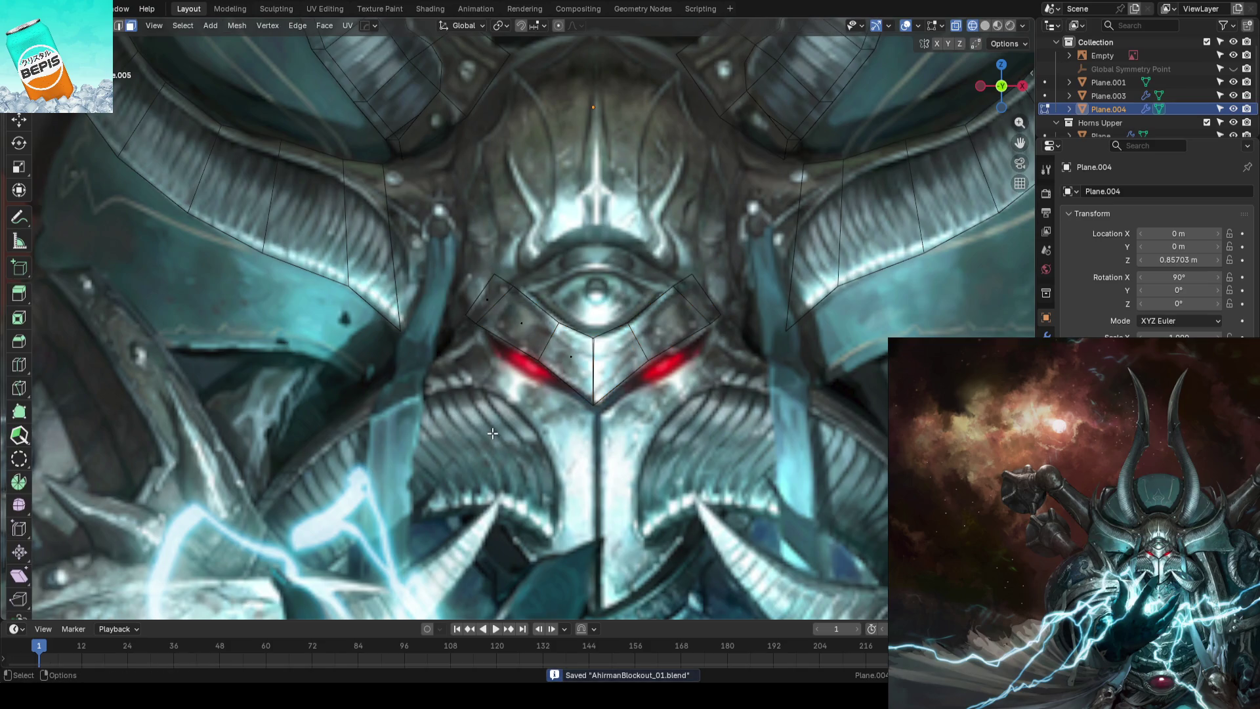
left_click(569, 380)
middle_click_drag(569, 380, 505, 379, "shift")
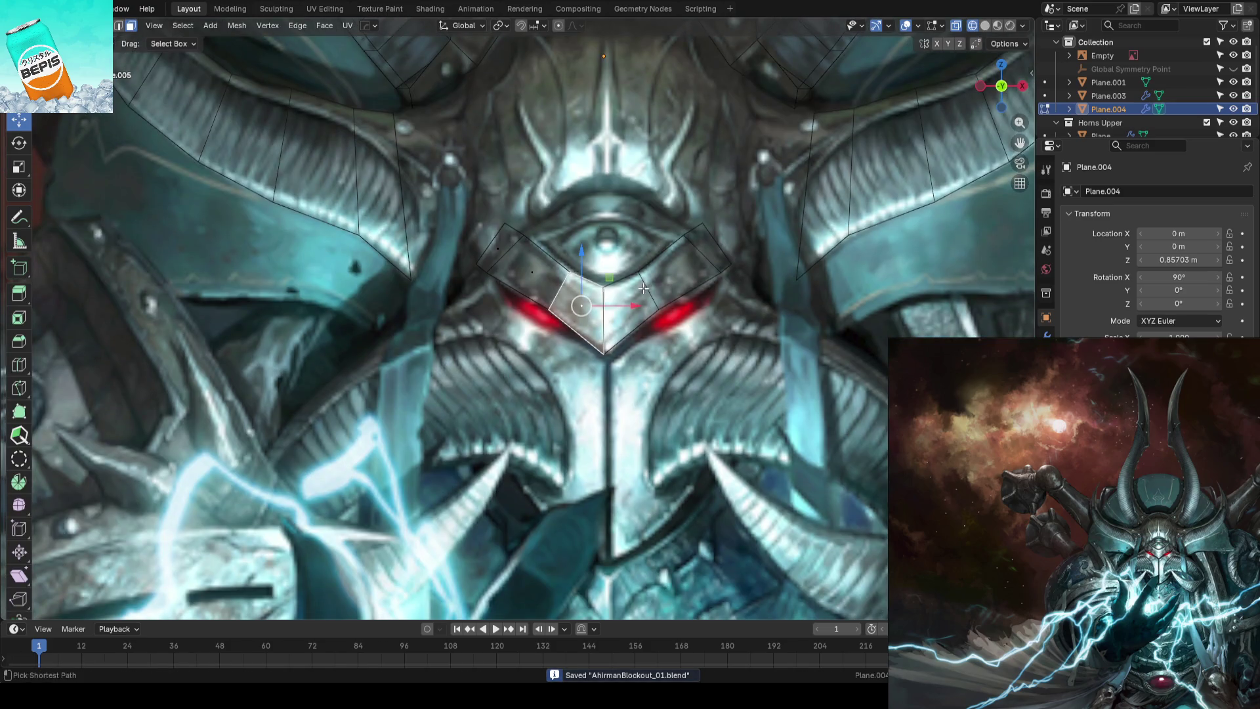
key("shift+d")
right_click(642, 364)
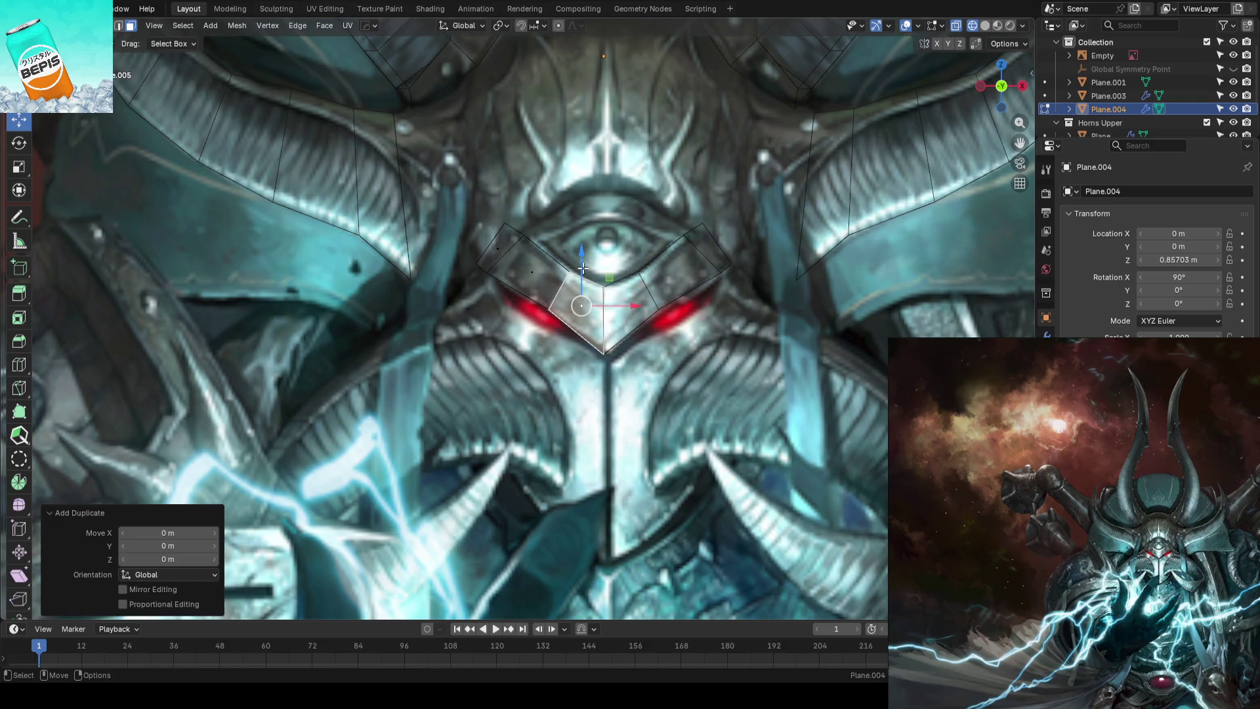
key("g")
key("z")
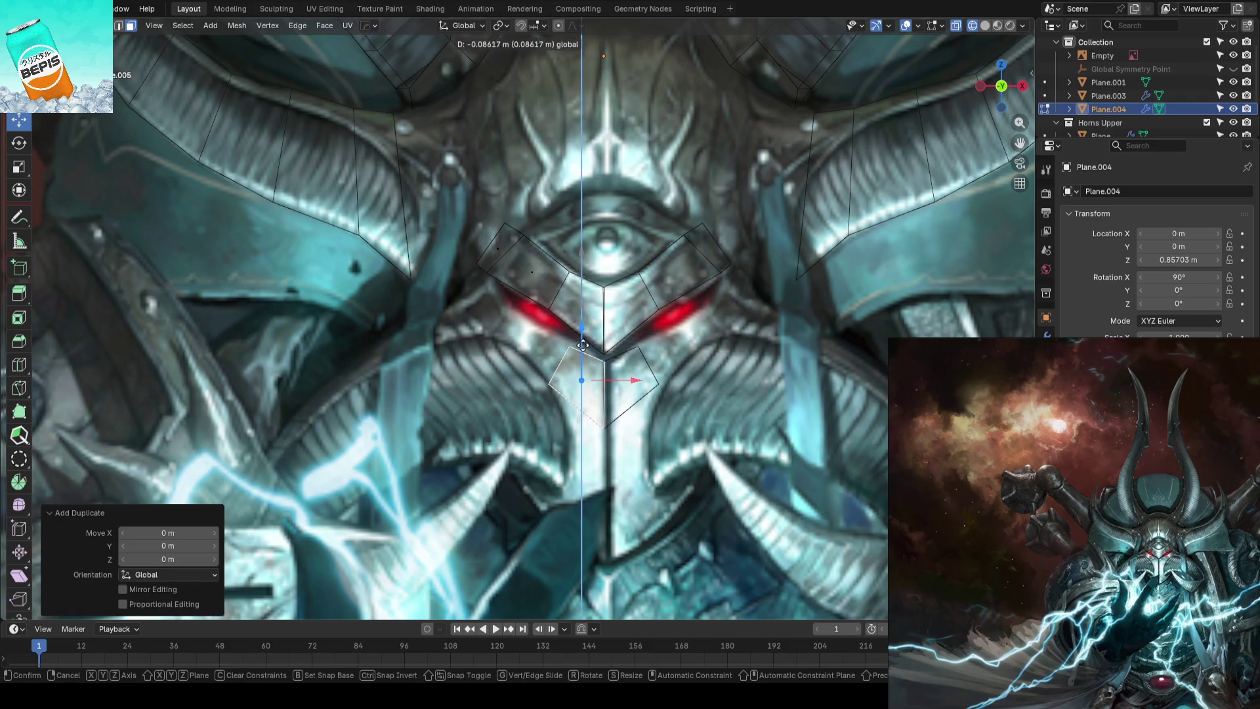
left_click(582, 344)
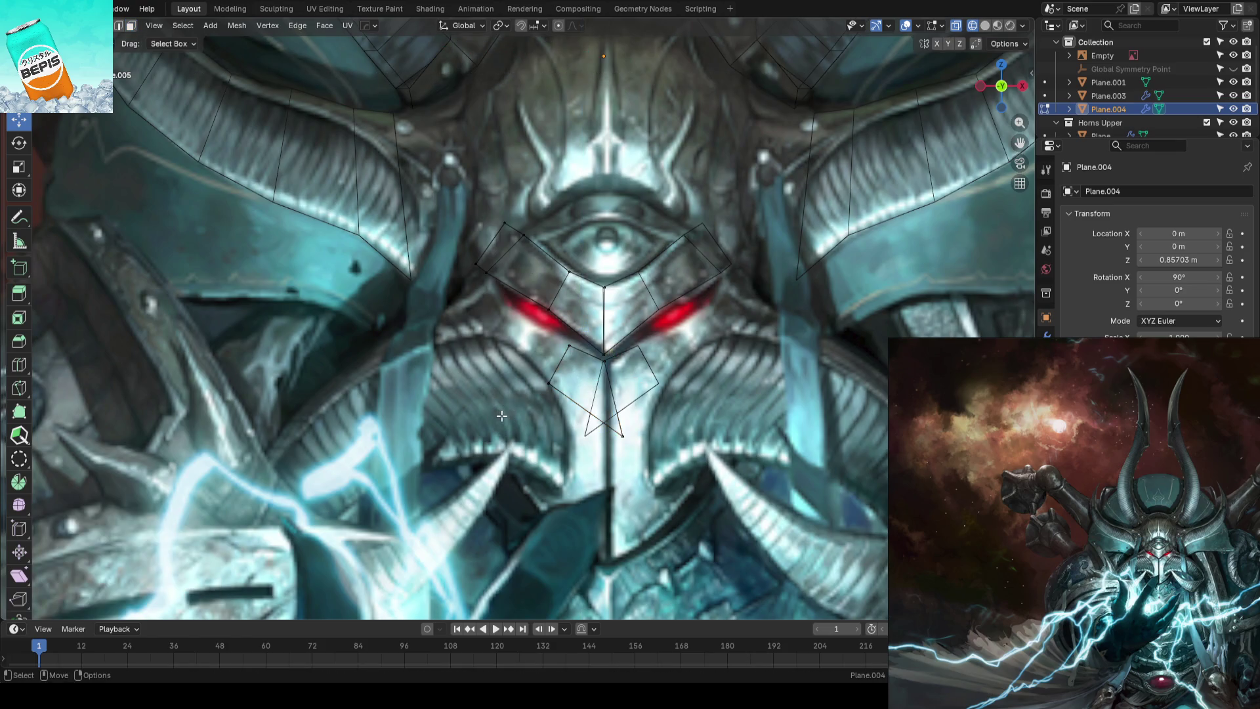
key("m")
key("3")
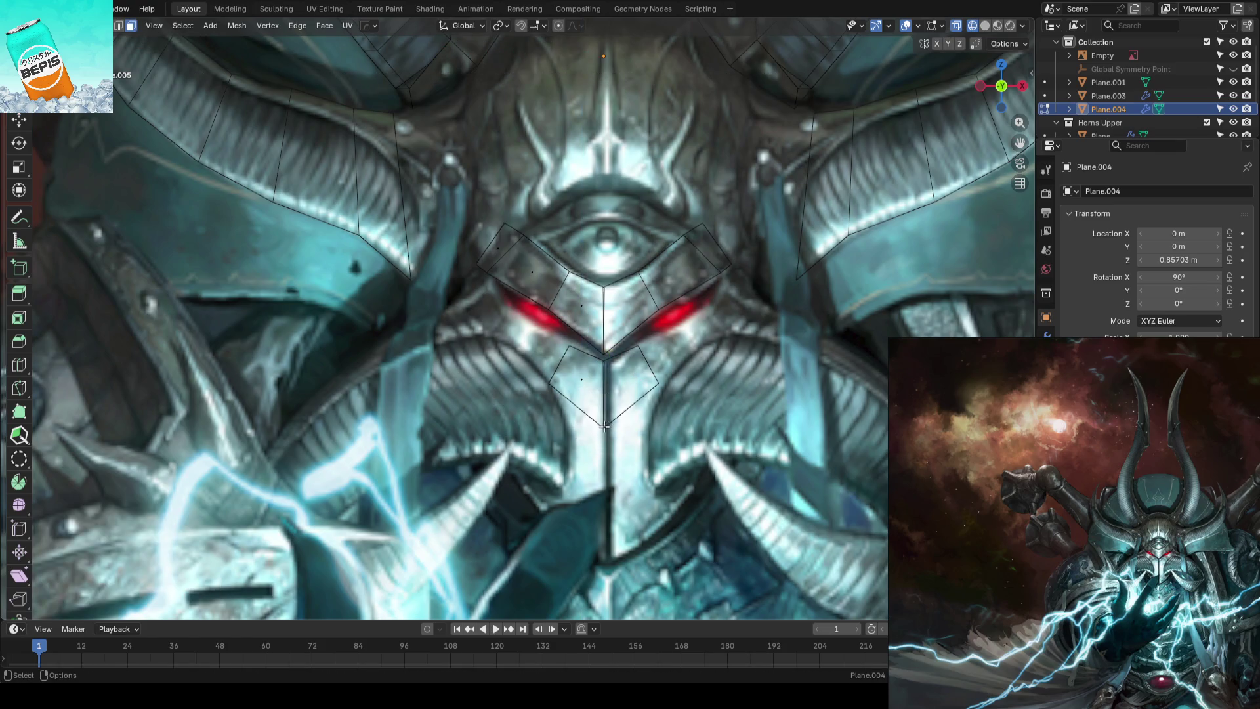
Raise the new centre face along Z and adjust its bottom vertices, undoing a stray move
key("shift+space")
key("g")
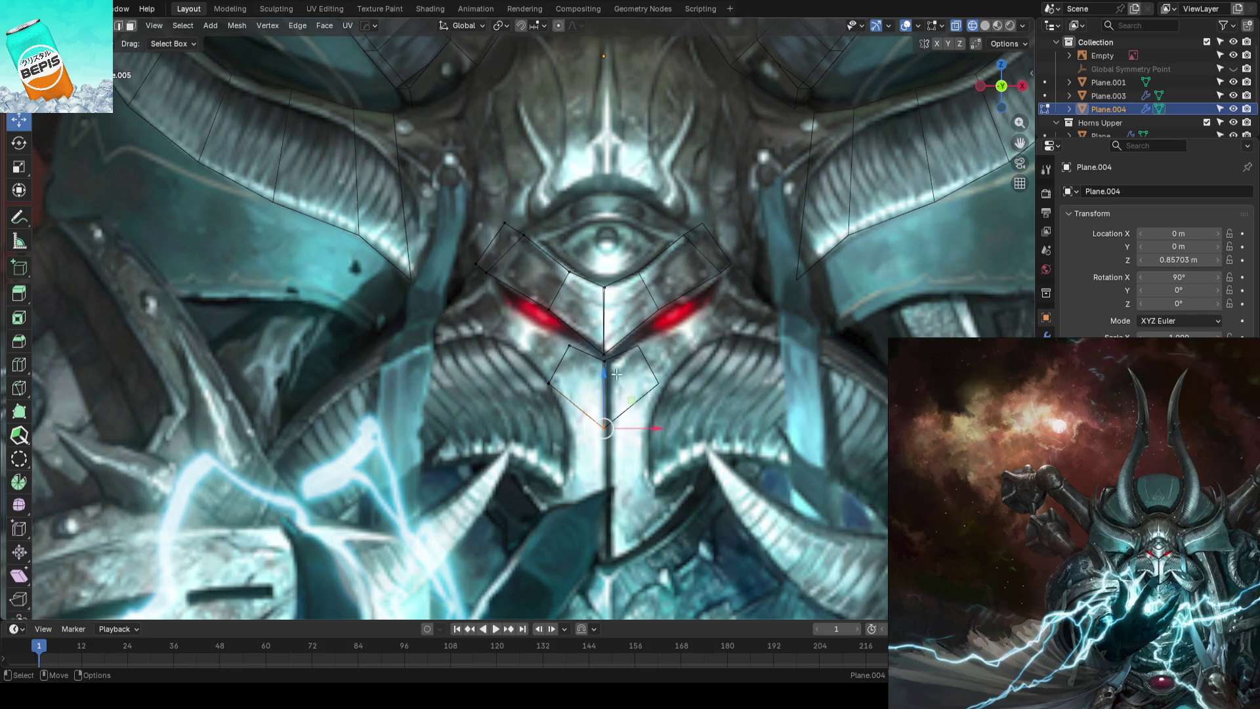
key("g")
key("z")
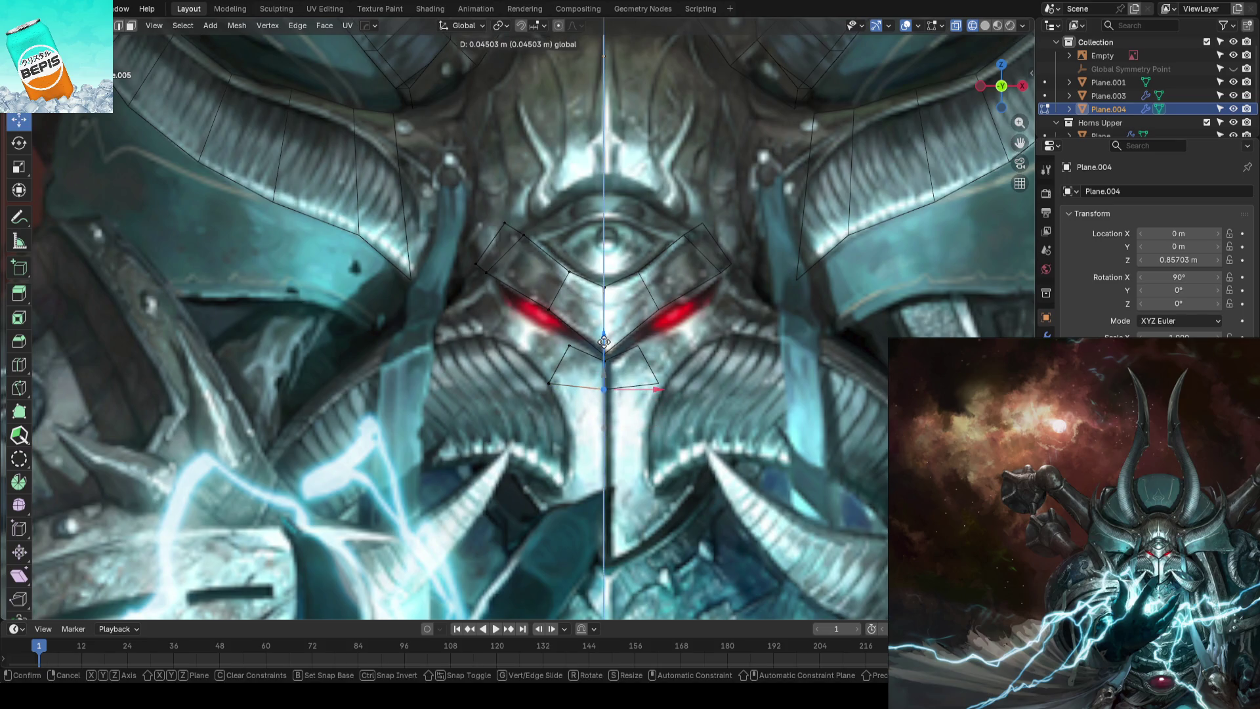
left_click(604, 341)
key("w")
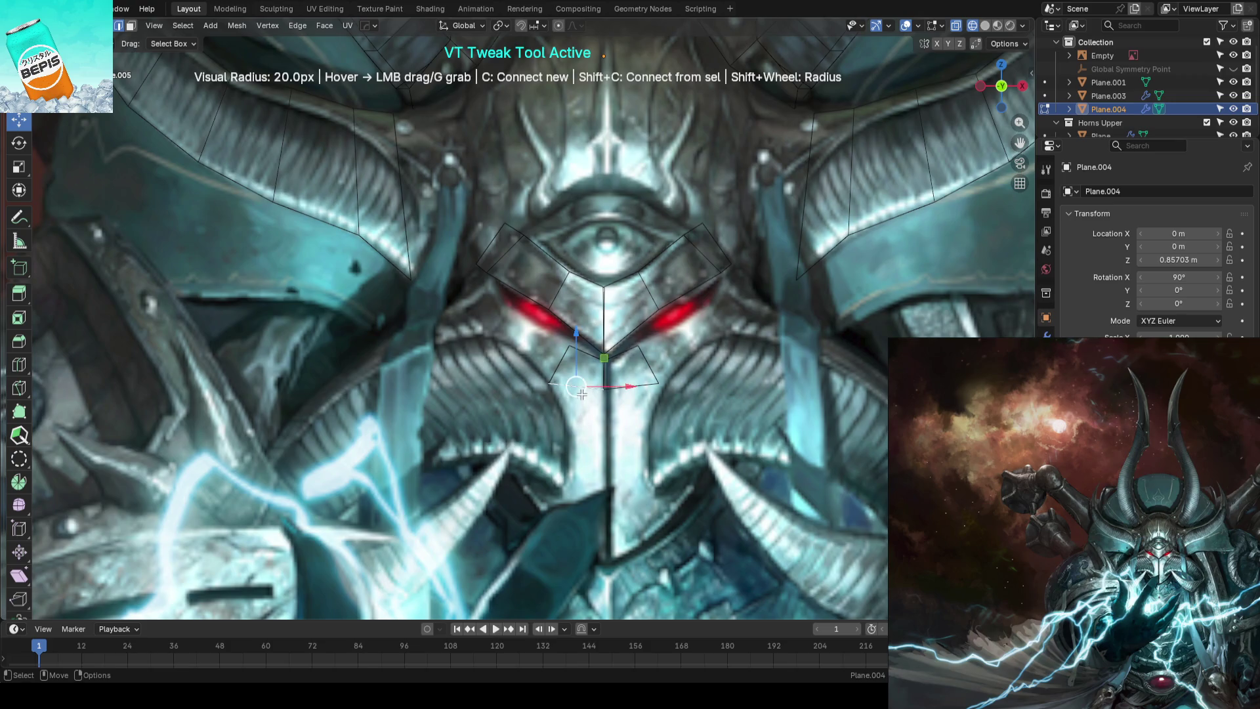
key("c")
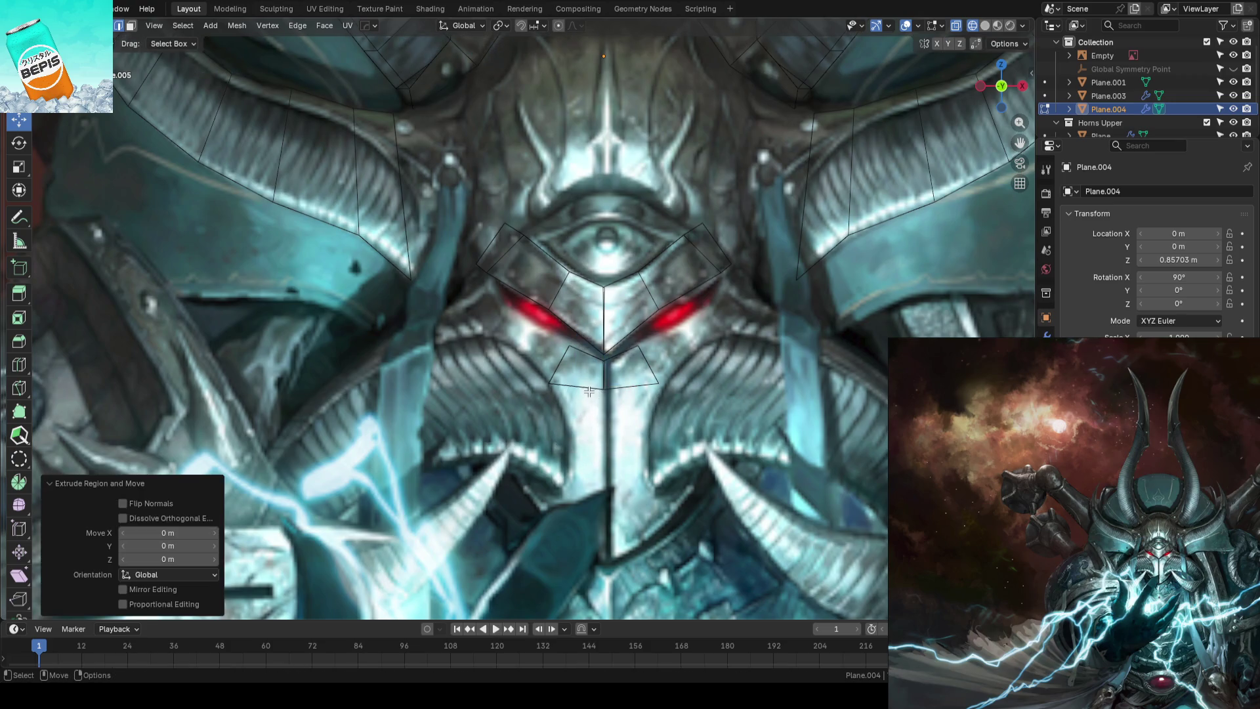
left_click(587, 389)
left_click_drag(581, 342, 590, 392)
key("ctrl+z")
Extrude the centre plate's bottom edge straight down the face over the nose guard
key("e")
right_click(573, 412)
key("g")
key("z")
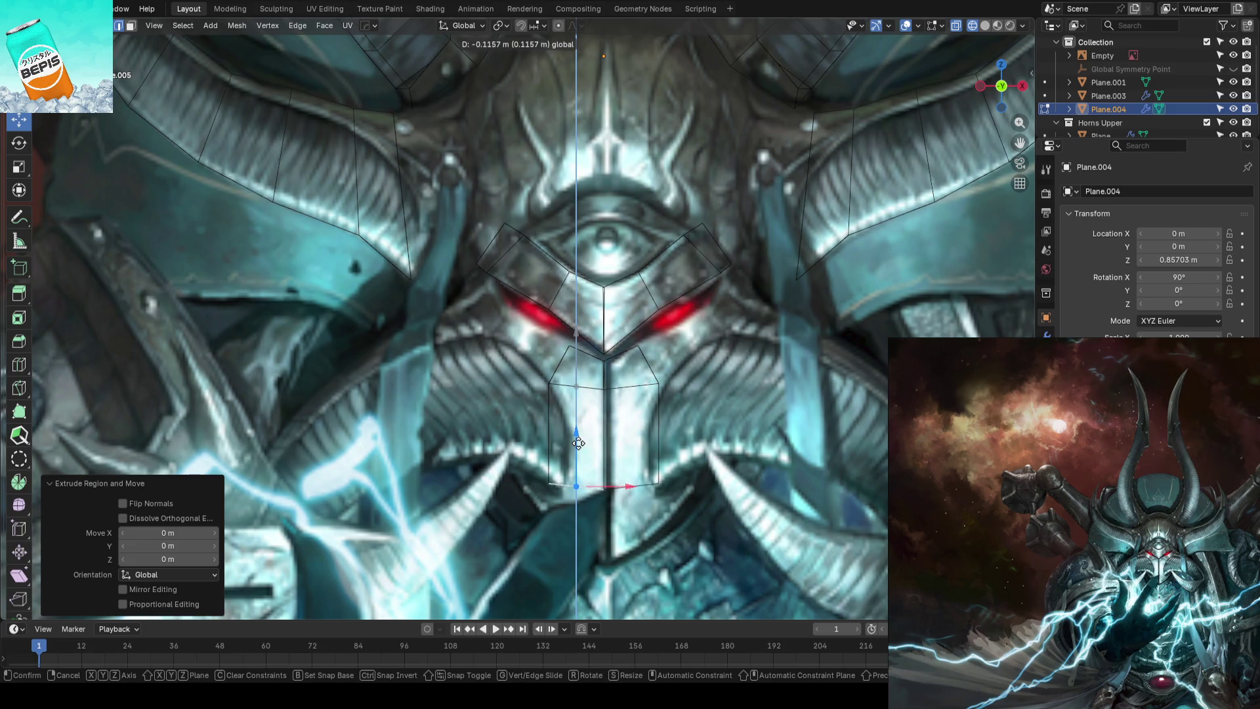
left_click(578, 444)
scroll(578, 443, "down", 1)
key("w")
Add a centred horizontal edge loop across the nose-guard strip and tweak its vertices
left_click_drag(539, 424, 575, 439)
key("Escape")
key("ctrl+r")
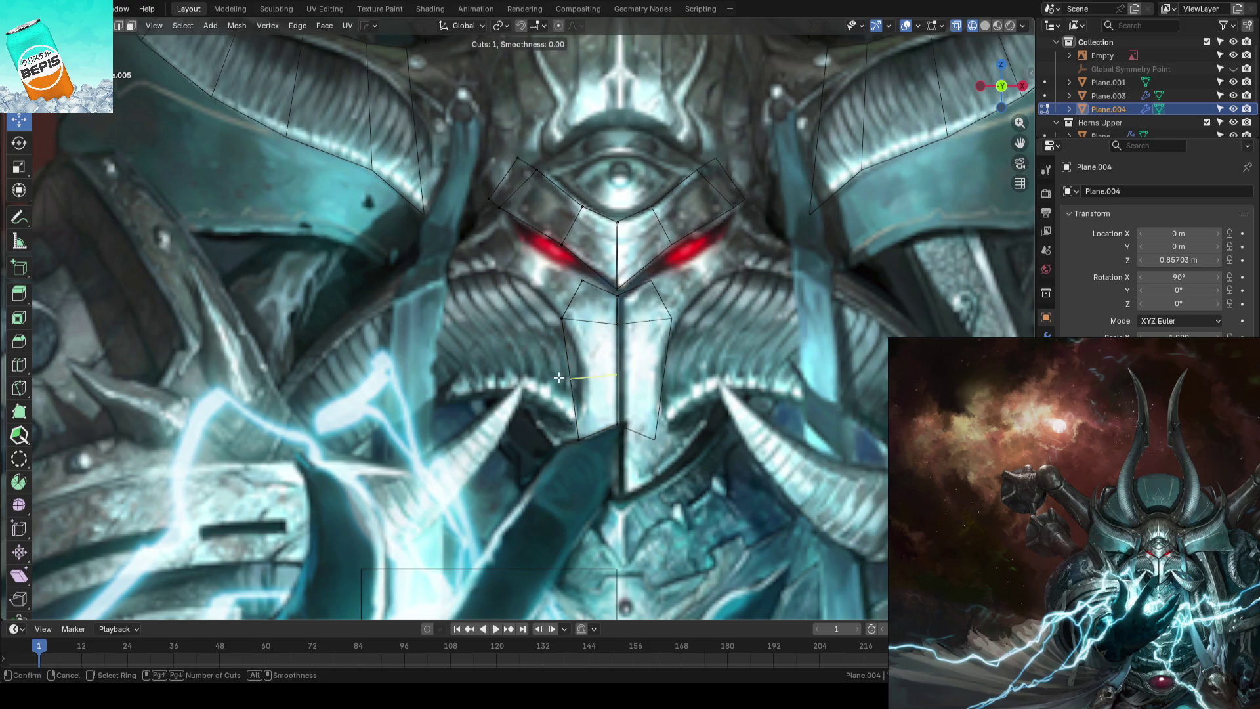
left_click(559, 381)
right_click(526, 384)
key("w")
left_click_drag(569, 374, 580, 365)
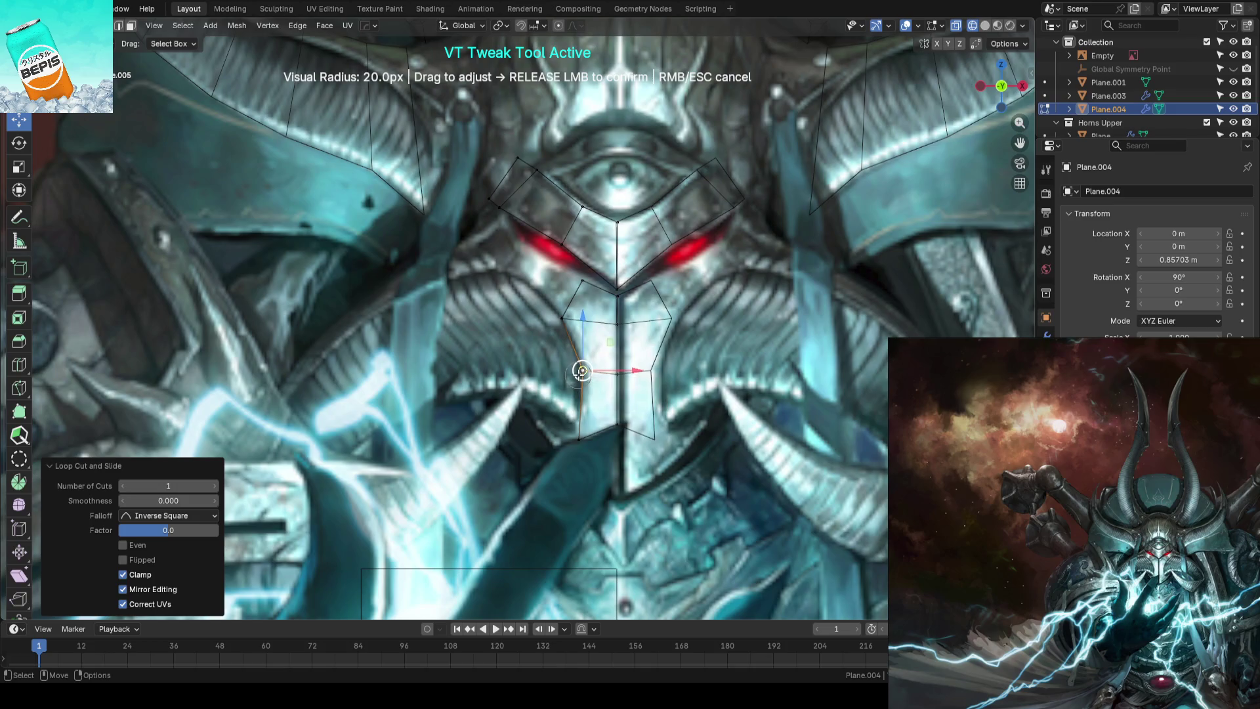
Add more cross loops to the strip, reshape an edge near the eyes and return to Object Mode
key("shift")
left_click(583, 350, "shift")
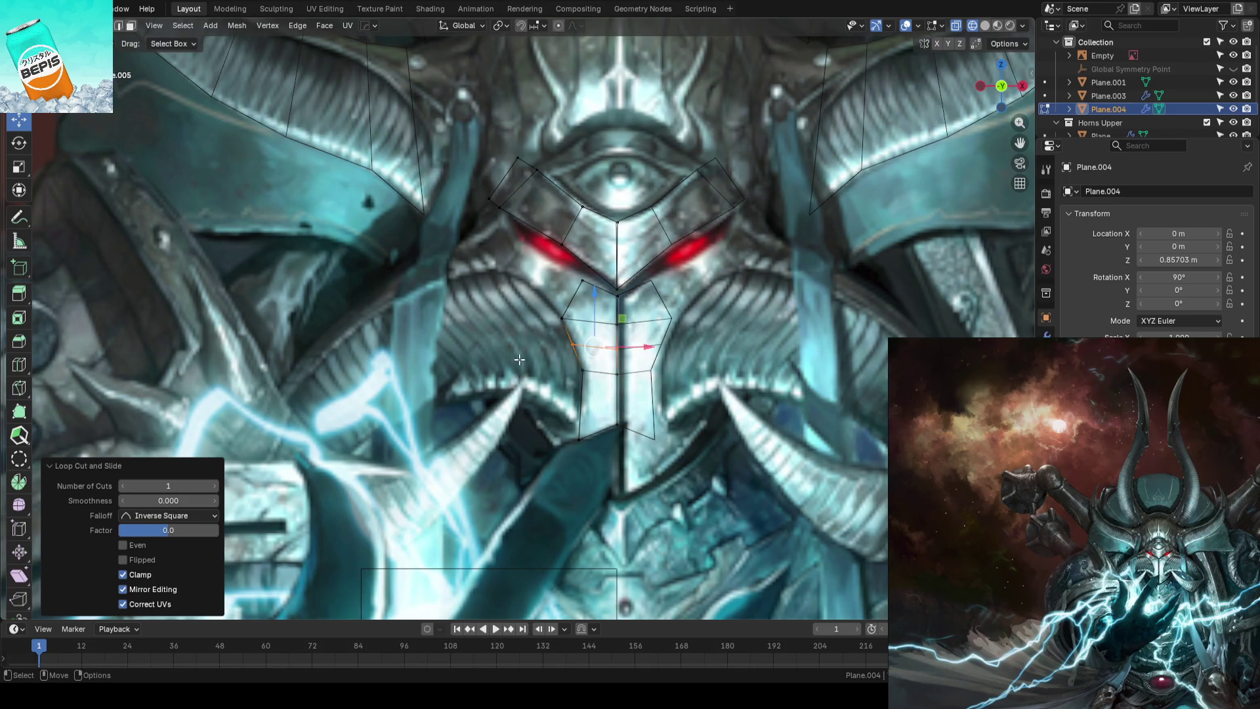
key("w")
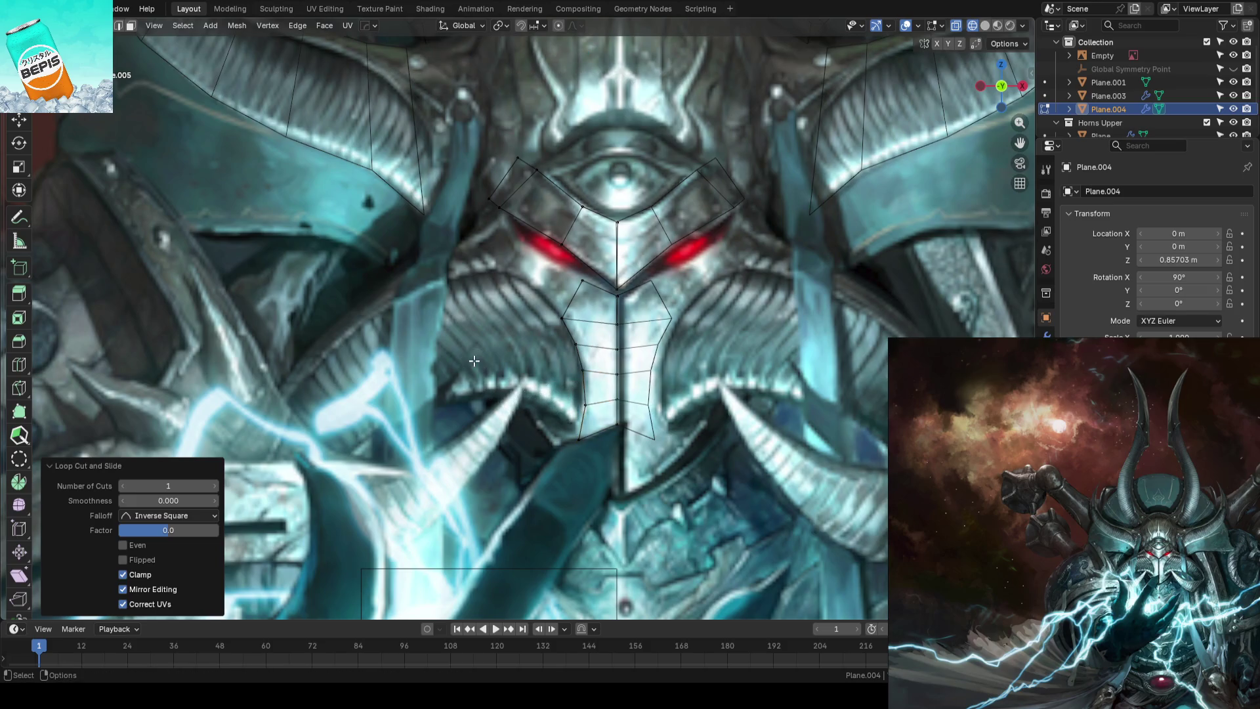
middle_click_drag(468, 362, 479, 362)
scroll(479, 361, "up", 3)
scroll(541, 357, "up", 2)
left_click_drag(634, 378, 639, 367)
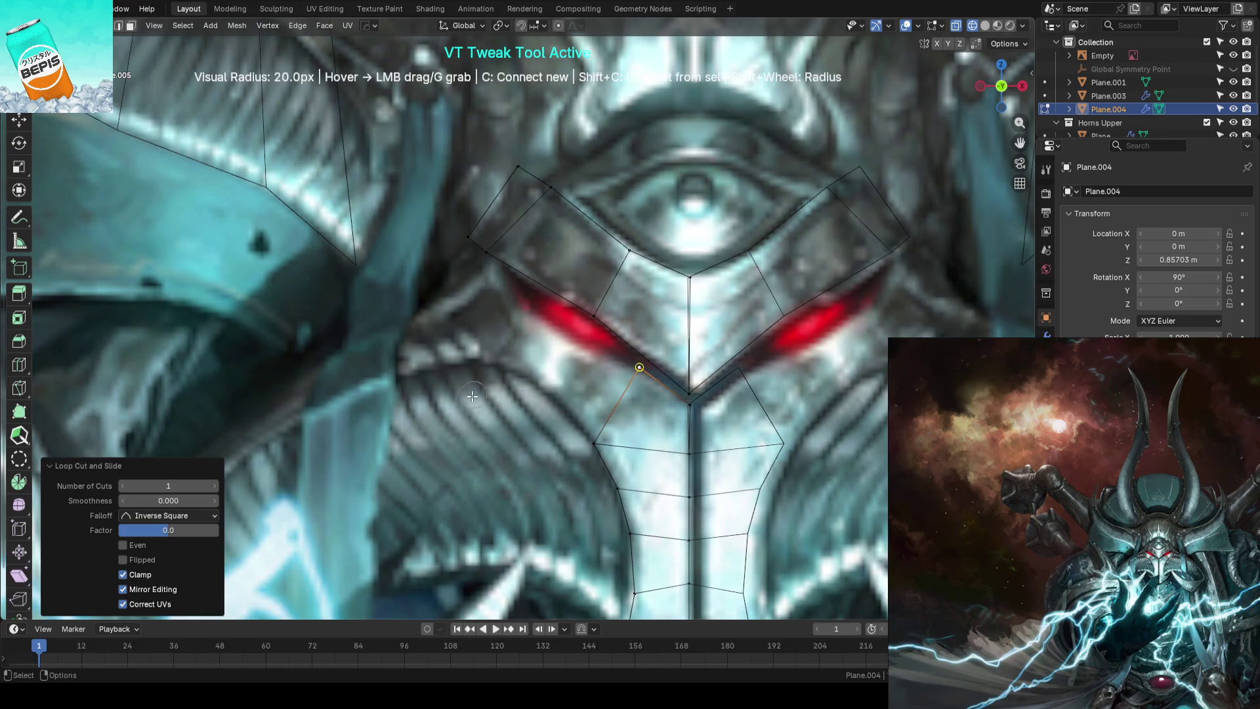
scroll(463, 388, "down", 3)
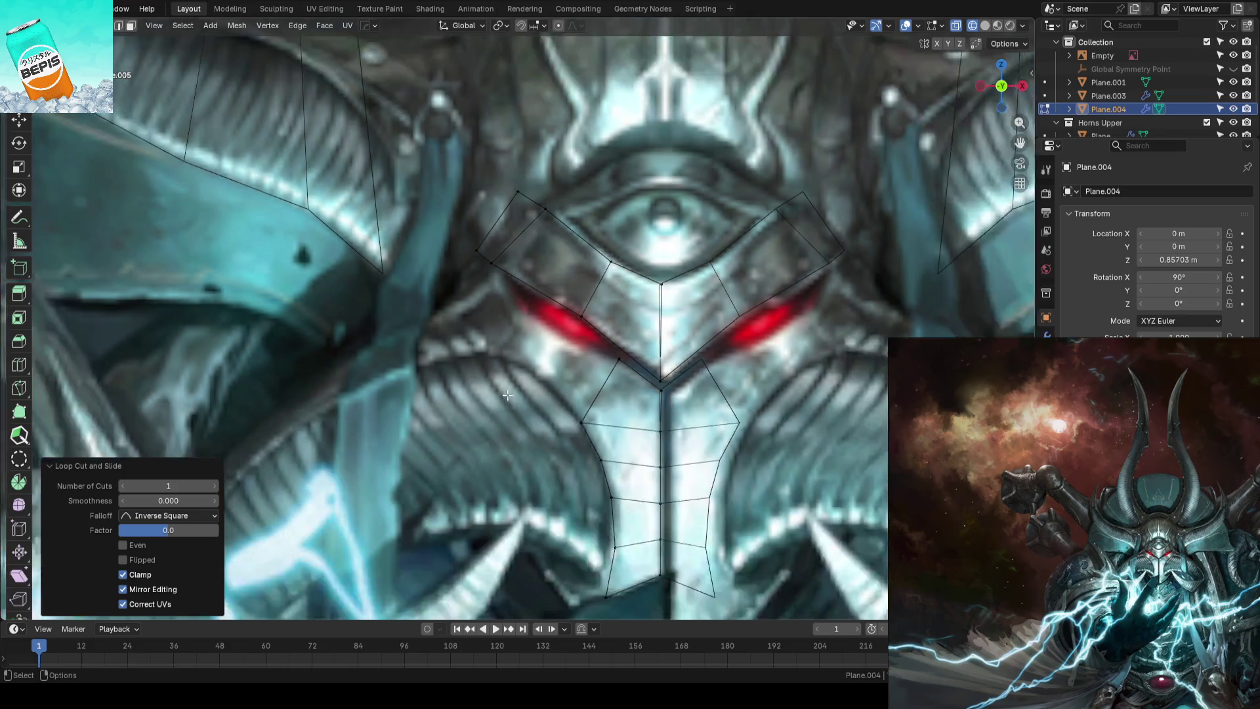
scroll(498, 406, "down", 2)
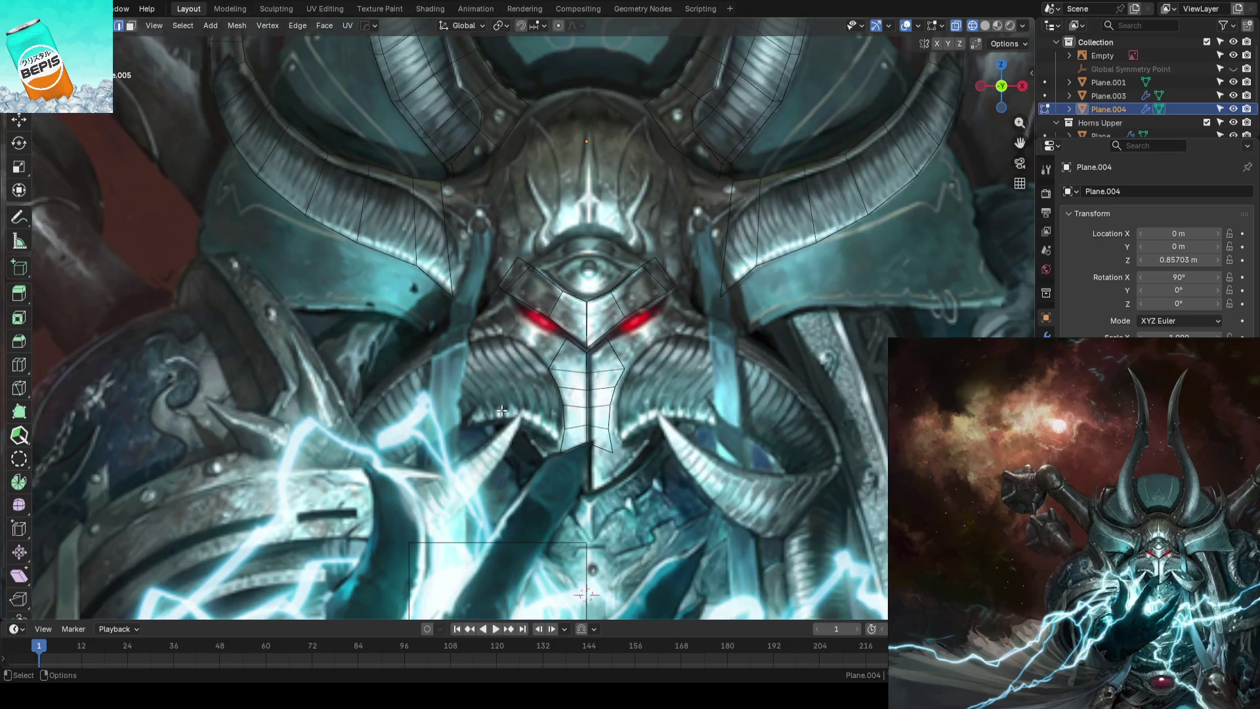
scroll(502, 412, "down", 1)
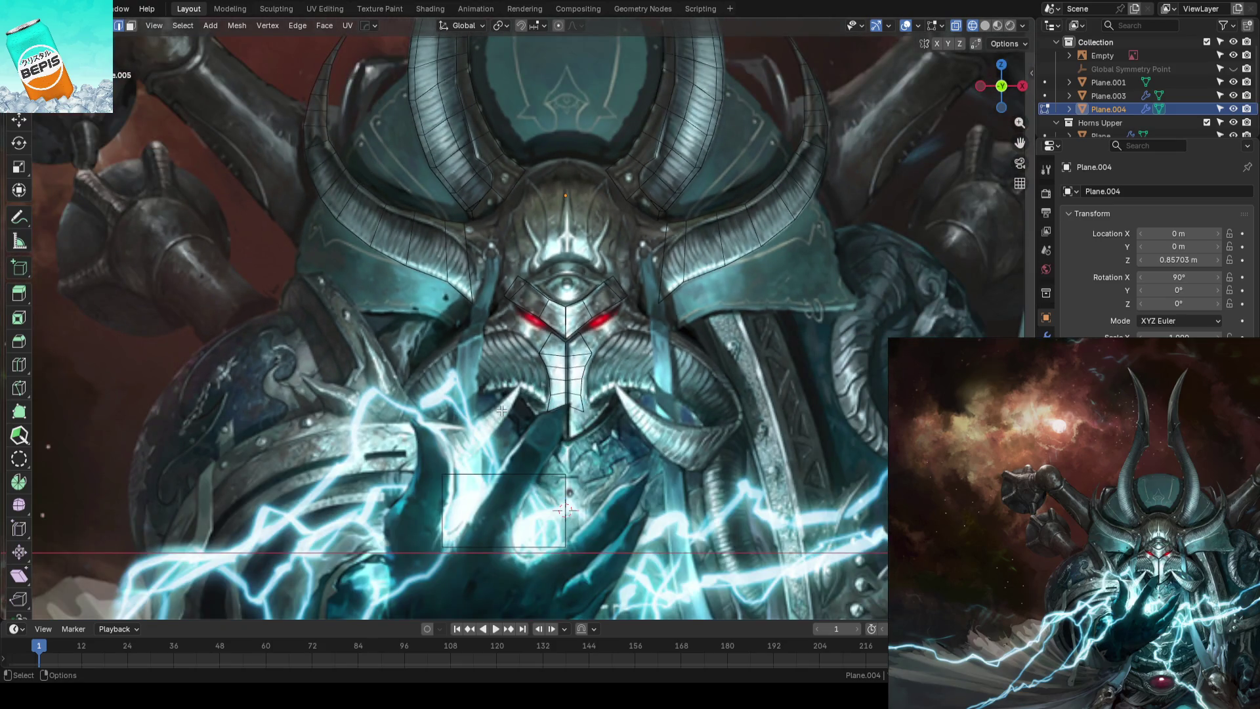
scroll(532, 316, "up", 1)
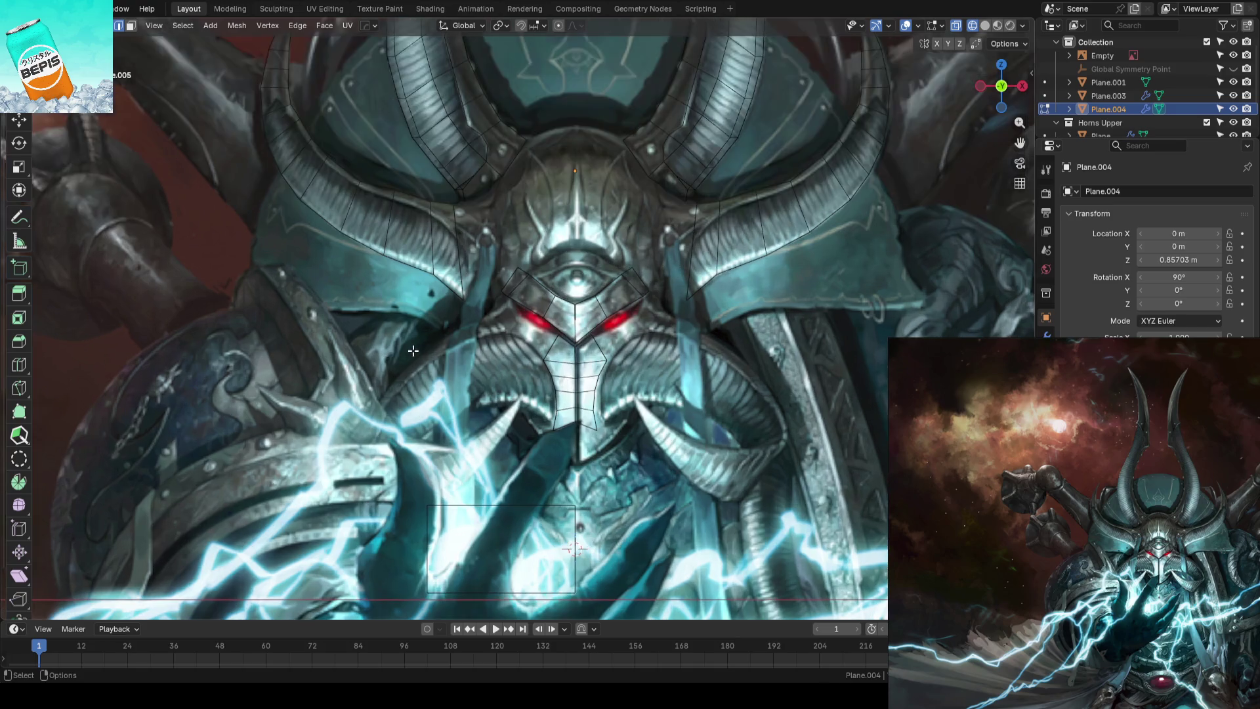
middle_click_drag(501, 267, 568, 314, "shift")
scroll(553, 295, "down", 3)
key("Tab")
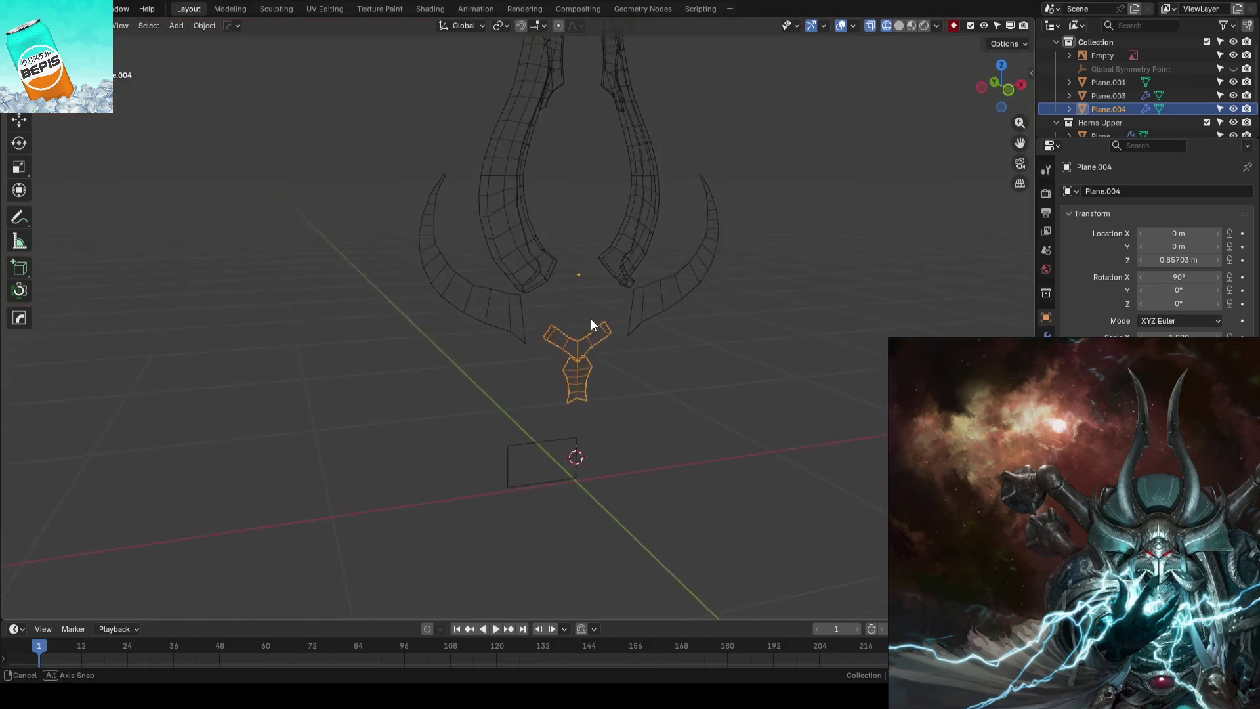
Save from front view, then edit Plane.003 and tweak horn vertices onto the painted outline
key("KP_1")
key("ctrl+s")
scroll(473, 265, "up", 2)
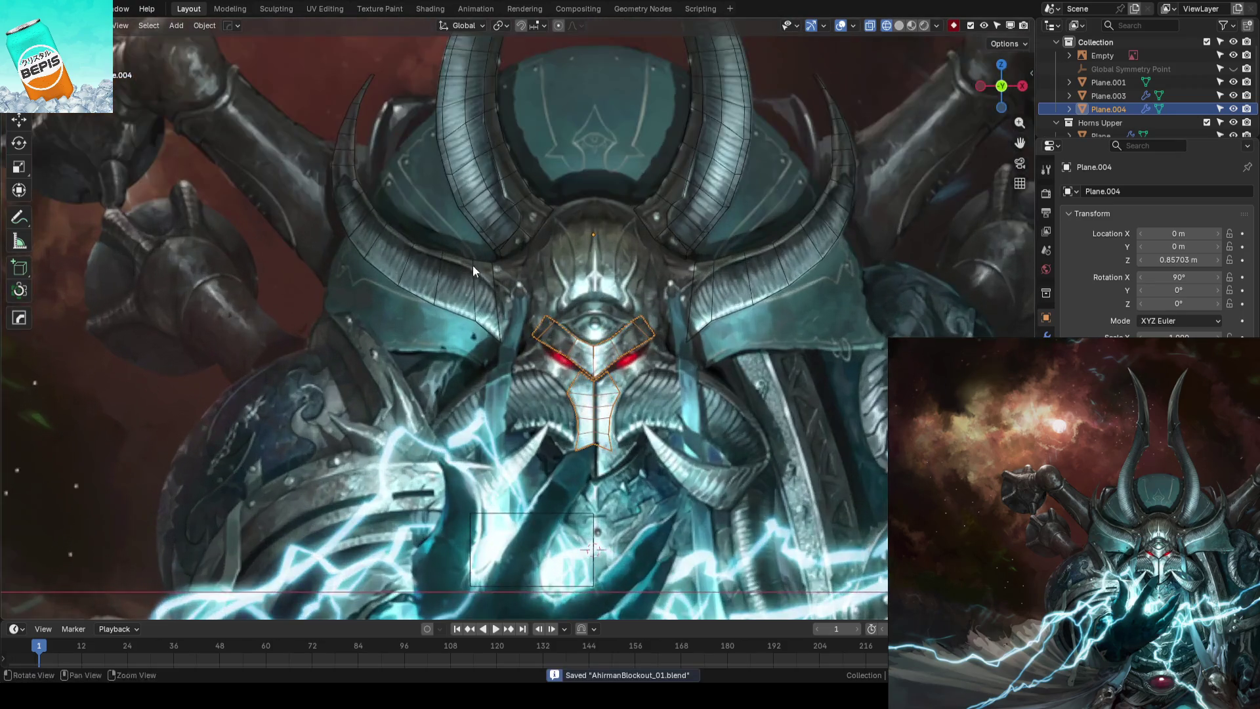
scroll(547, 343, "up", 3)
scroll(509, 342, "up", 2)
left_click(509, 342)
key("Tab")
scroll(487, 329, "up", 2)
key("v")
left_click_drag(479, 315, 472, 319)
mouse_move(422, 282)
left_mouse_down()
mouse_move(488, 318)
mouse_move(566, 320)
mouse_move(529, 337)
mouse_move(532, 363)
mouse_move(538, 342)
left_mouse_up()
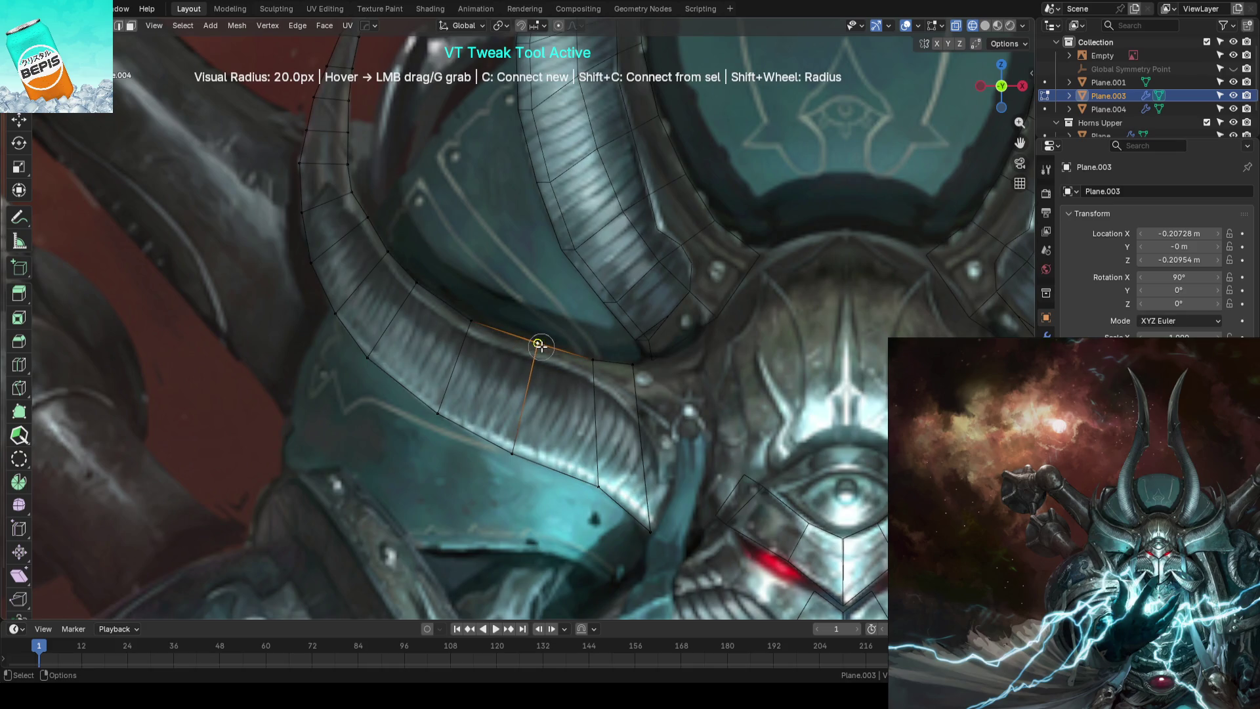
Cut two new edge loops across the horn and slide their vertices onto the painted ridges
key("ctrl+r")
left_click(507, 335)
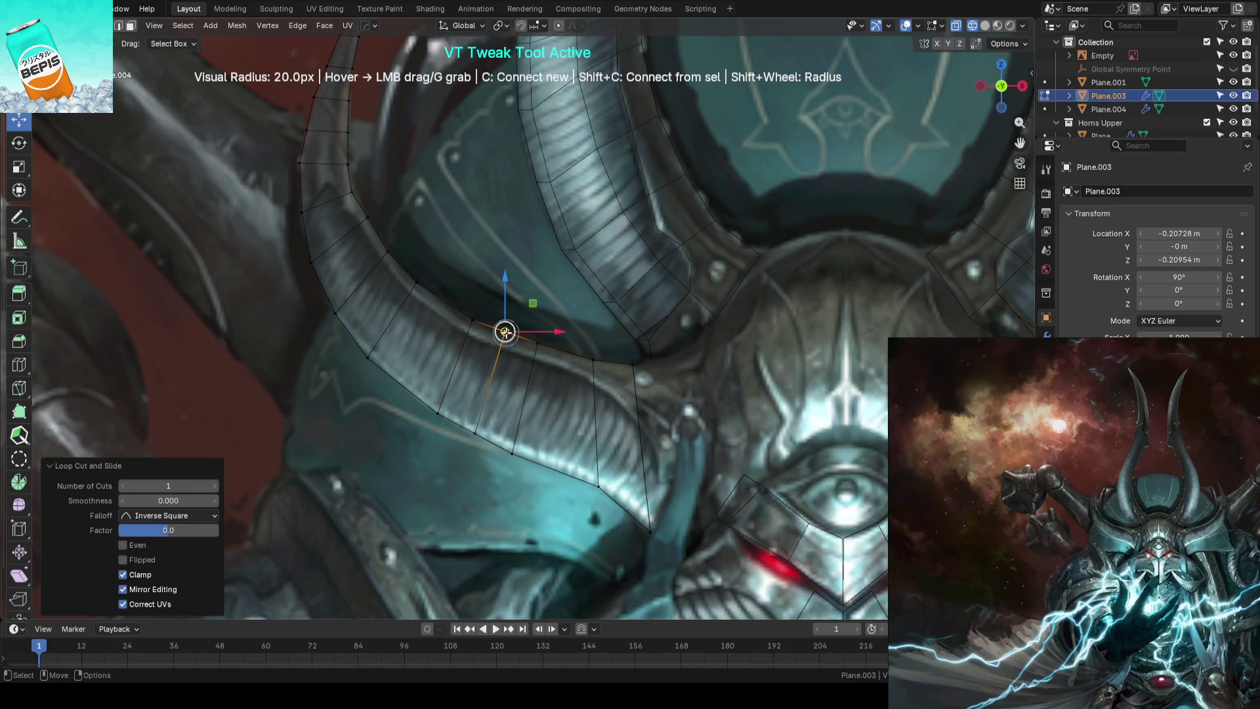
left_click(423, 400)
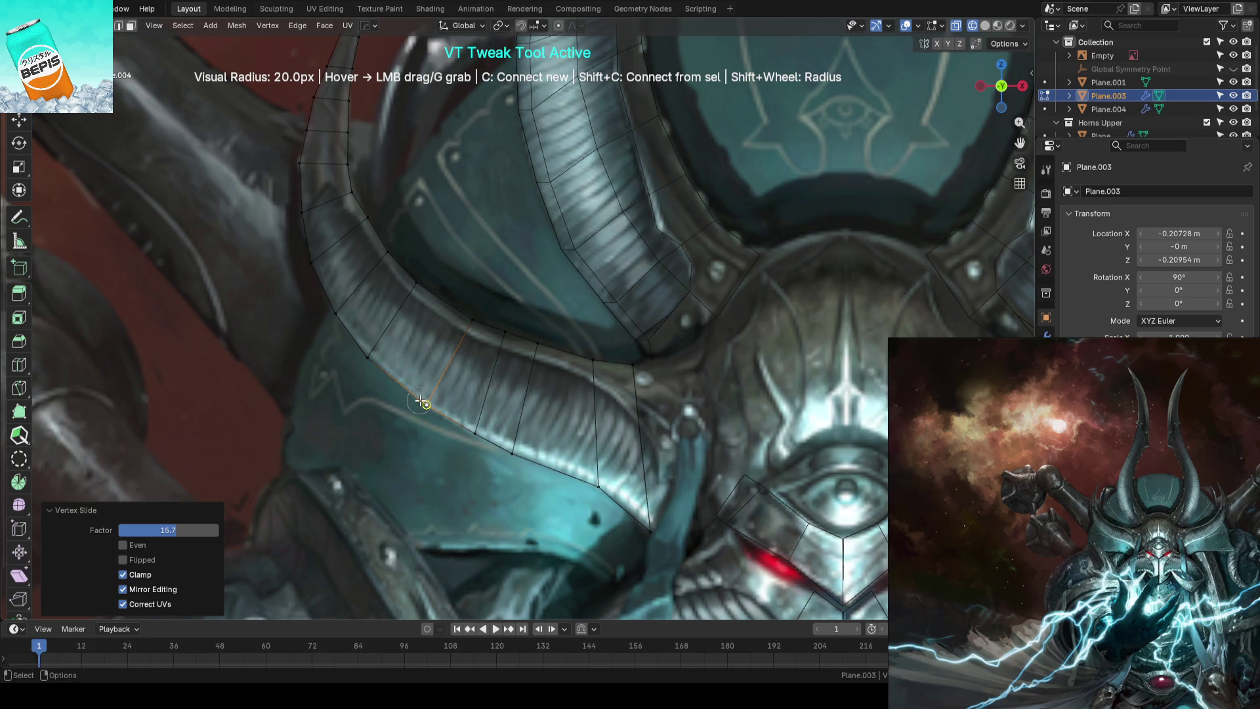
mouse_move(474, 433)
left_mouse_down()
mouse_move(552, 348)
mouse_move(506, 337)
mouse_move(530, 449)
mouse_move(596, 475)
left_mouse_up()
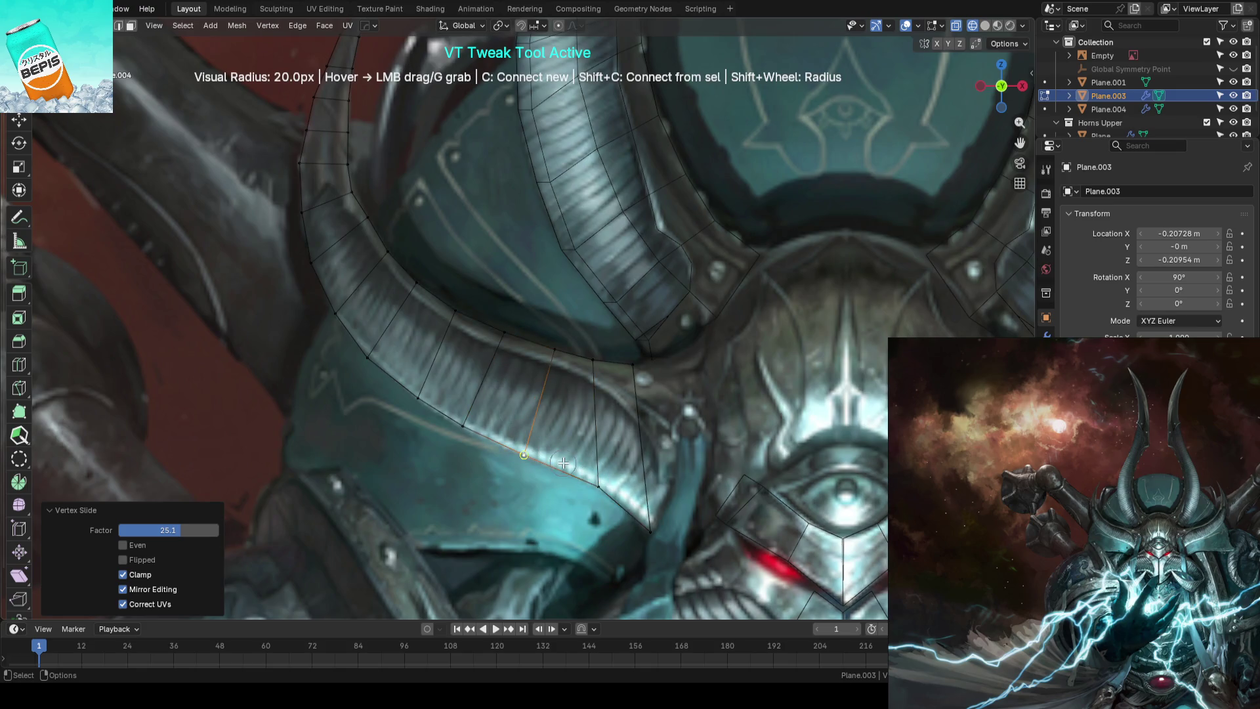
key("c")
left_click_drag(565, 471, 598, 482)
left_click(600, 483)
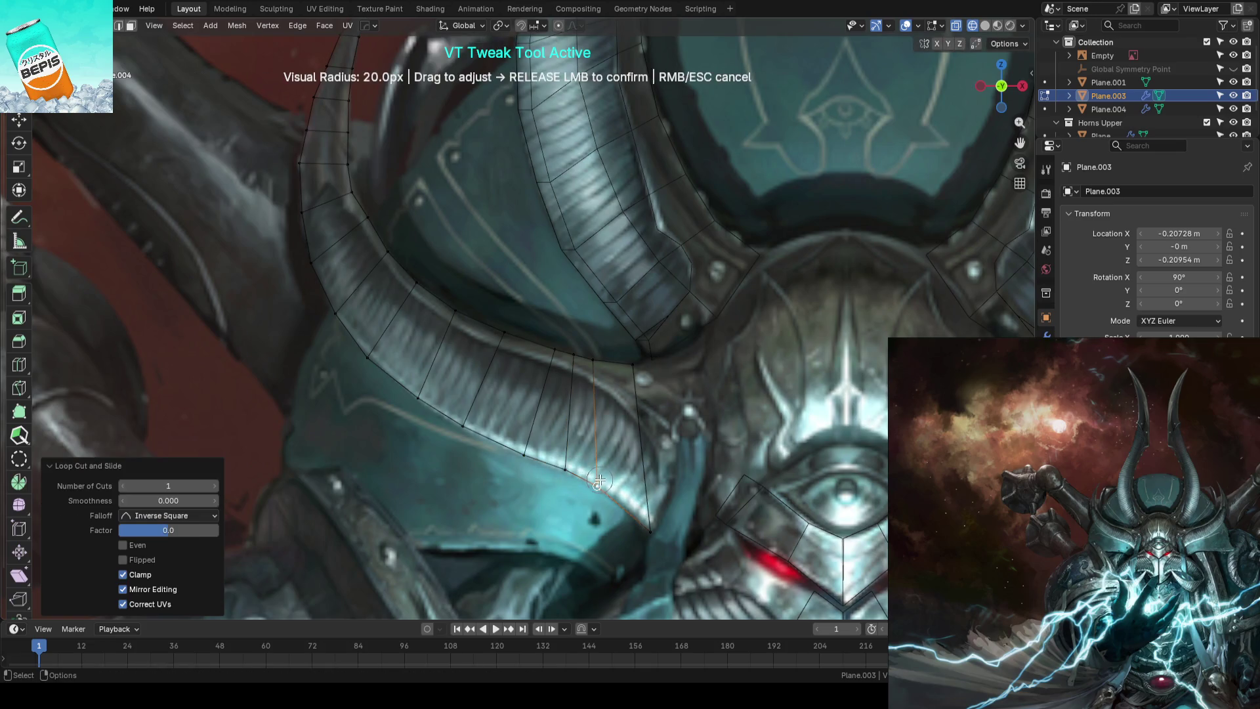
key("g")
left_click(601, 361)
left_click_drag(551, 349, 543, 351)
left_click_drag(522, 458, 513, 450)
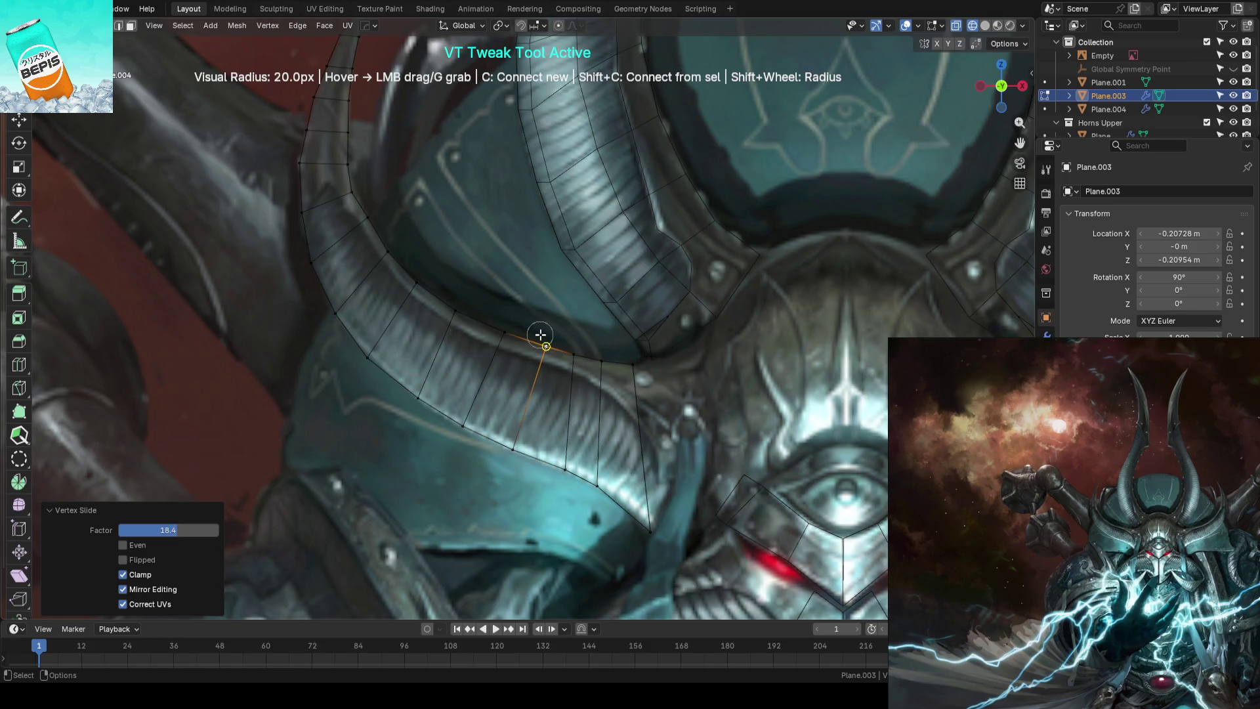
Drag horn vertices up toward the tip to hug the curved outline, then leave Edit Mode
left_click_drag(540, 340, 497, 333)
middle_click_drag(497, 333, 494, 301, "shift")
left_click_drag(492, 301, 475, 311)
middle_click_drag(475, 312, 563, 339, "shift")
left_click_drag(532, 338, 535, 344)
middle_click_drag(507, 309, 590, 329, "shift")
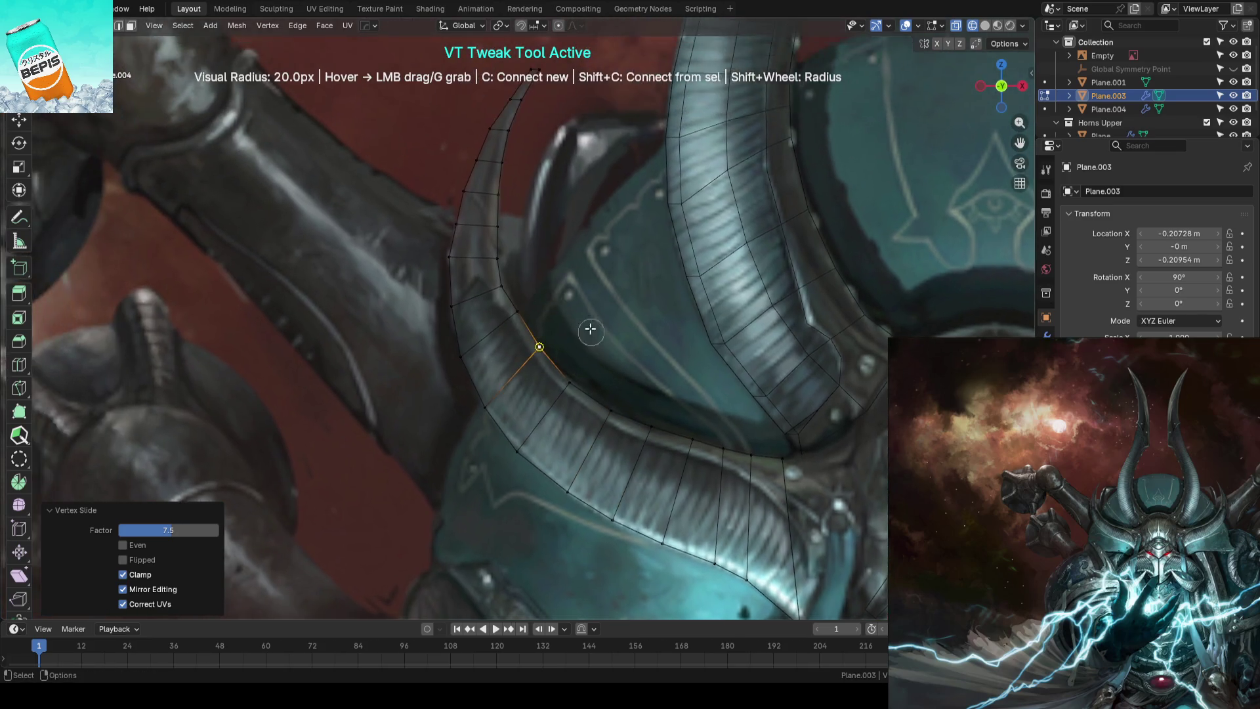
scroll(590, 330, "up", 2)
mouse_move(519, 283)
left_mouse_down()
mouse_move(530, 302)
mouse_move(427, 295)
mouse_move(498, 273)
left_mouse_up()
middle_click_drag(542, 224, 597, 321, "shift")
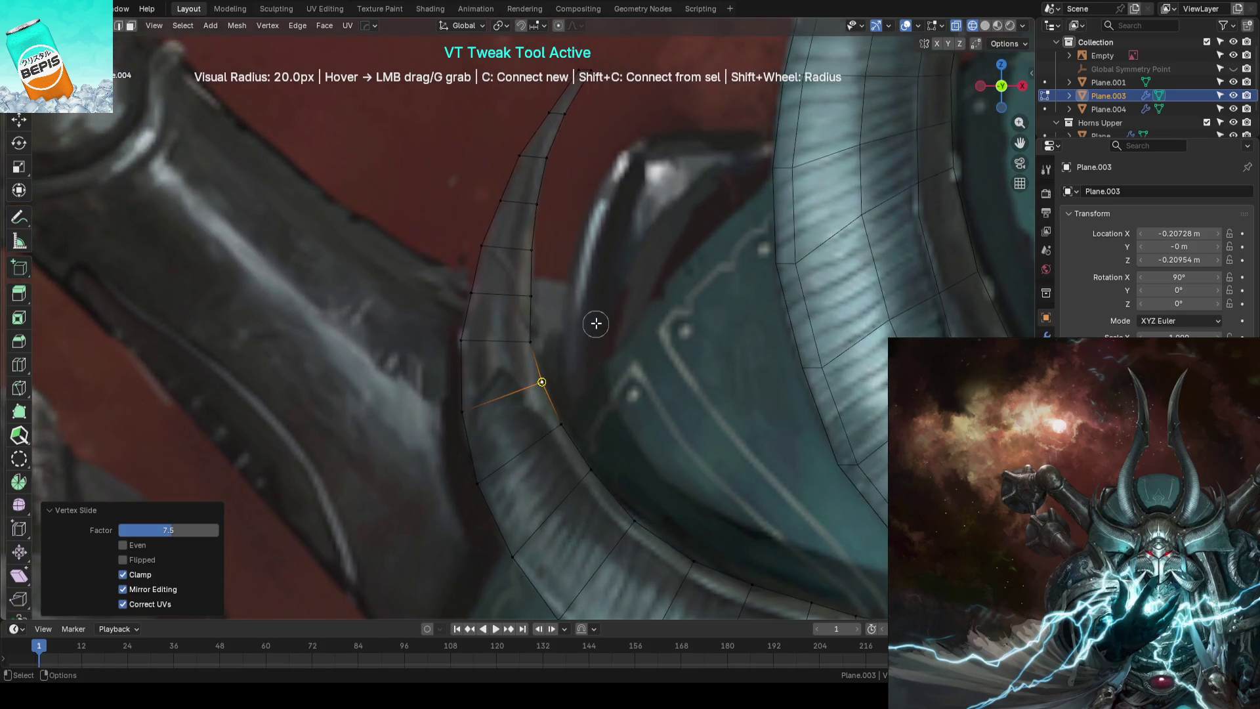
left_click_drag(461, 341, 520, 344)
key("Escape")
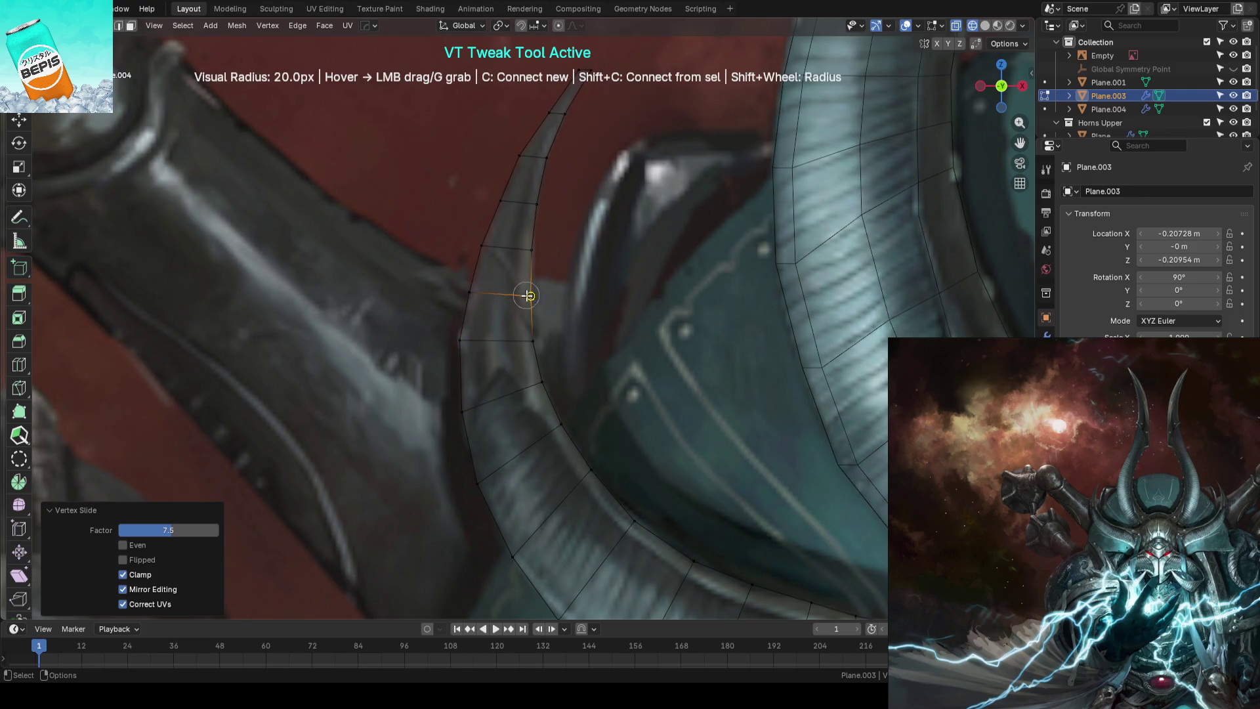
scroll(531, 276, "down", 5)
key("Tab")
left_click(420, 336)
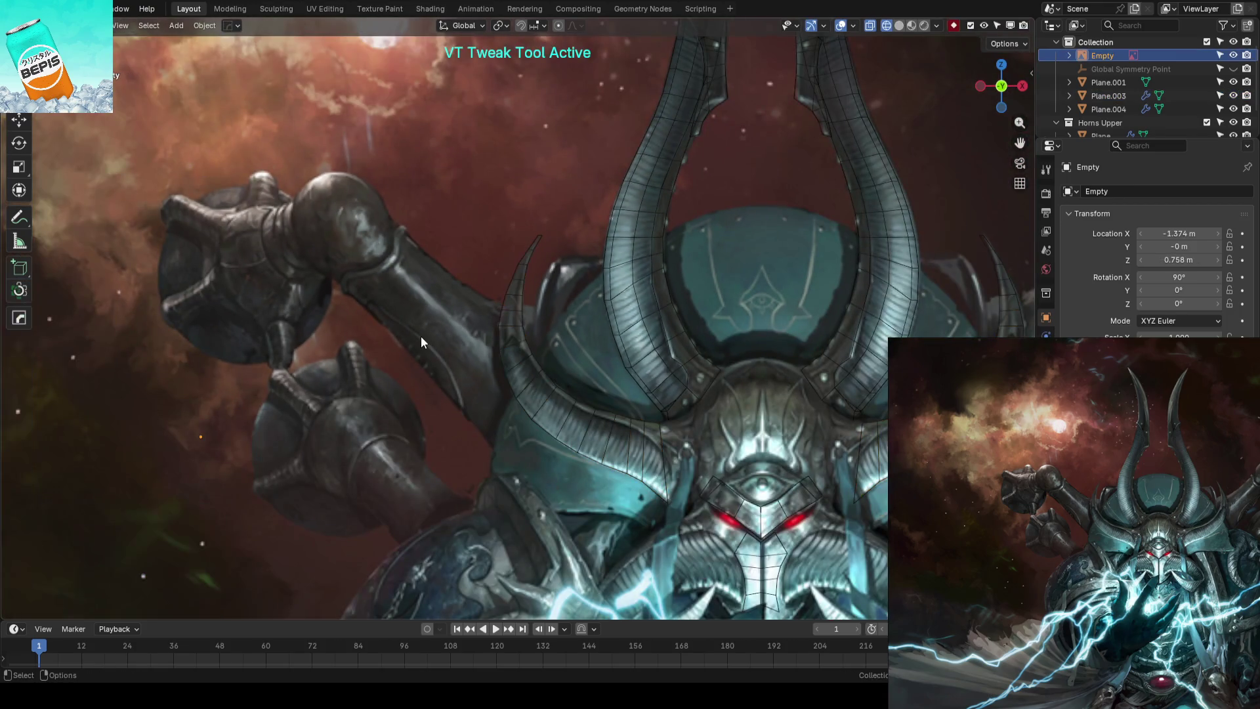
key("ctrl+s")
key("ctrl+s")
scroll(594, 308, "up", 3)
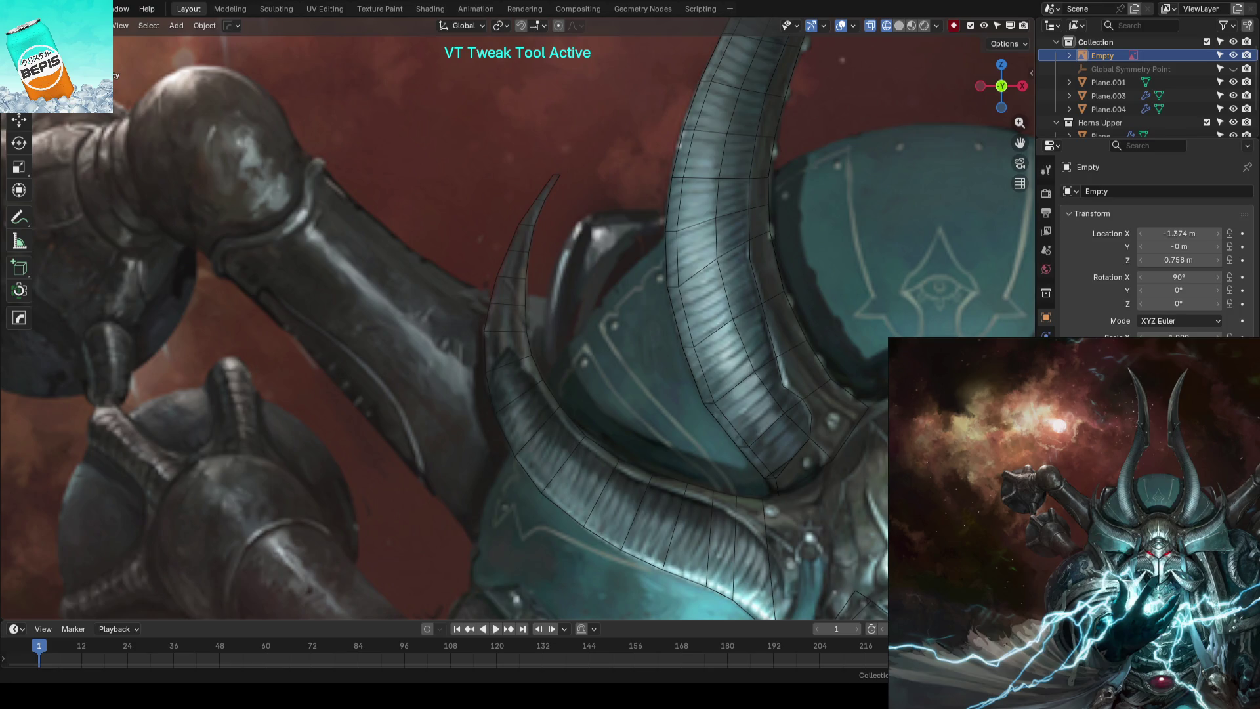
mouse_move(388, 310)
middle_mouse_down("shift")
mouse_move(573, 336)
mouse_move(469, 319)
middle_mouse_up("shift")
scroll(468, 319, "up", 2)
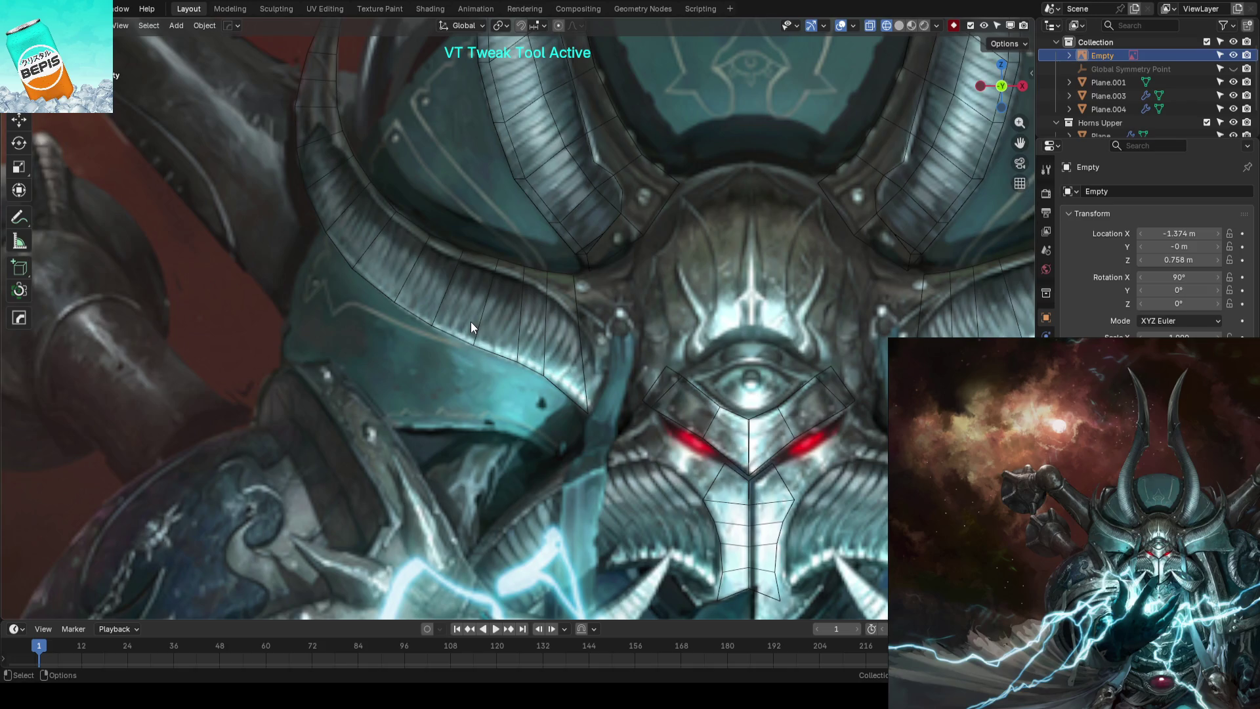
scroll(471, 322, "up", 2)
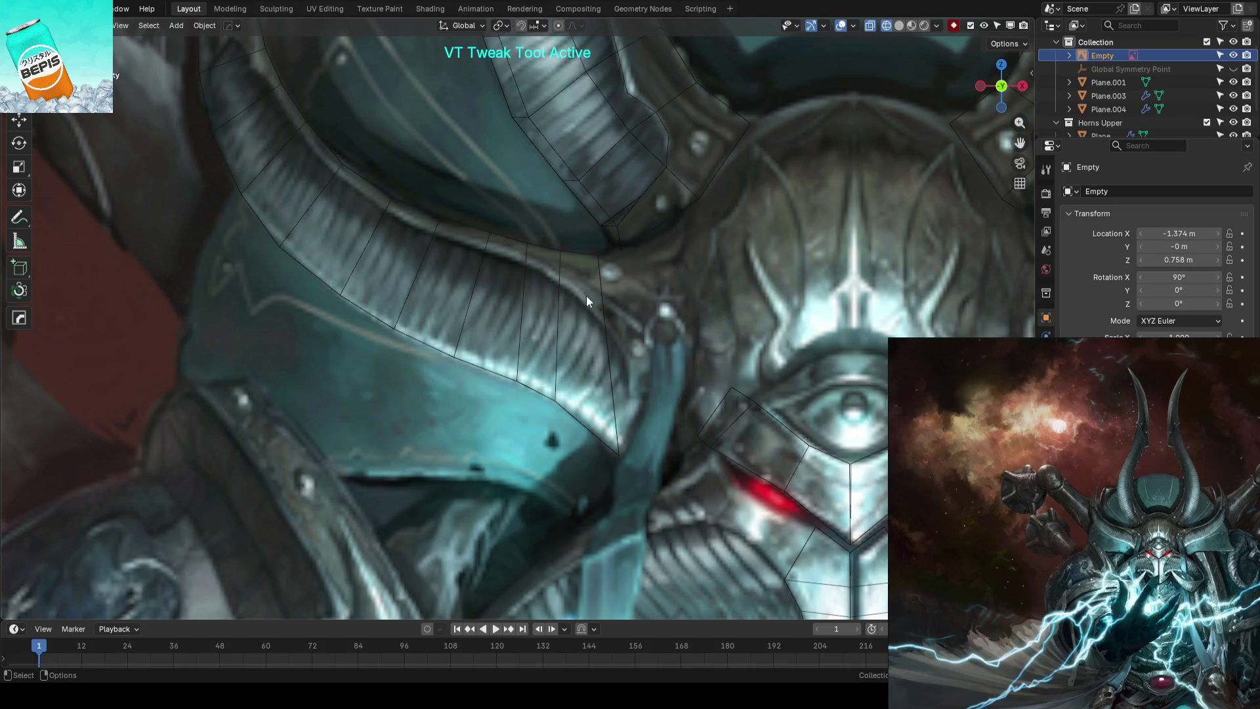
middle_click_drag(586, 295, 631, 376)
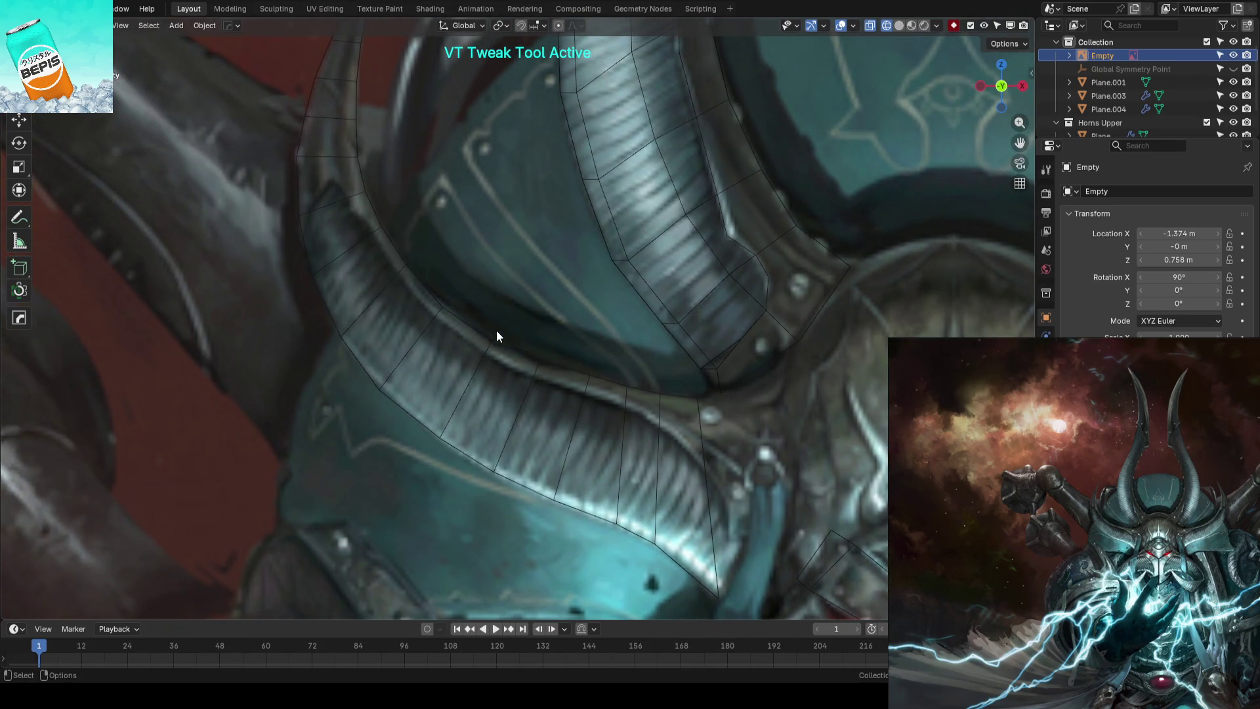
scroll(472, 307, "up", 2)
left_click(434, 307)
key("Tab")
Bevel a cross edge loop on the horn into a pair of loops and nudge the new vertices
left_click_drag(448, 295, 451, 290)
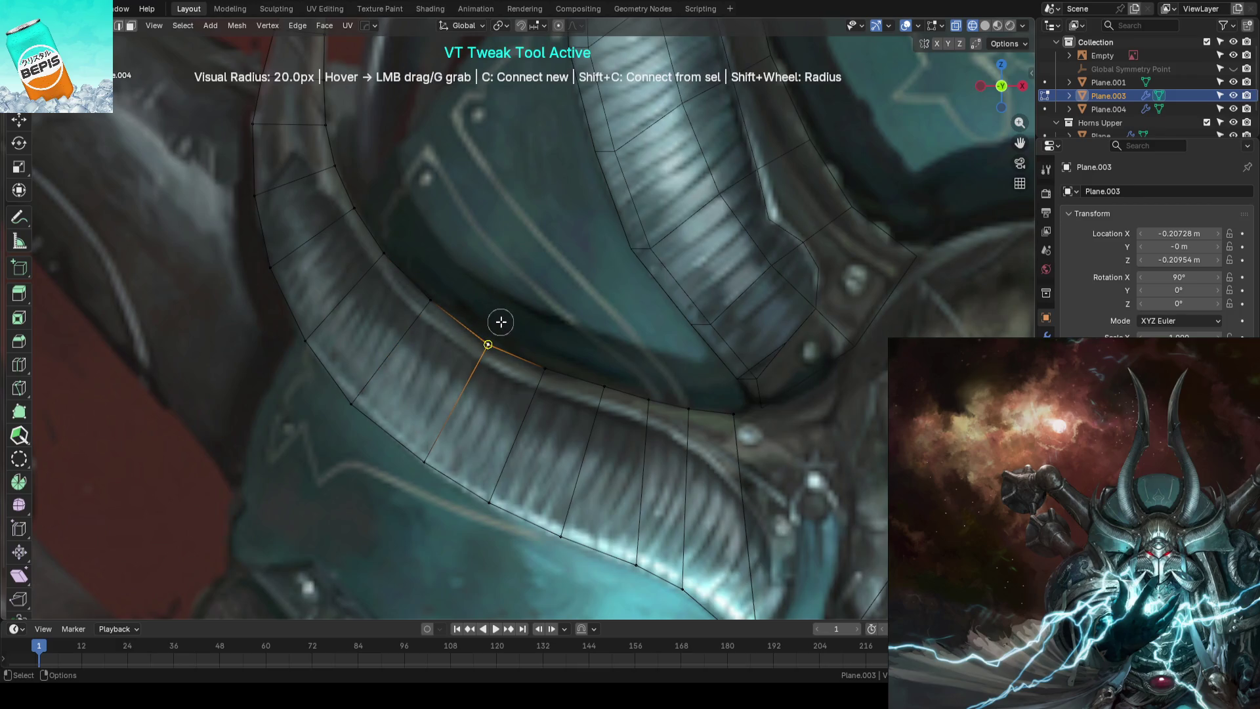
left_click(408, 334, "alt")
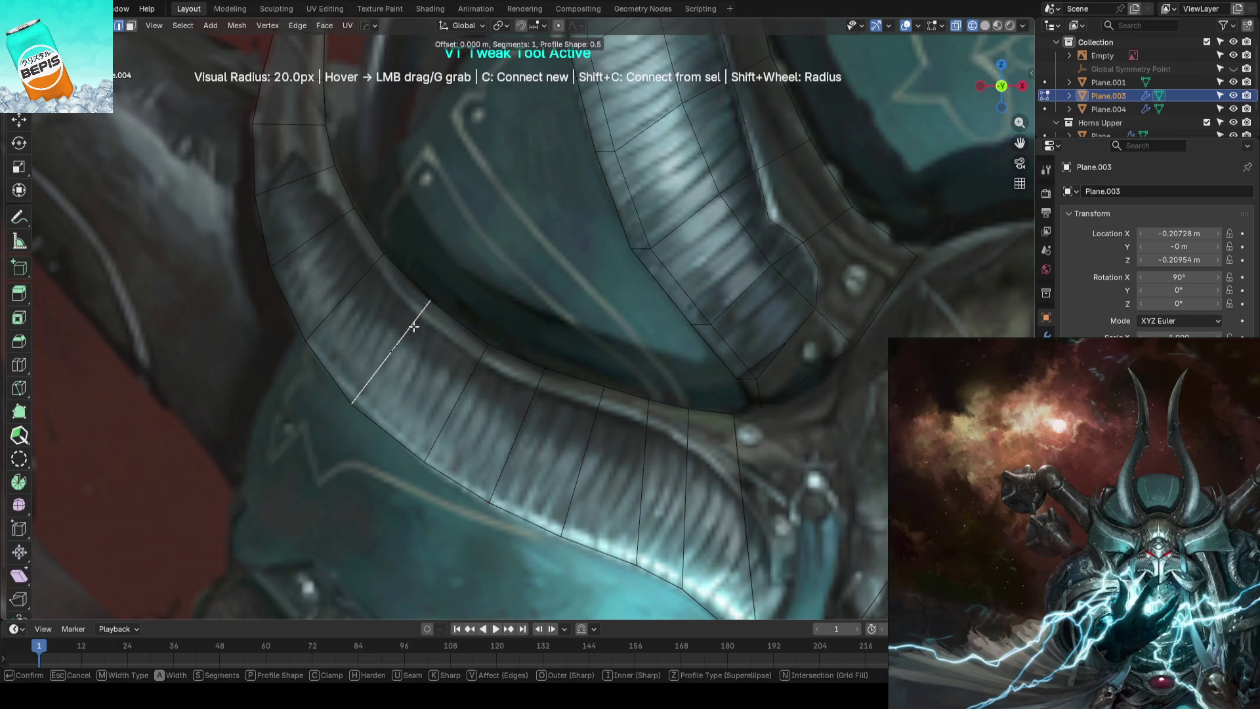
key("ctrl+b")
left_click(423, 296)
mouse_move(427, 266)
left_mouse_down()
mouse_move(417, 282)
mouse_move(463, 309)
left_mouse_up()
left_click_drag(384, 409, 383, 422)
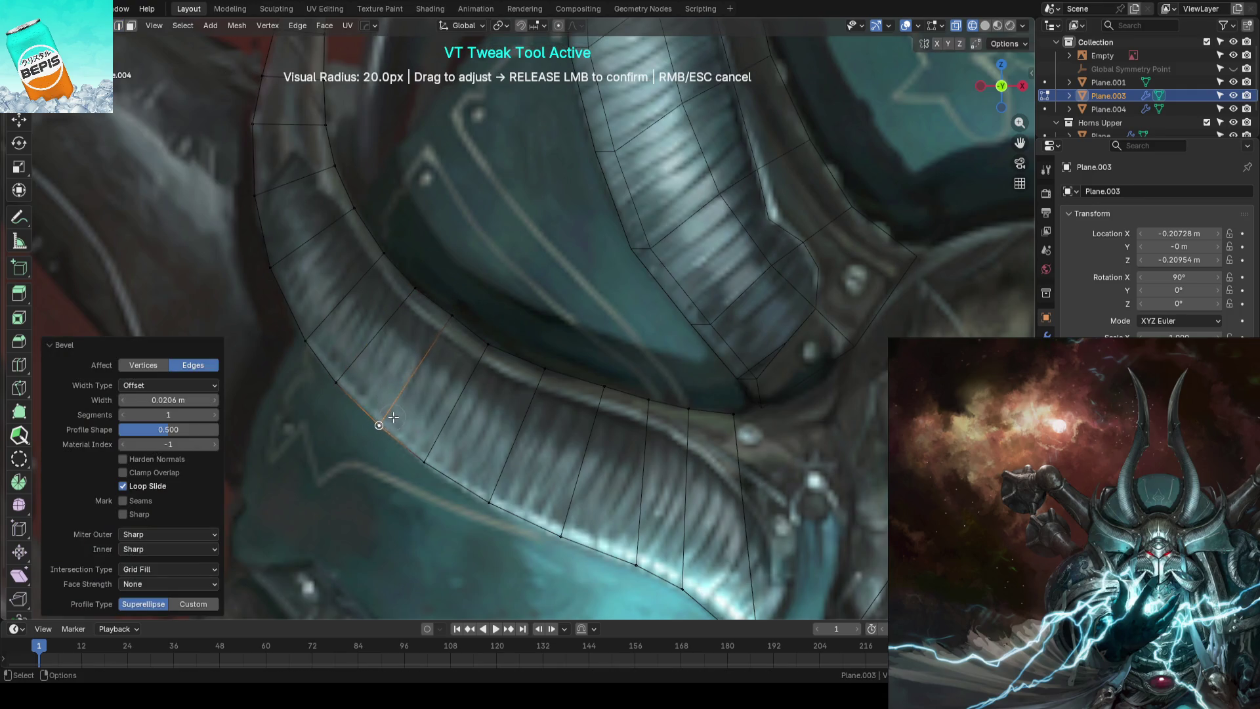
left_click_drag(339, 382, 380, 428)
Drag the bevelled loops' vertices along the painted curve and pan out to see the whole horn
left_click_drag(427, 464, 495, 510)
left_click_drag(543, 368, 604, 383)
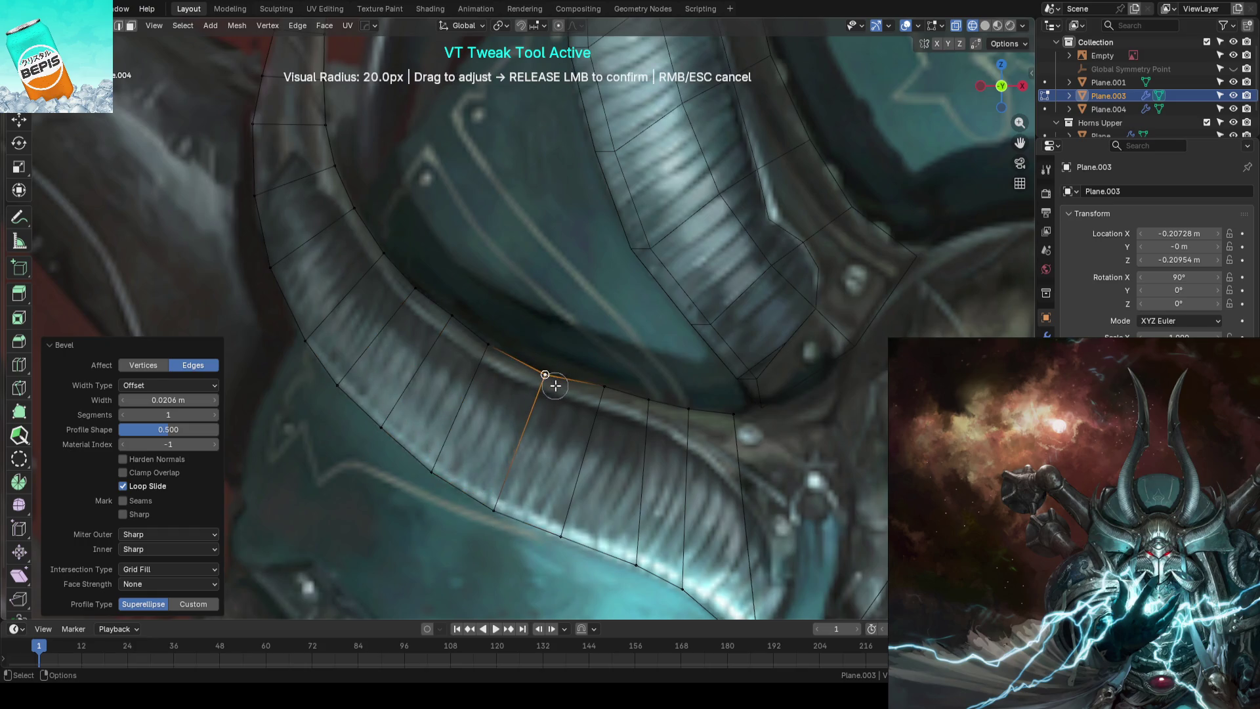
left_click(601, 381)
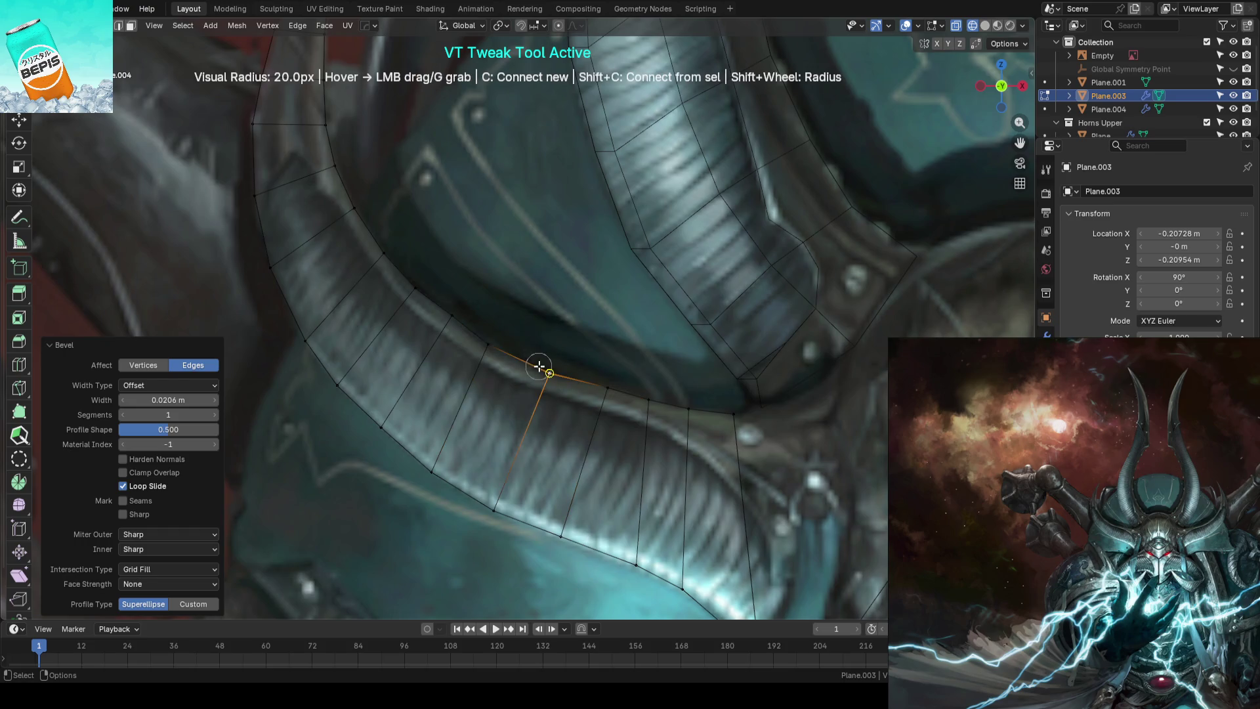
left_click(496, 348)
left_click(380, 423)
left_click(352, 386)
scroll(351, 385, "down", 3)
middle_click_drag(351, 386, 553, 353, "shift")
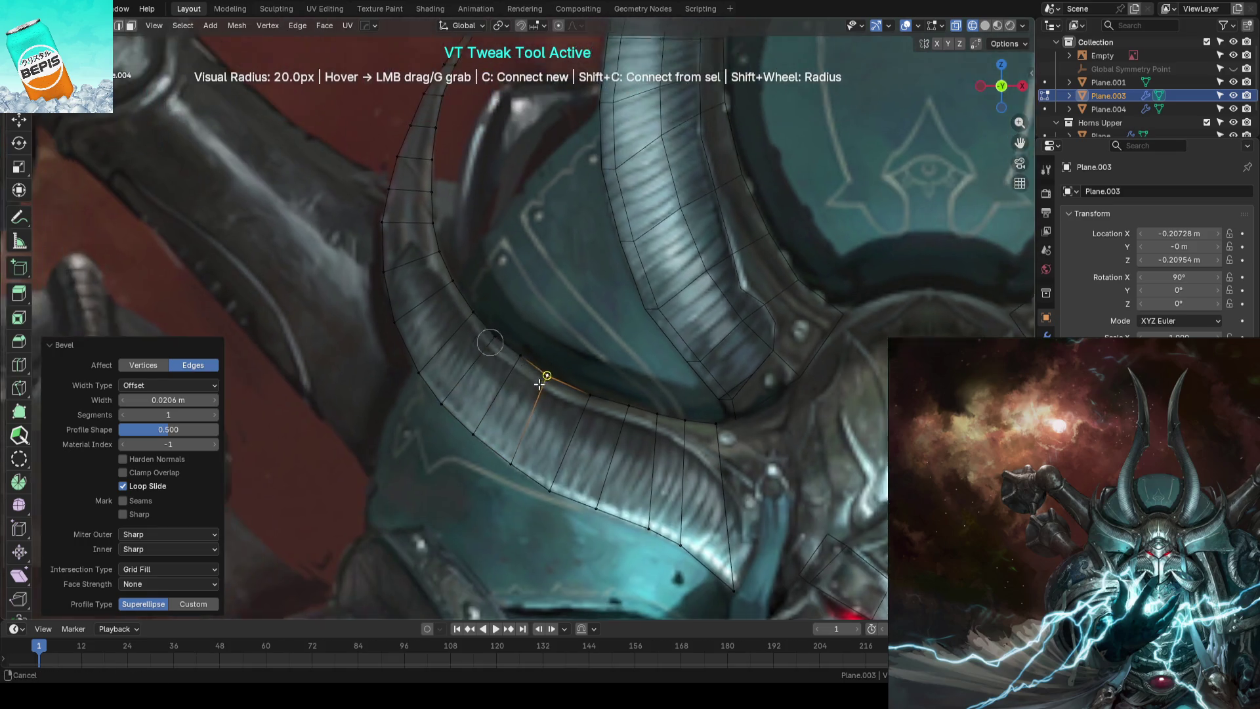